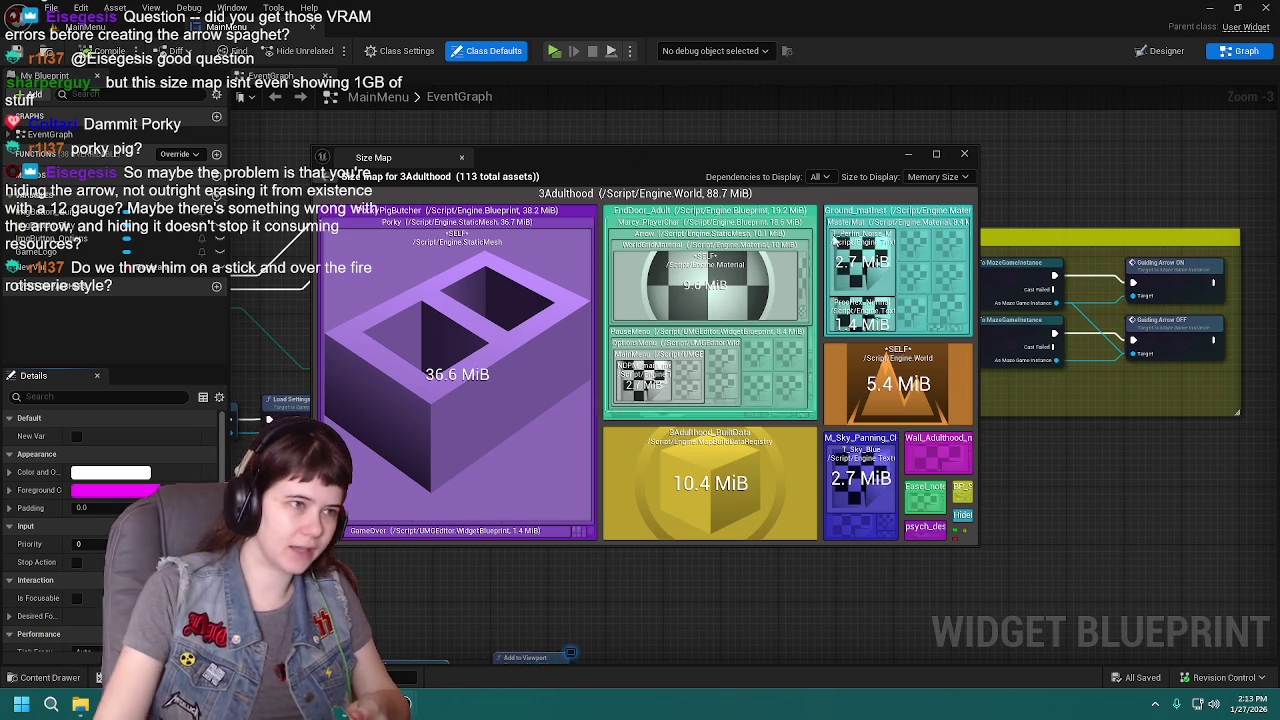
# Leave Unreal on the root Content folder, minimize it, and launch Blender from the desktop.
pyautogui.click(964, 154)
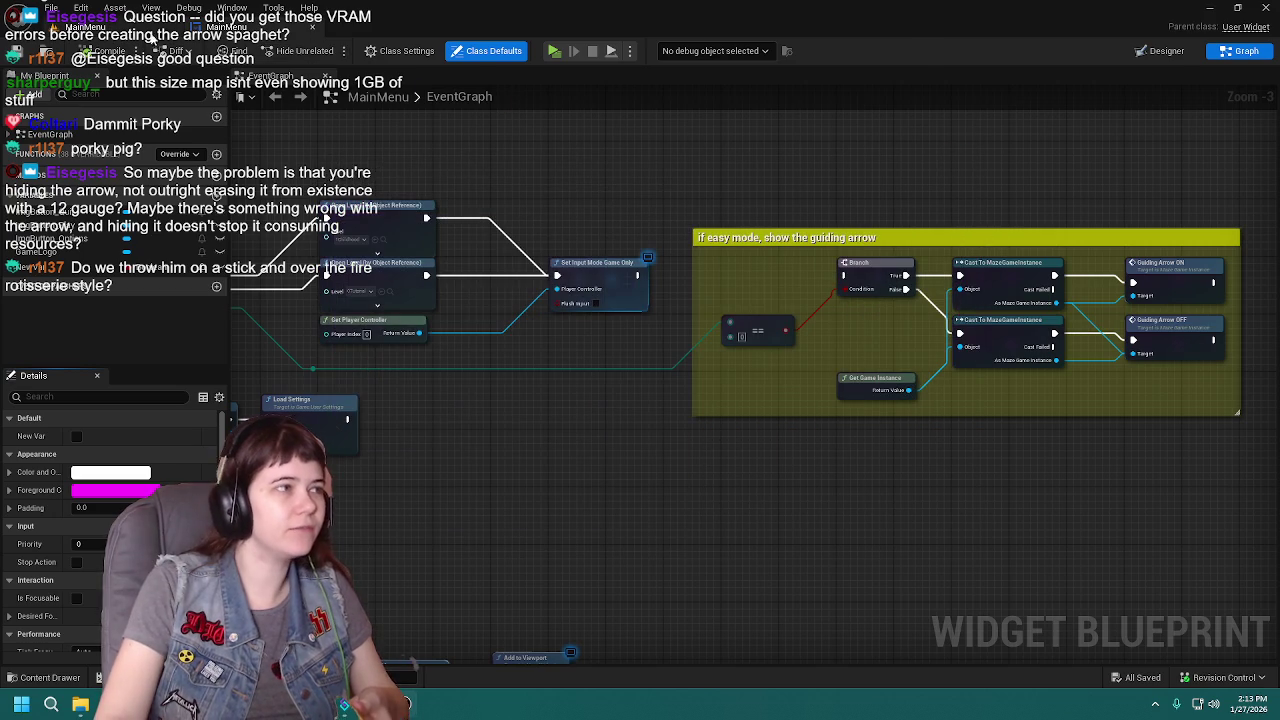
pyautogui.click(152, 36)
pyautogui.click(58, 680)
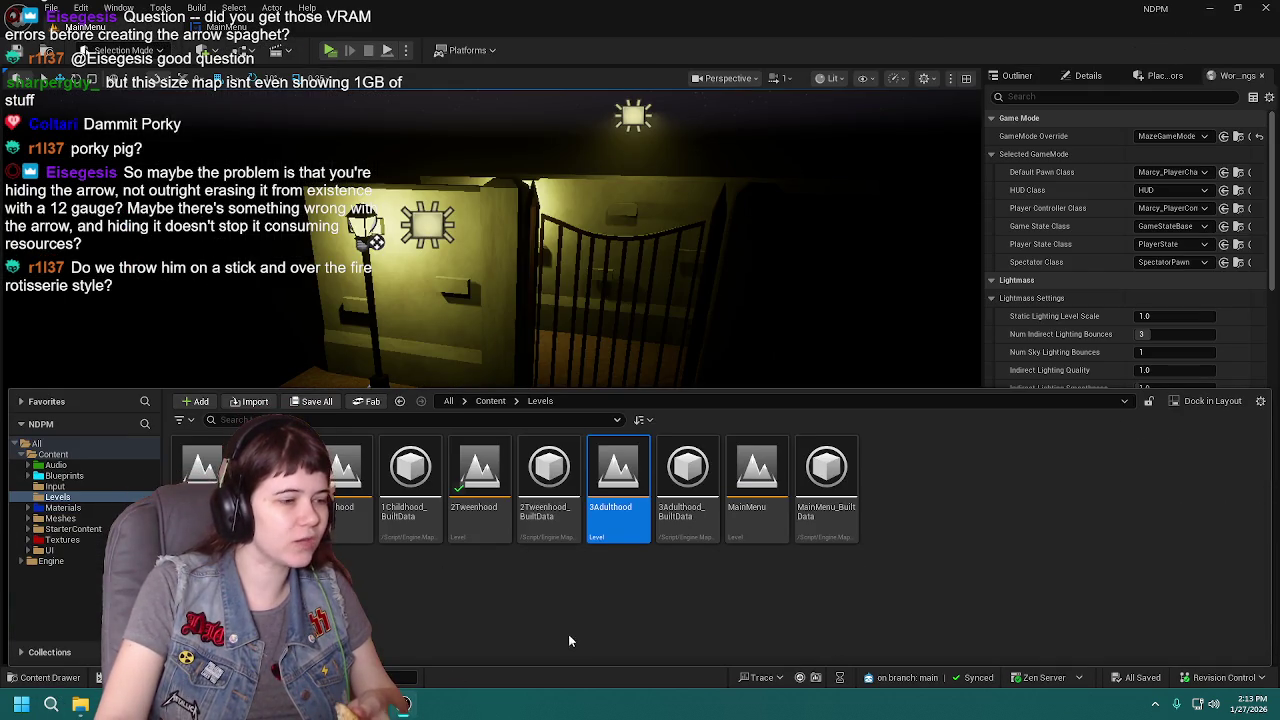
pyautogui.click(491, 401)
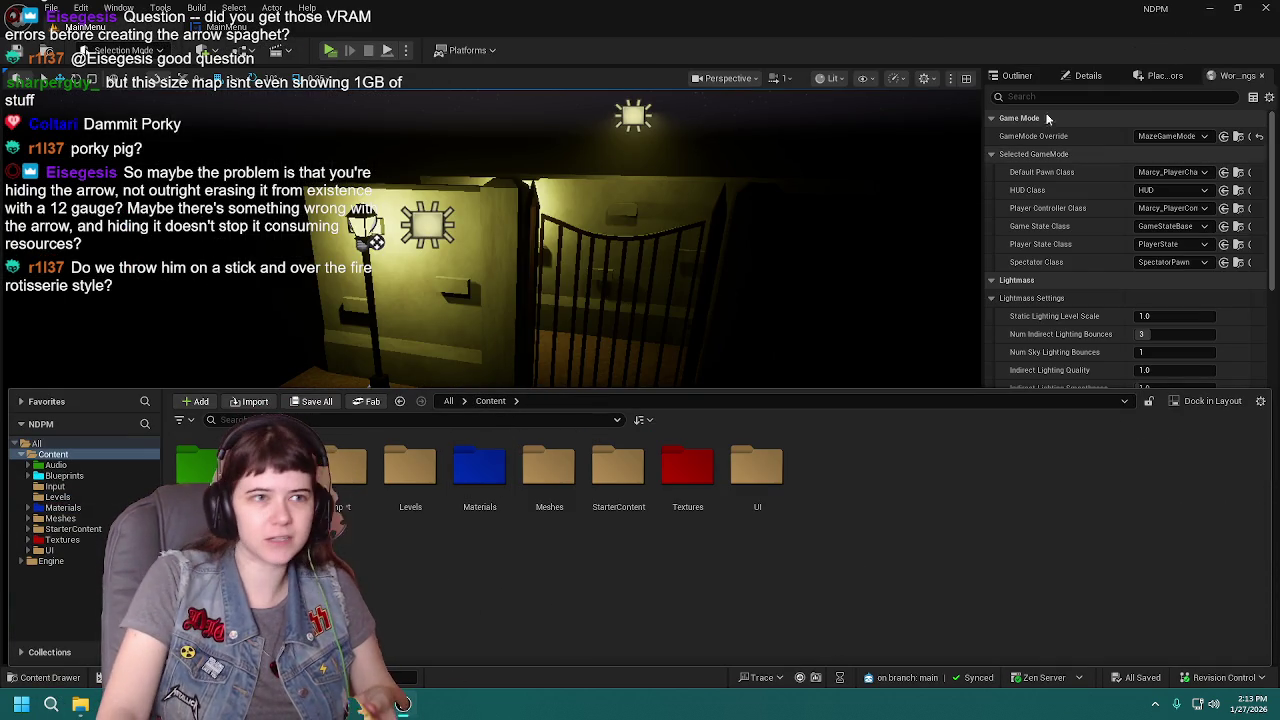
pyautogui.click(1209, 7)
pyautogui.doubleClick(1139, 625)
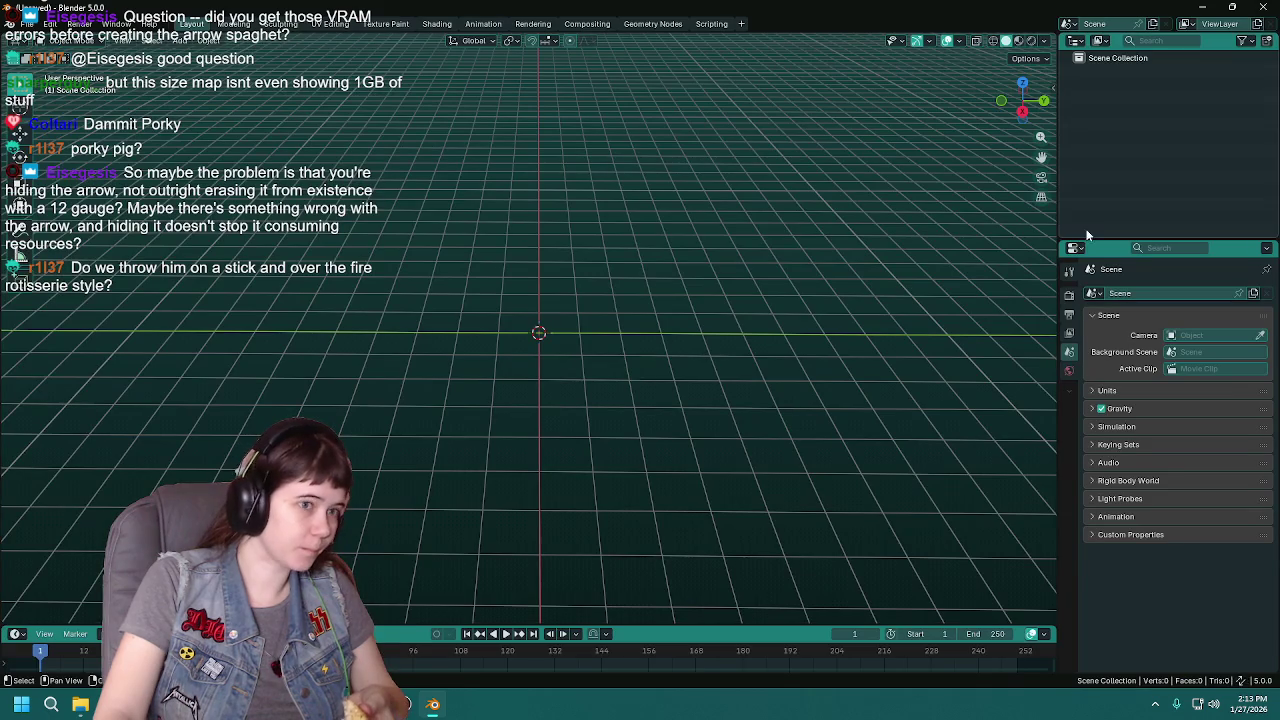
# Open WIP Guiding Arrow.blend from the recent files list.
pyautogui.click(26, 23)
pyautogui.moveTo(60, 66)
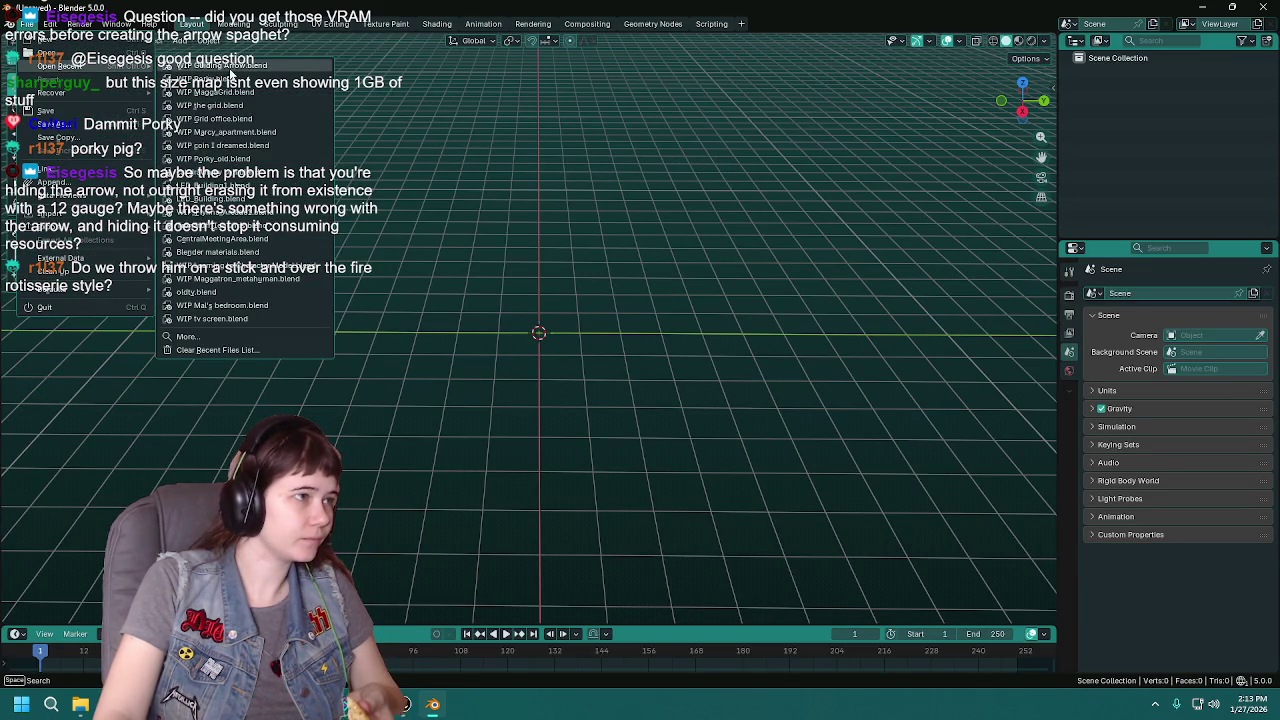
pyautogui.click(221, 65)
pyautogui.scroll(3, 542, 368)
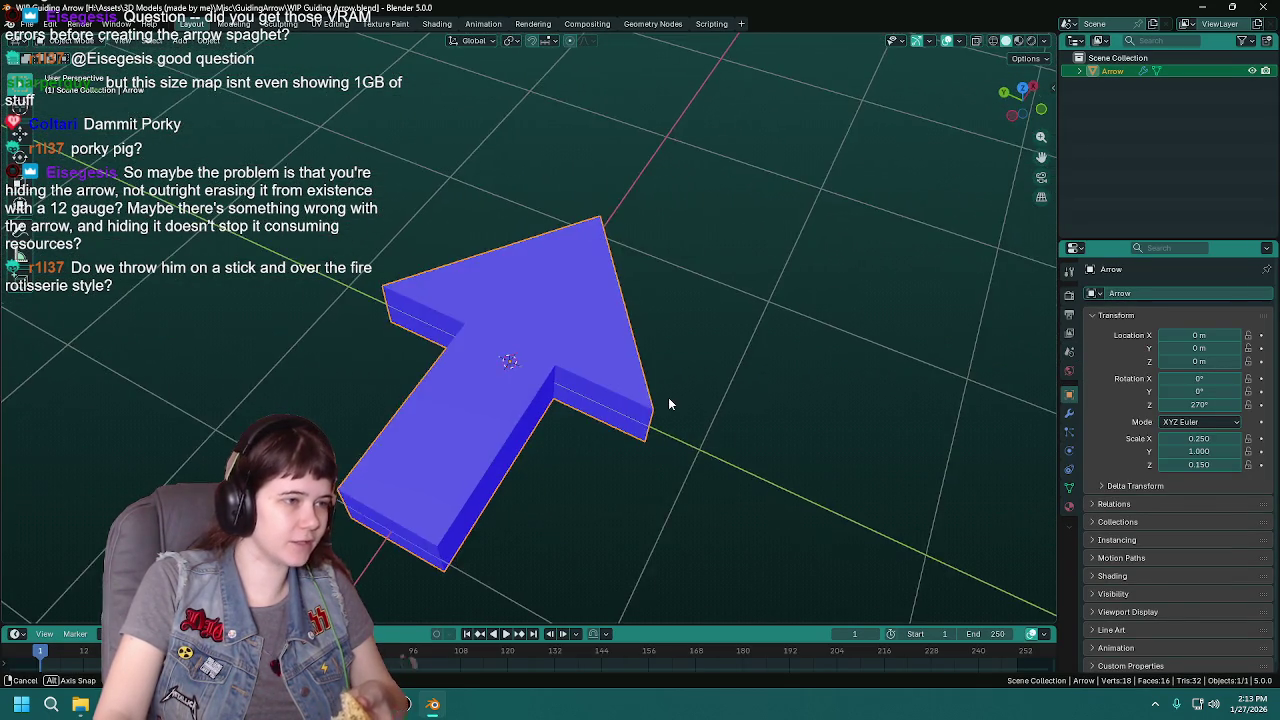
# Inspect the arrow mesh in Edit Mode from a few angles, then close Blender via the save prompt.
pyautogui.press('Tab')
pyautogui.moveTo(652, 404)
pyautogui.mouseDown()
pyautogui.moveTo(687, 342)
pyautogui.moveTo(683, 223)
pyautogui.moveTo(624, 408)
pyautogui.moveTo(777, 375)
pyautogui.moveTo(820, 274)
pyautogui.moveTo(780, 383)
pyautogui.moveTo(791, 357)
pyautogui.mouseUp()
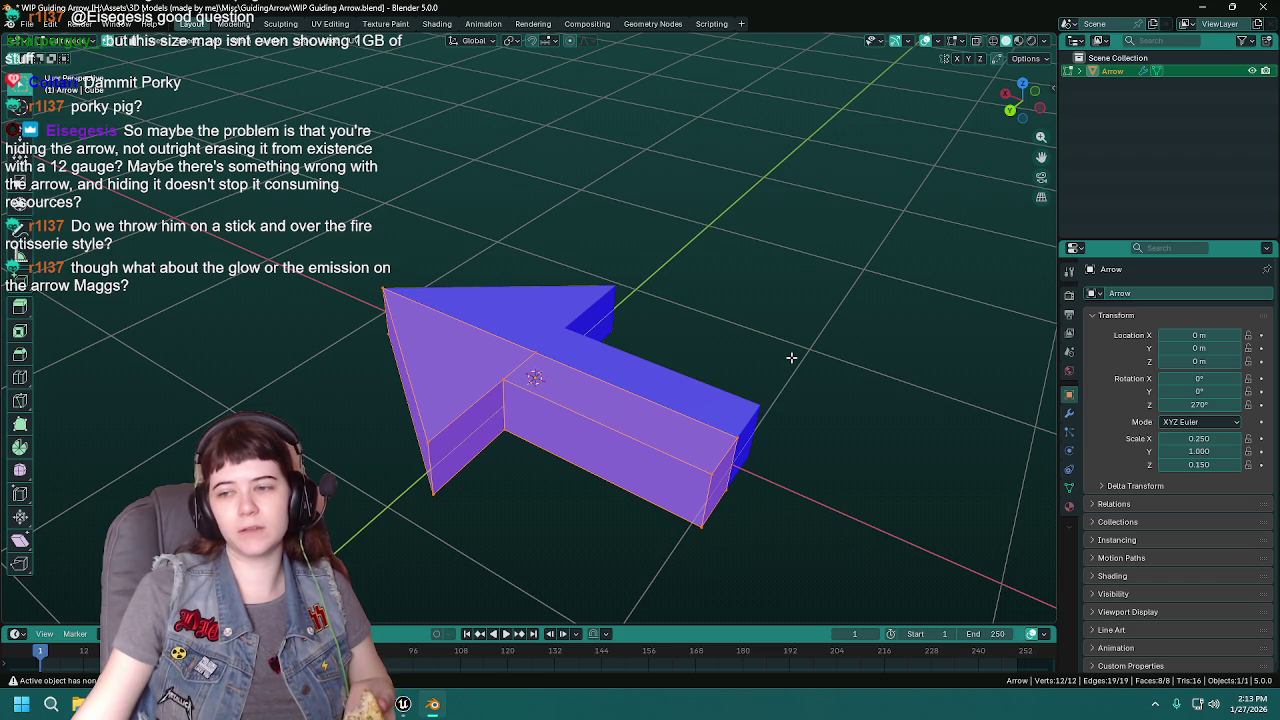
pyautogui.moveTo(619, 253); pyautogui.dragTo(599, 247)
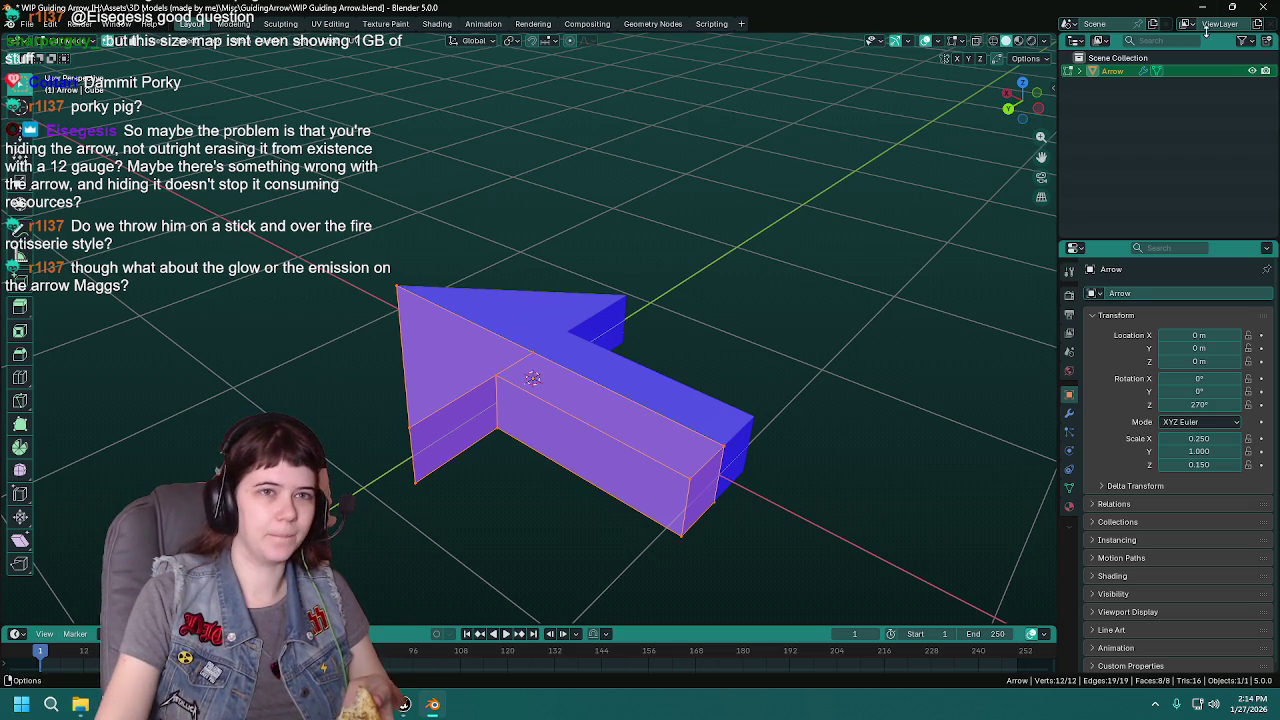
pyautogui.click(1263, 7)
pyautogui.click(657, 372)
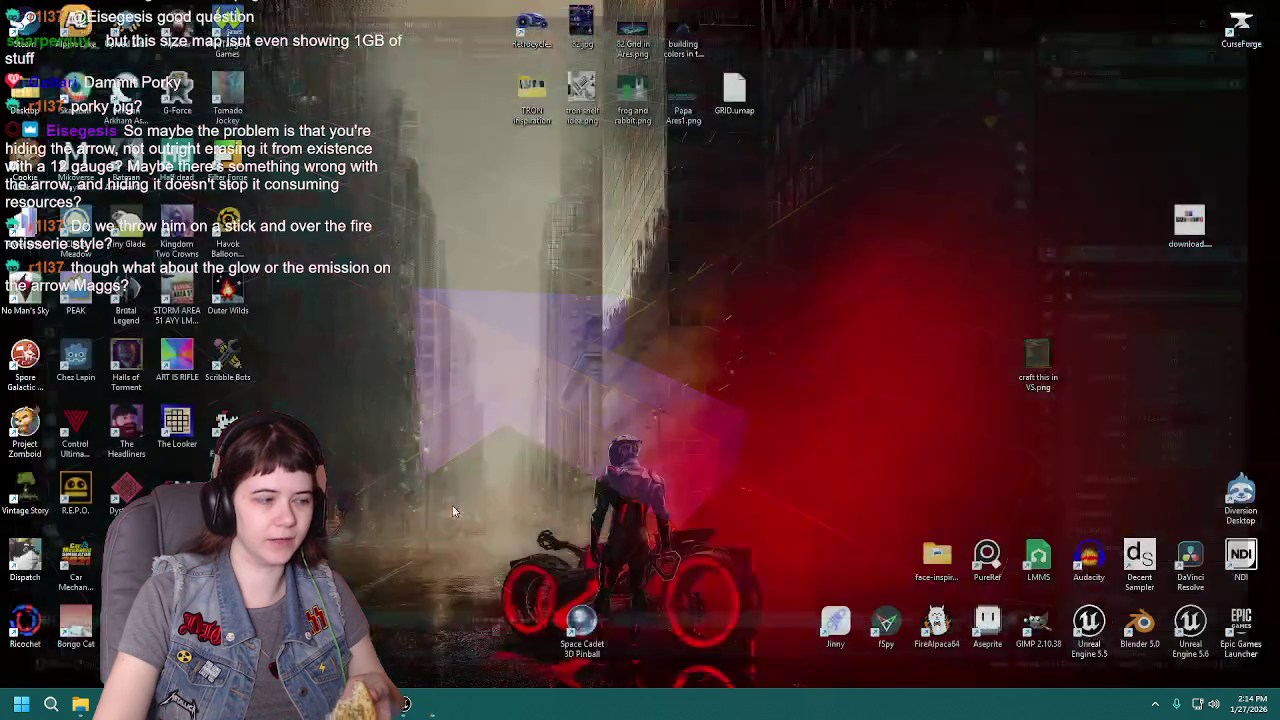
# Return to Unreal and open the Marcy_PlayerChar blueprint from the Blueprints folder.
pyautogui.click(405, 707)
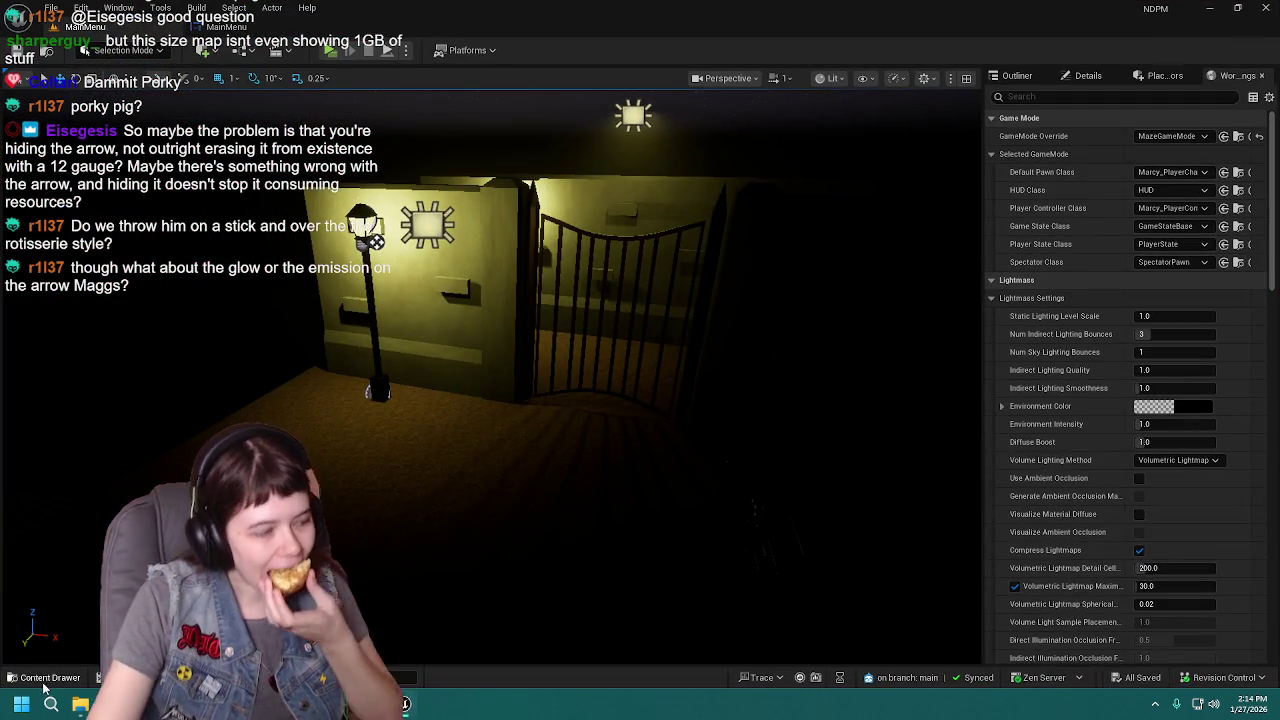
pyautogui.click(44, 682)
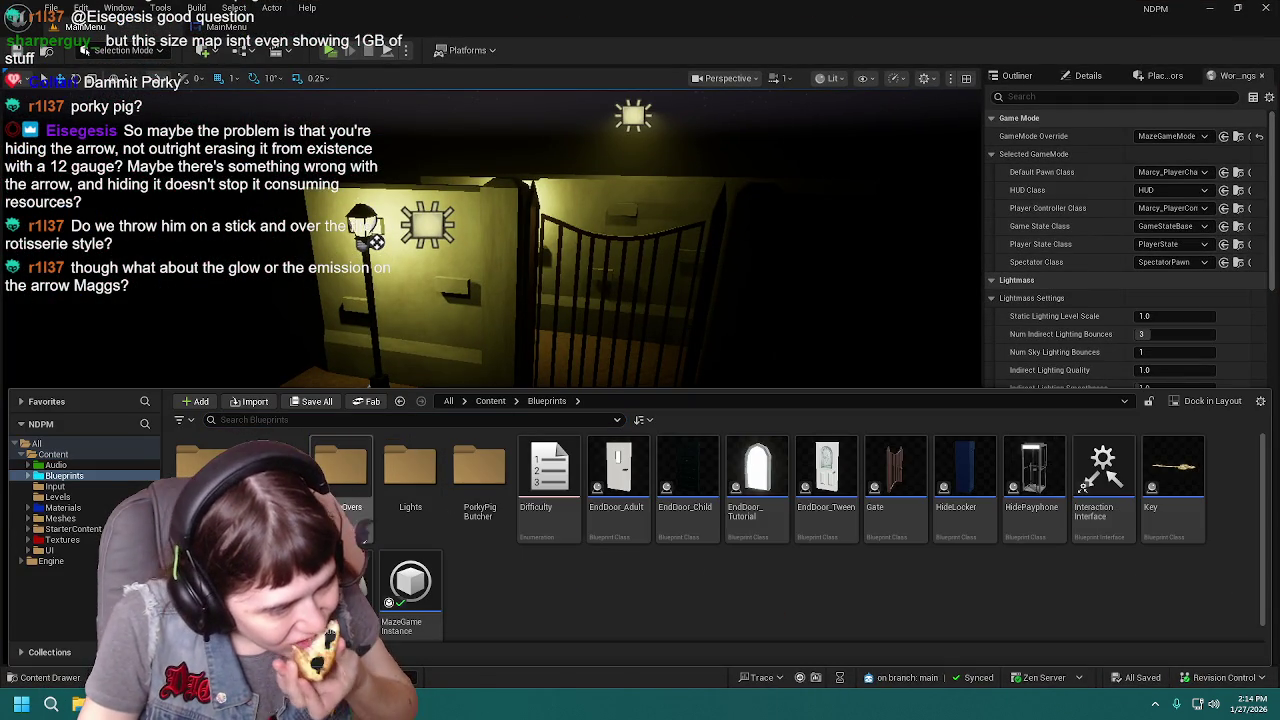
pyautogui.scroll(-1, 550, 480)
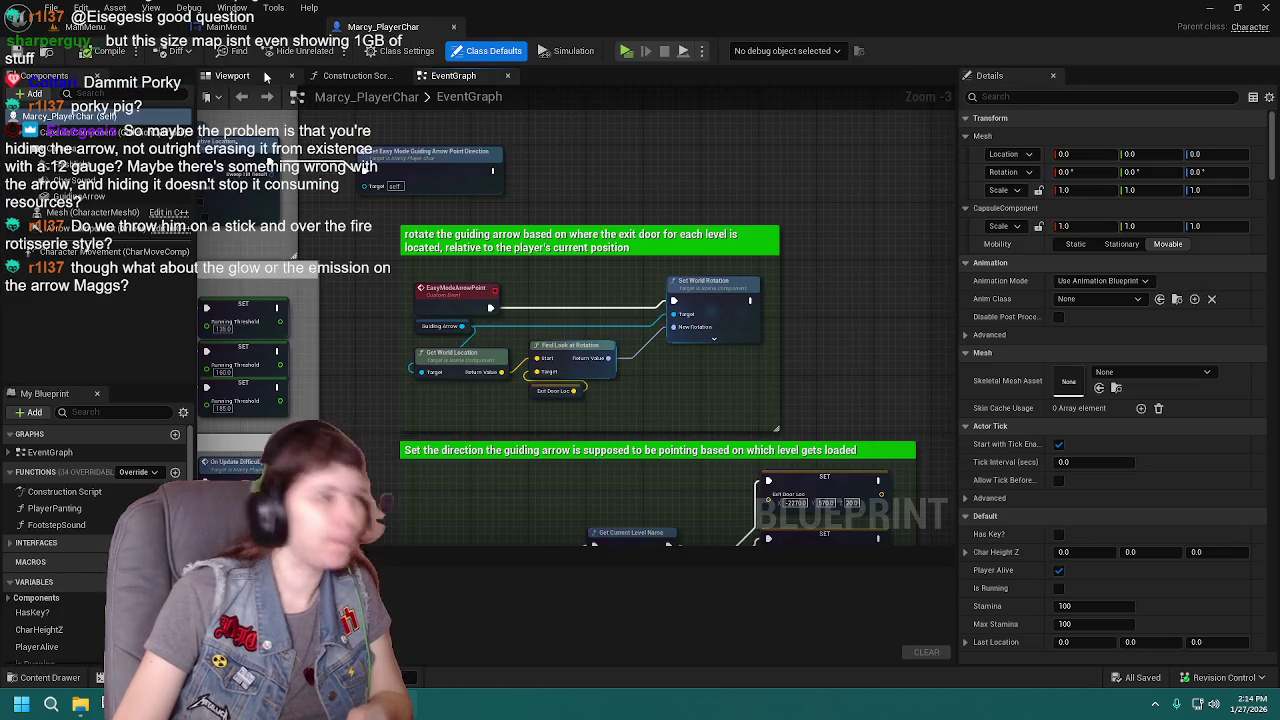
pyautogui.click(232, 75)
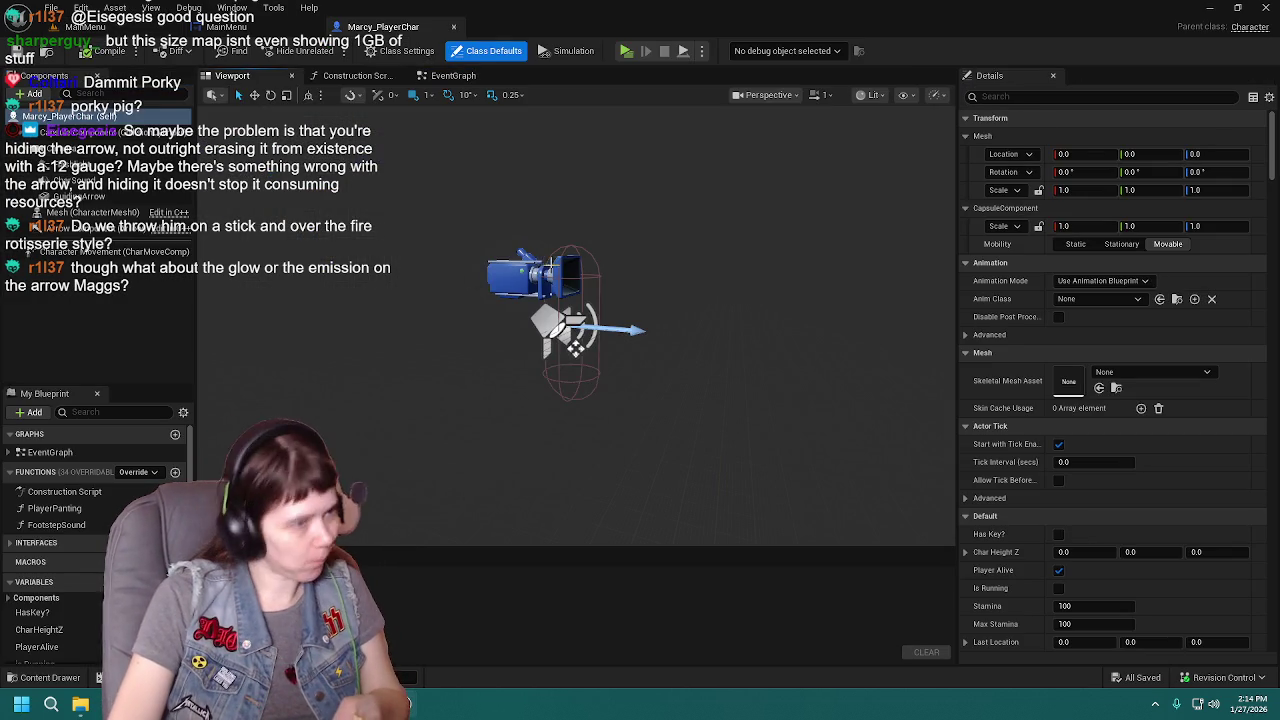
# Select the GuidingArrow component and assign it Lamplight_matInst.
pyautogui.click(40, 196)
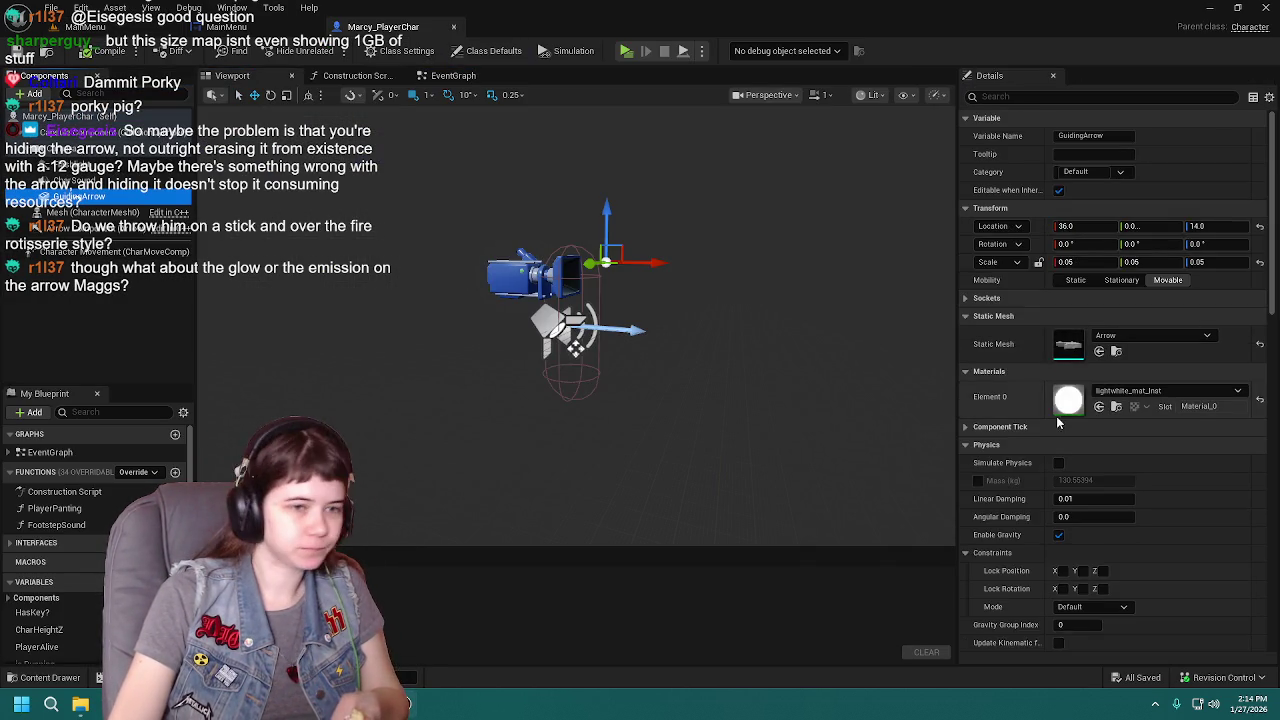
pyautogui.scroll(-1, 1138, 311)
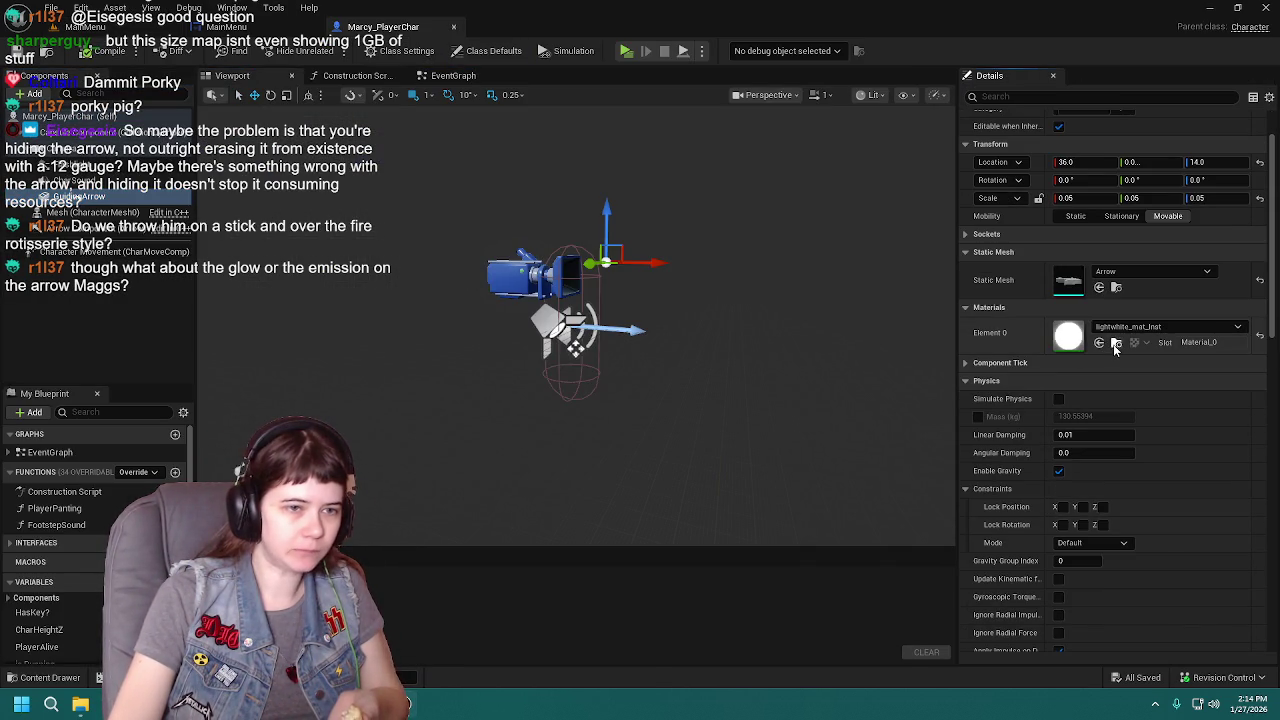
pyautogui.click(1116, 342)
pyautogui.scroll(2, 929, 597)
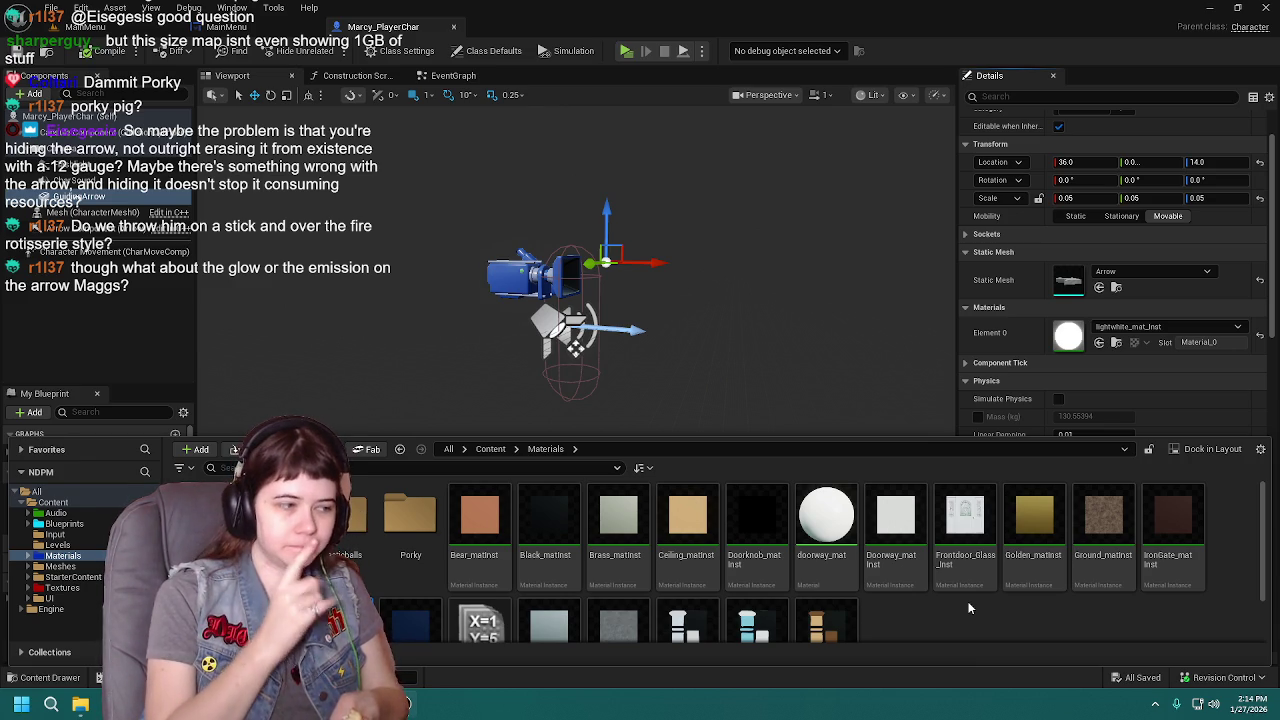
pyautogui.scroll(-1, 900, 590)
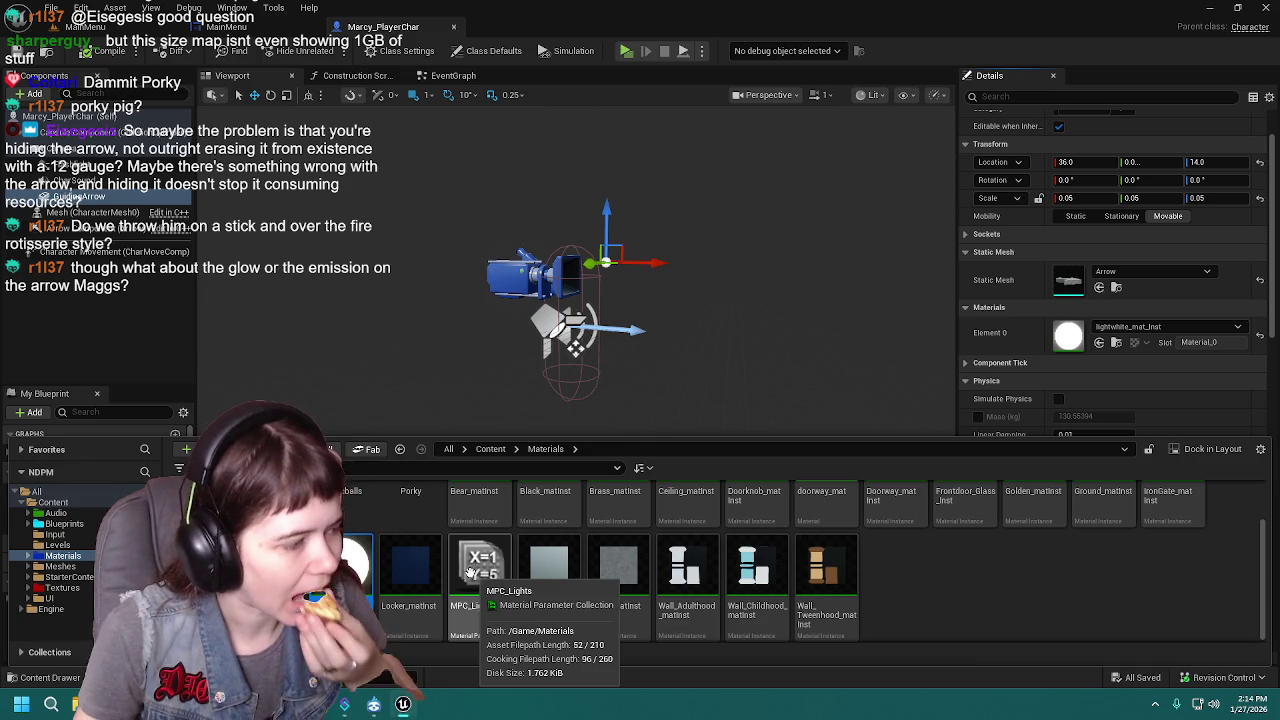
pyautogui.moveTo(400, 471); pyautogui.dragTo(1085, 338)
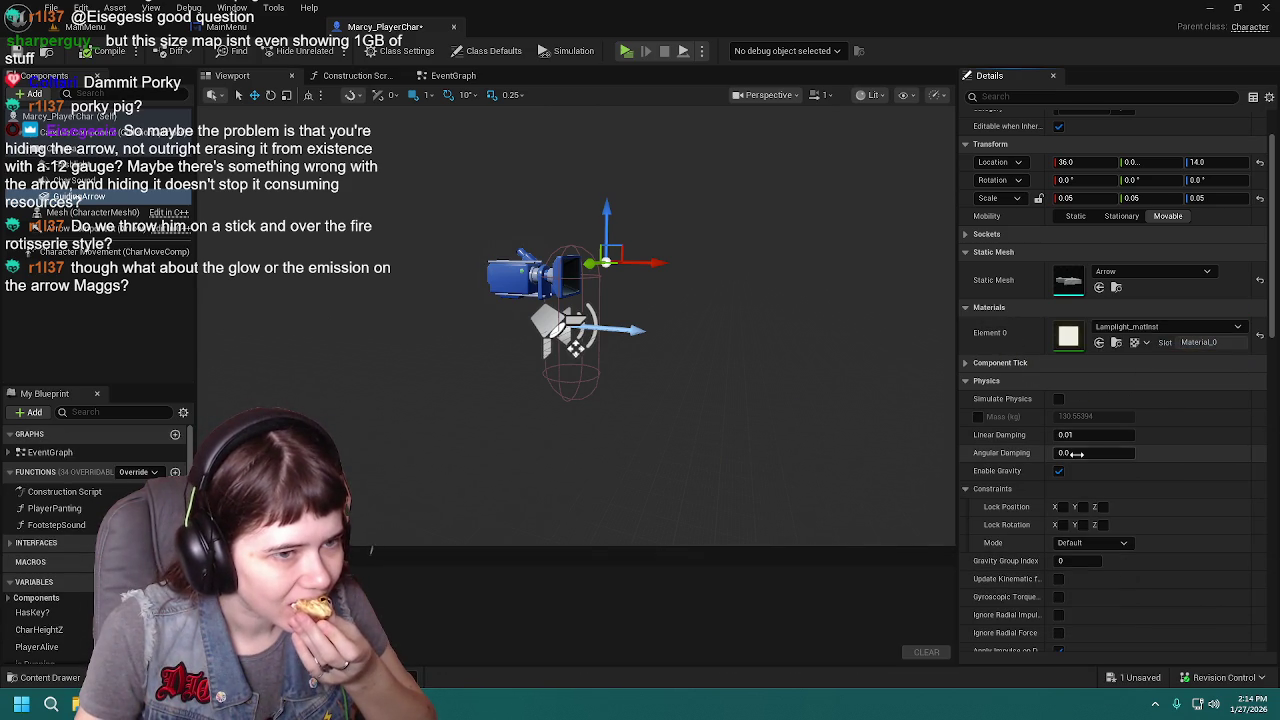
# Replace the arrow material with Bear_matInst, save the blueprint, and preview the game from MainMenu.
pyautogui.hotkey('ctrl', 'space')
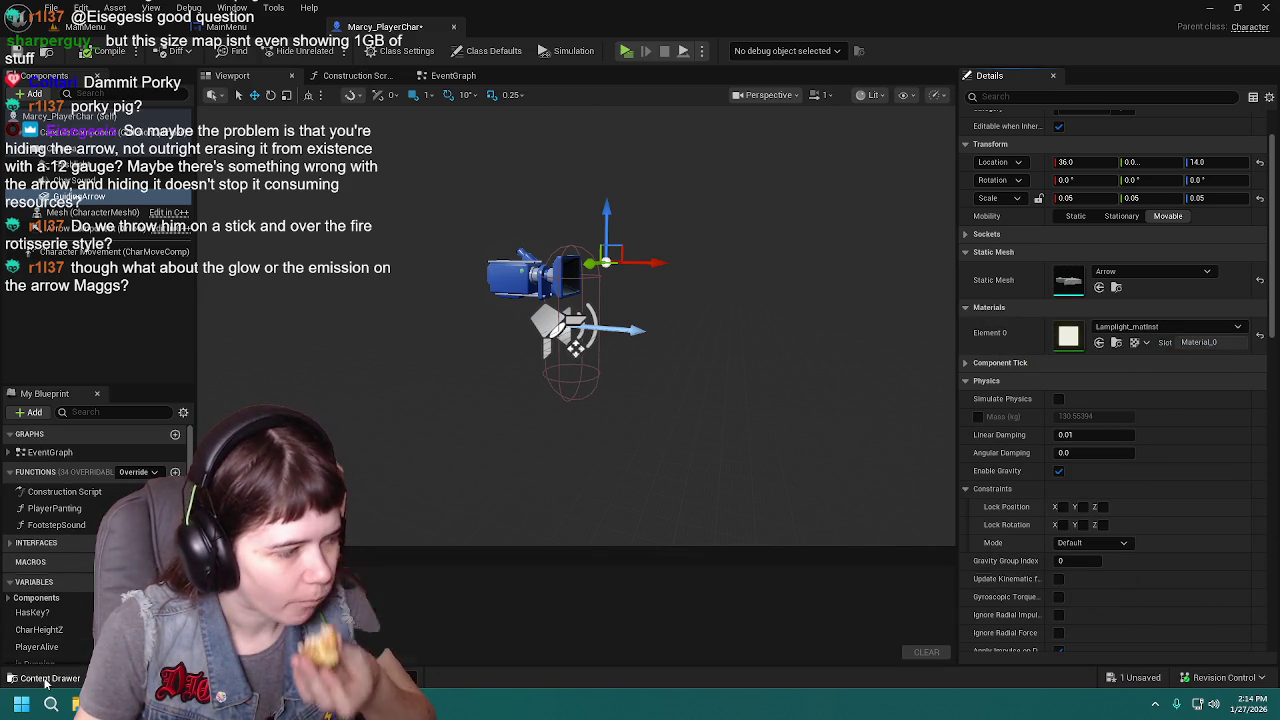
pyautogui.scroll(1, 477, 610)
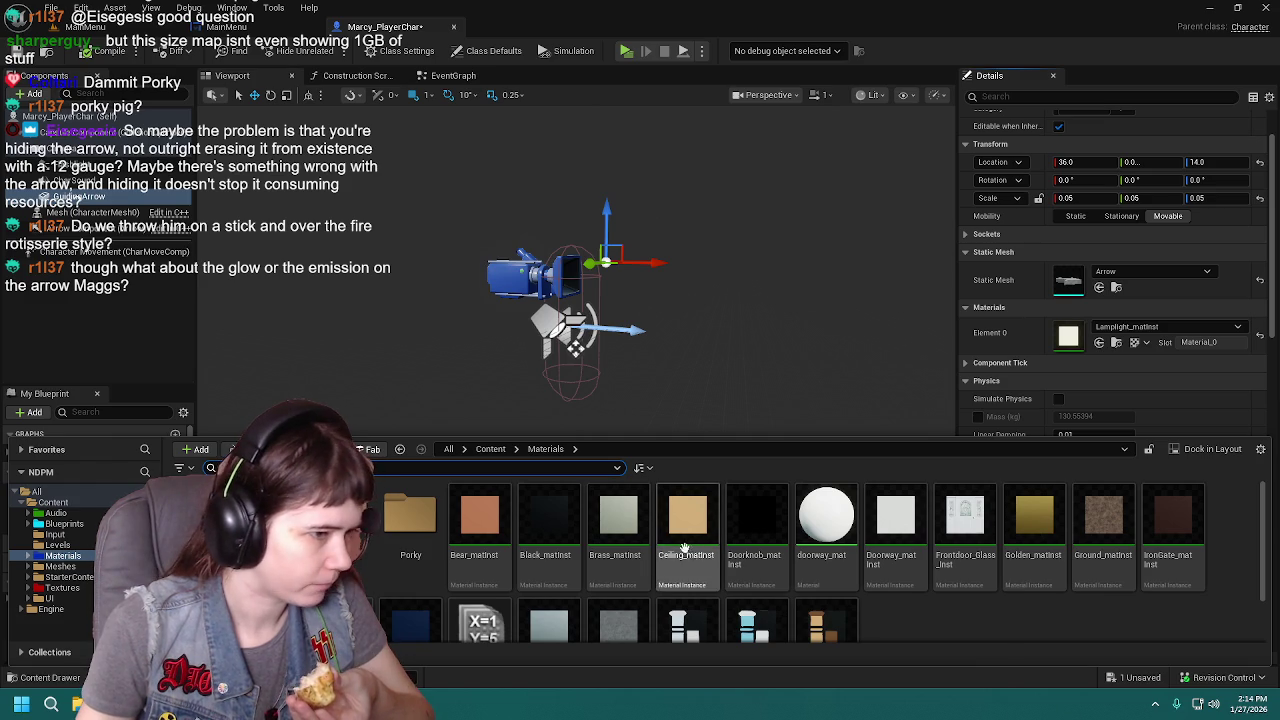
pyautogui.moveTo(493, 553); pyautogui.dragTo(1182, 336)
pyautogui.click(20, 51)
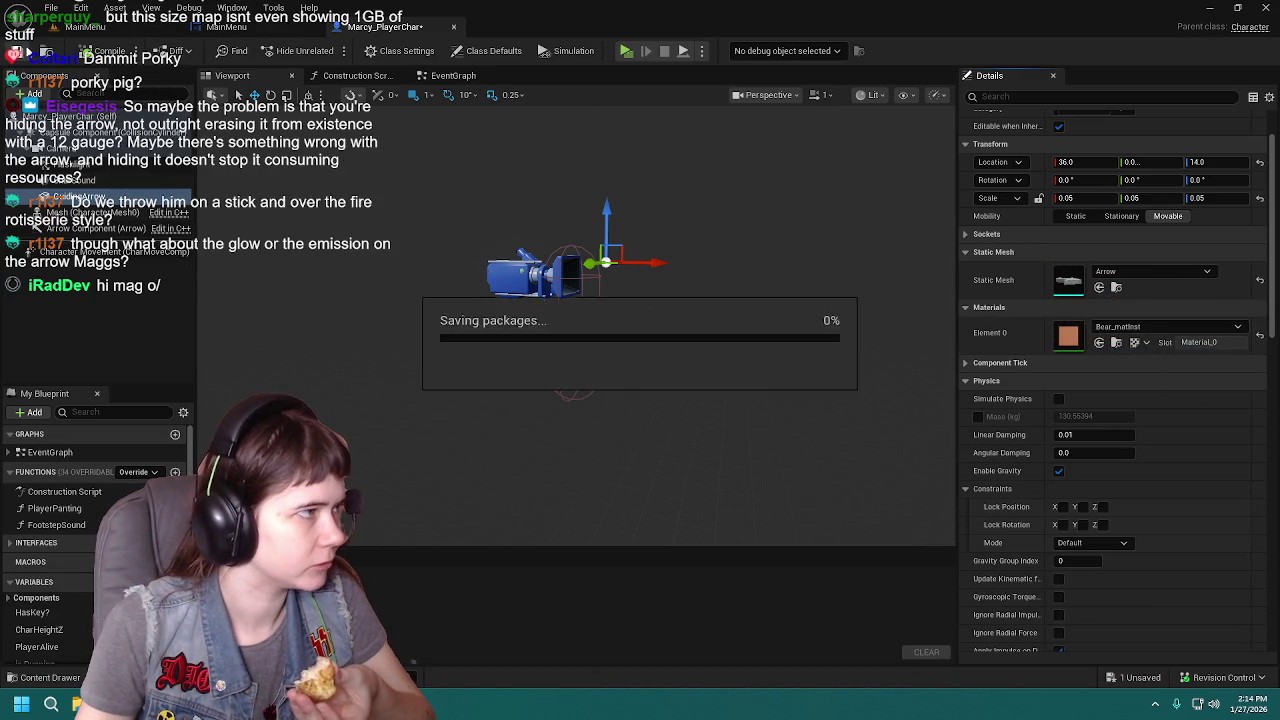
pyautogui.click(85, 26)
pyautogui.click(336, 56)
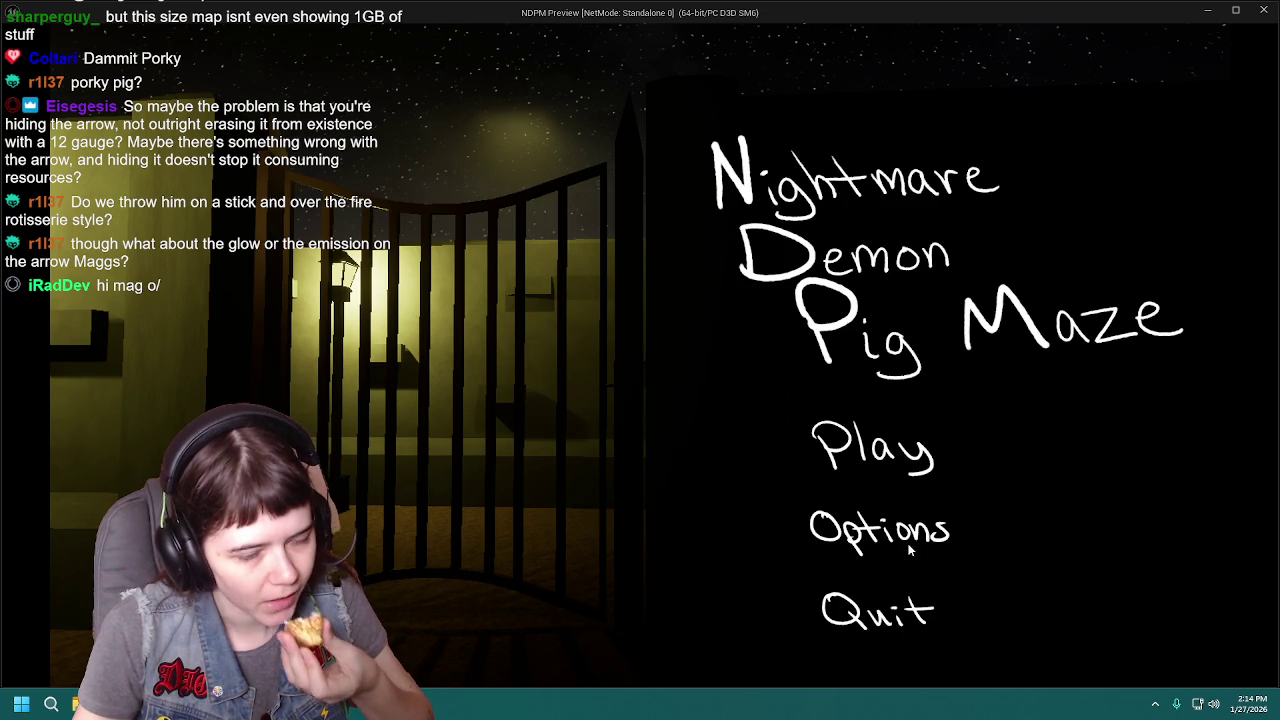
# Close the preview and relaunch it from the maze level editor.
pyautogui.click(1263, 9)
pyautogui.click(383, 26)
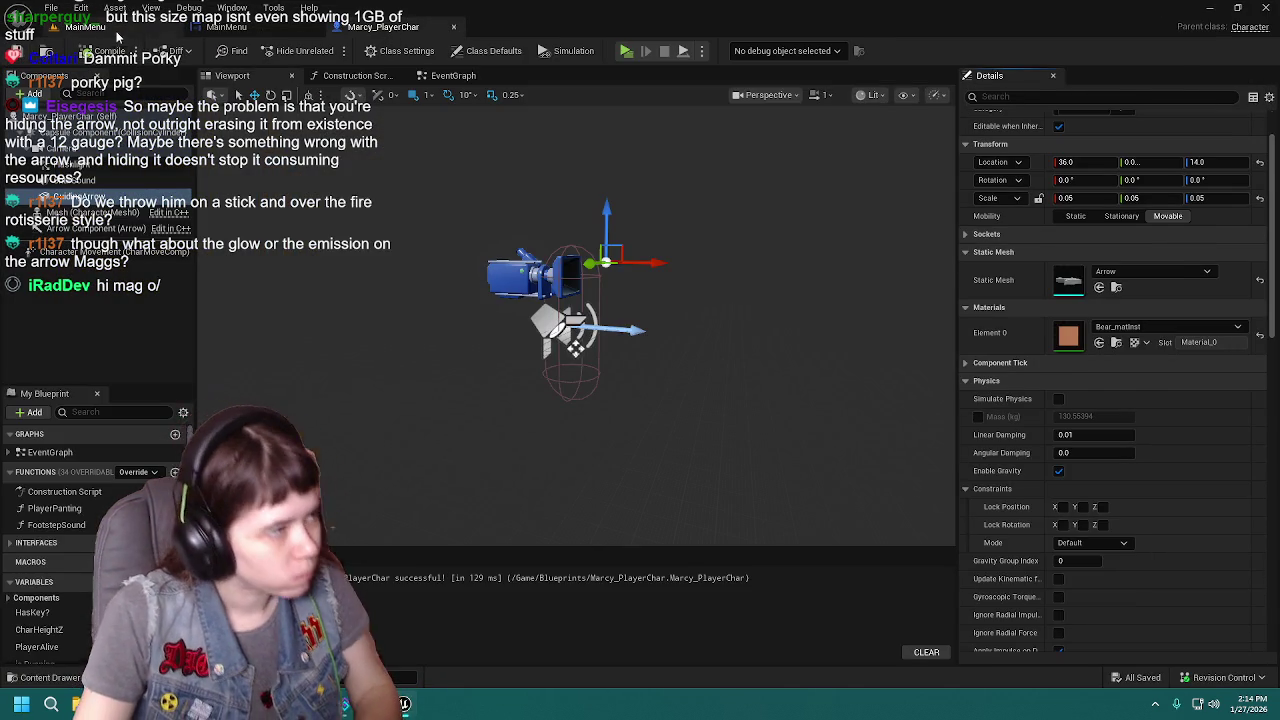
pyautogui.click(85, 26)
pyautogui.click(330, 50)
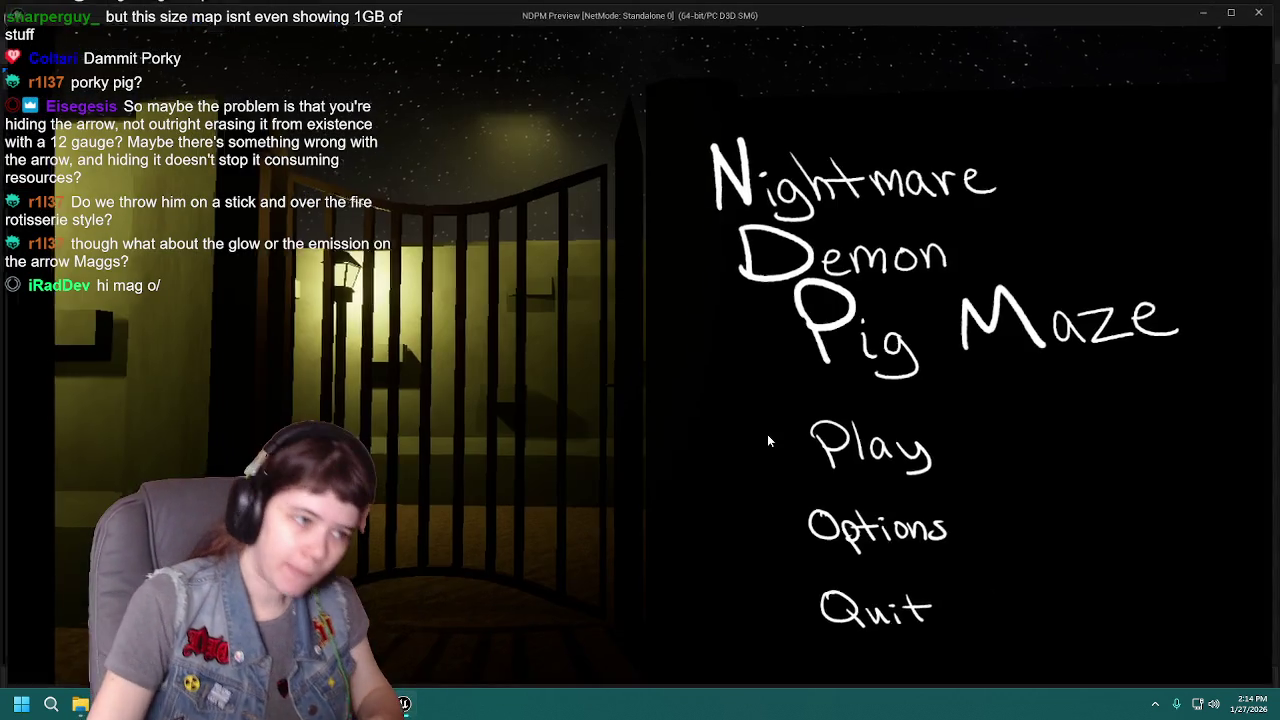
# Set Difficulty to Easy in Options, apply, and start a new game.
pyautogui.click(935, 532)
pyautogui.click(818, 346)
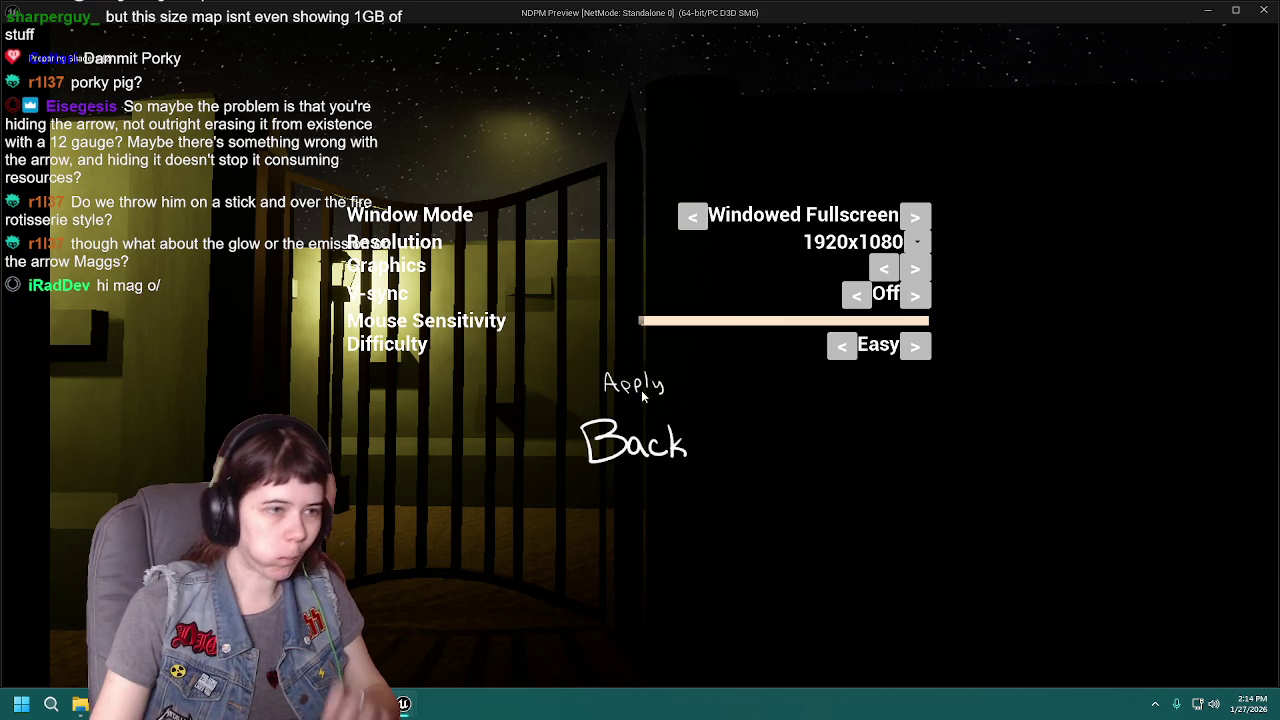
pyautogui.click(617, 388)
pyautogui.click(679, 478)
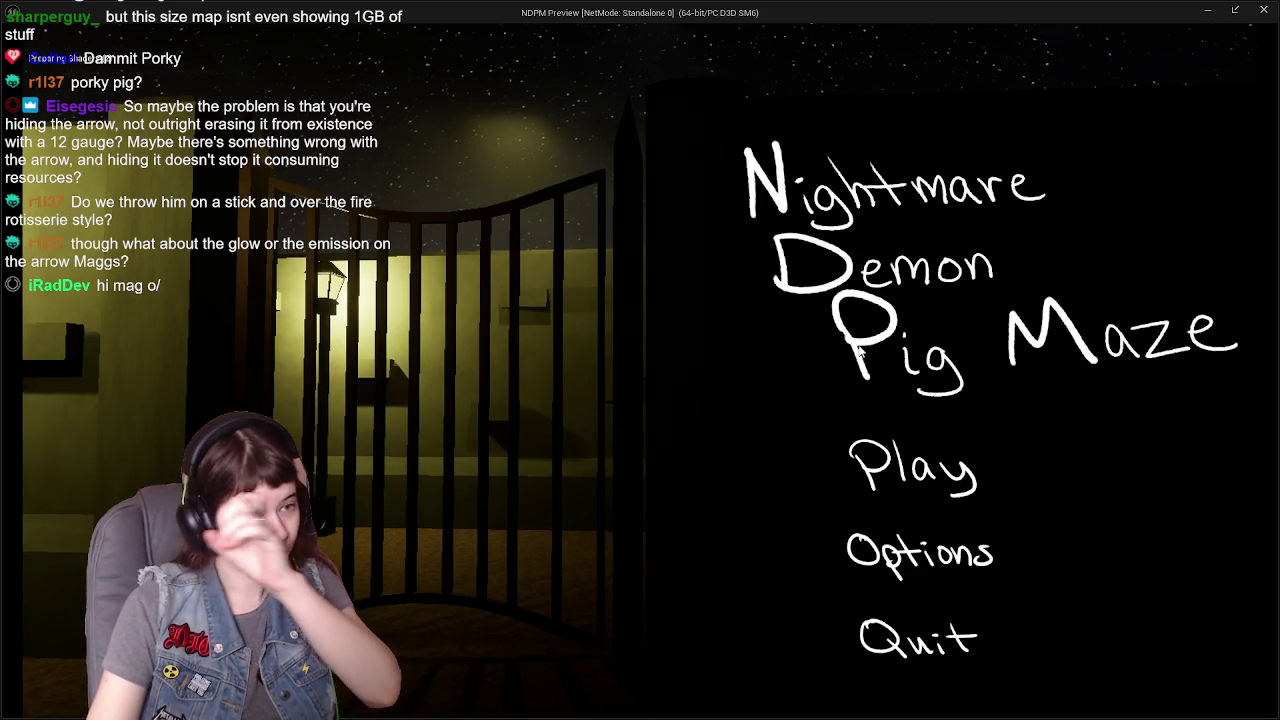
pyautogui.click(912, 466)
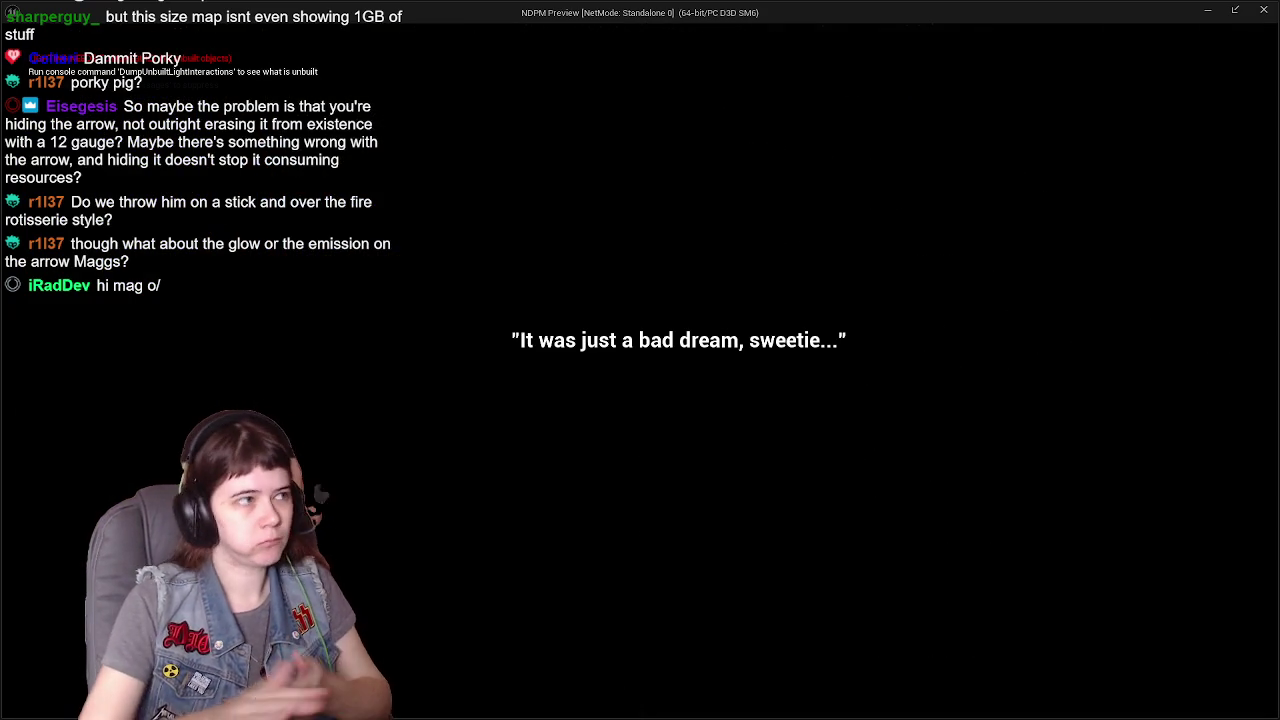
# Walk the lamp-lit maze corridors up to the barred wooden gate.
pyautogui.press('w')
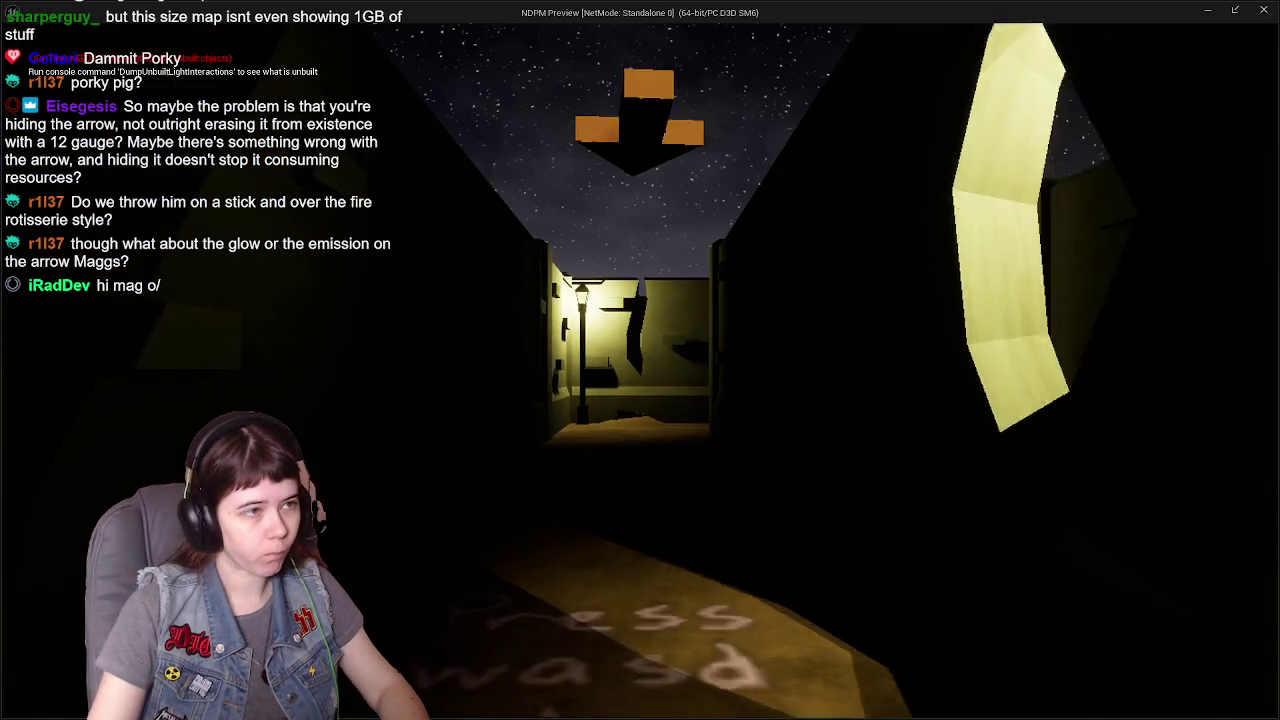
pyautogui.press('w')
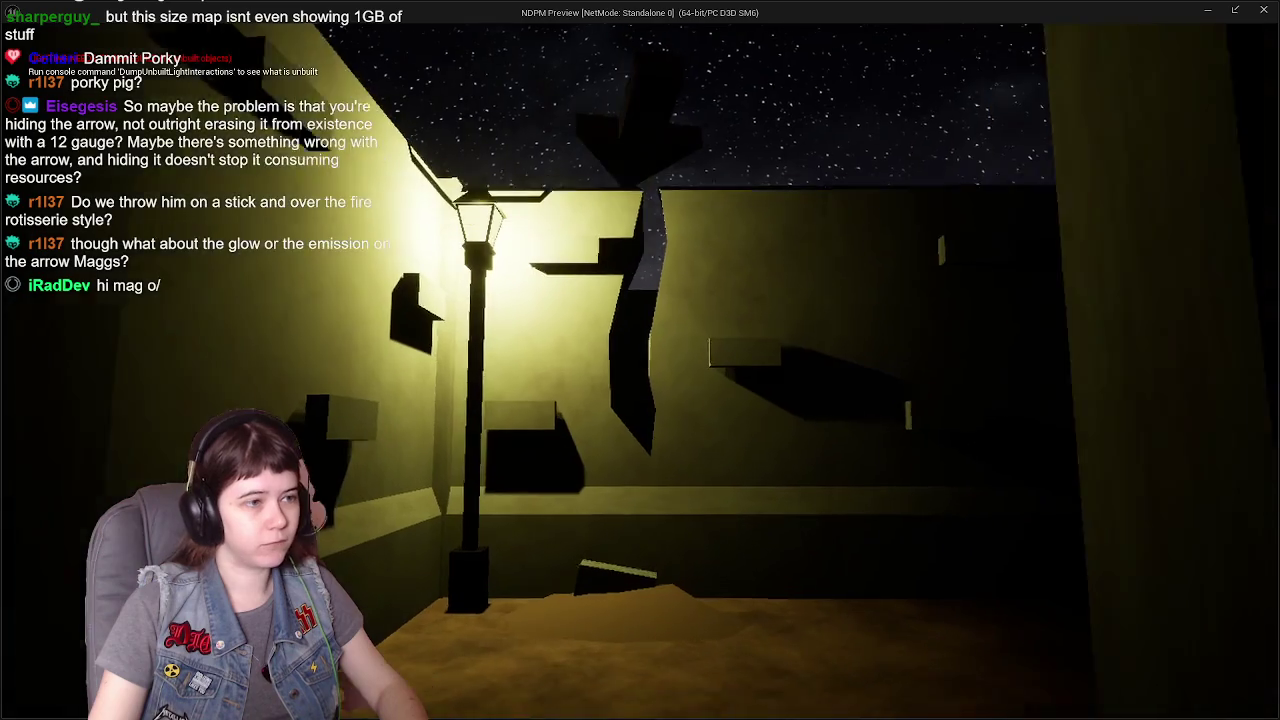
pyautogui.press('w')
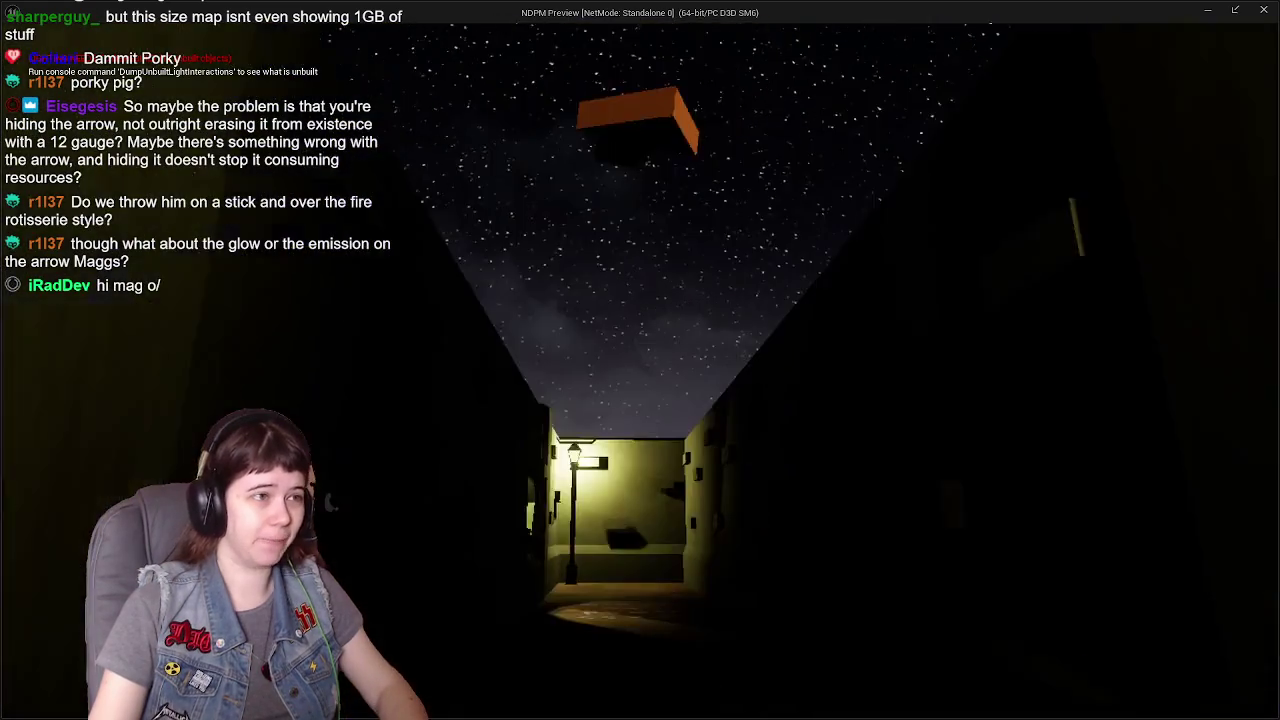
pyautogui.press('w')
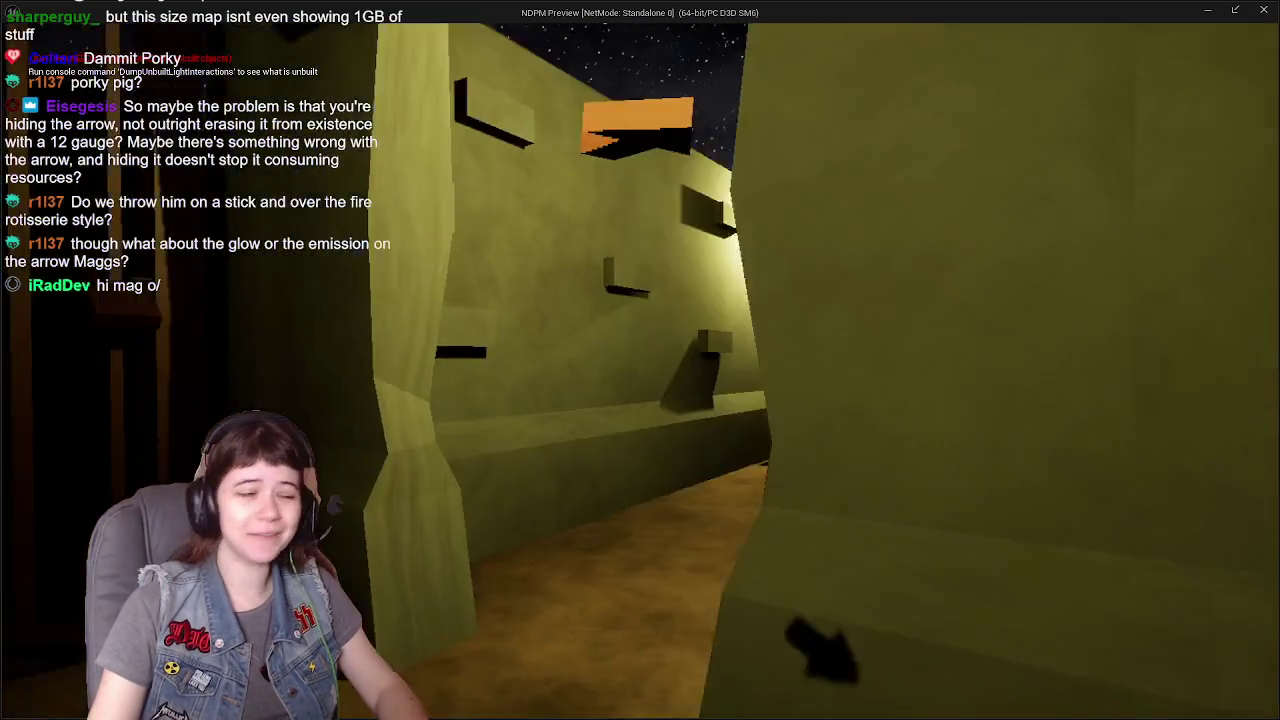
pyautogui.press('w')
pyautogui.press('w')
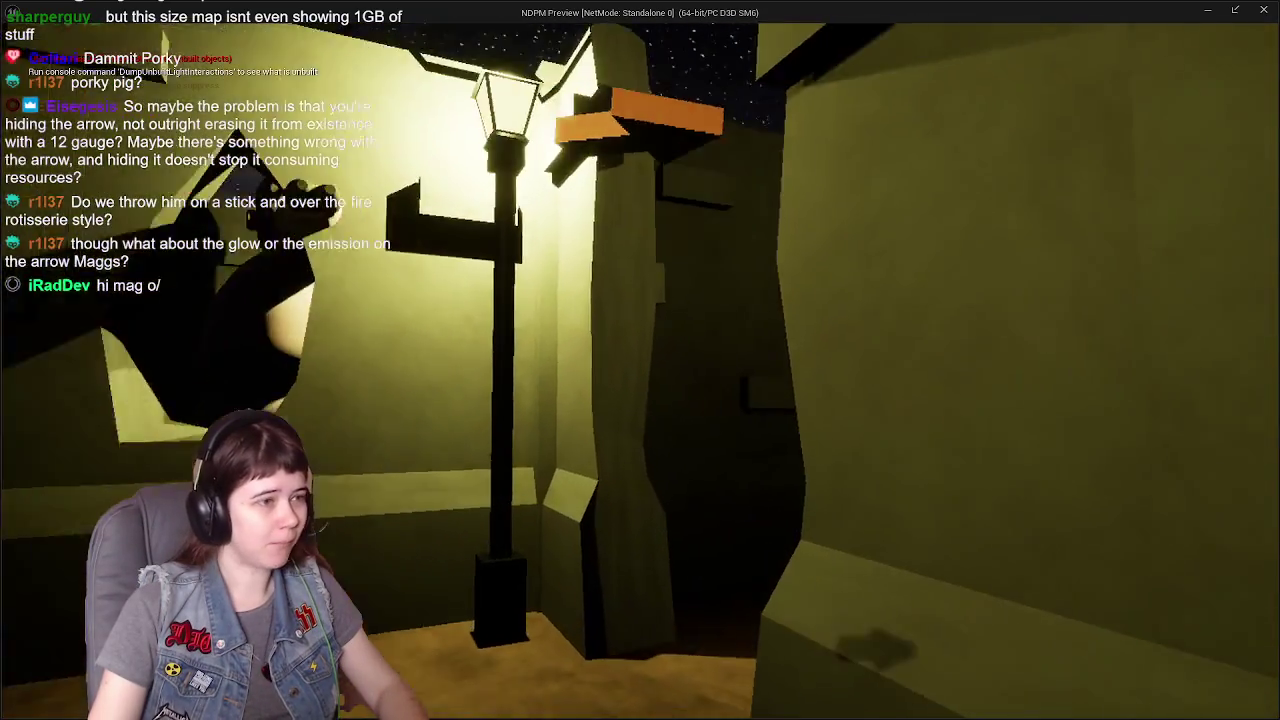
pyautogui.press('w')
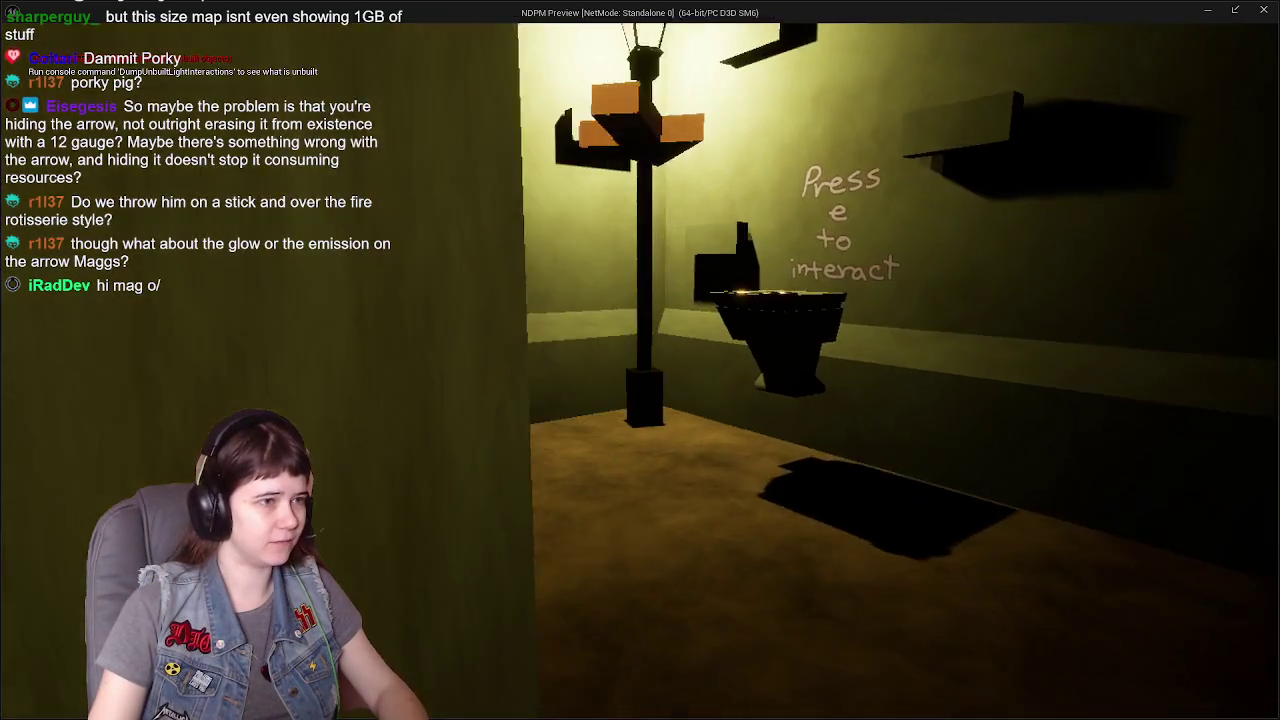
pyautogui.press('w')
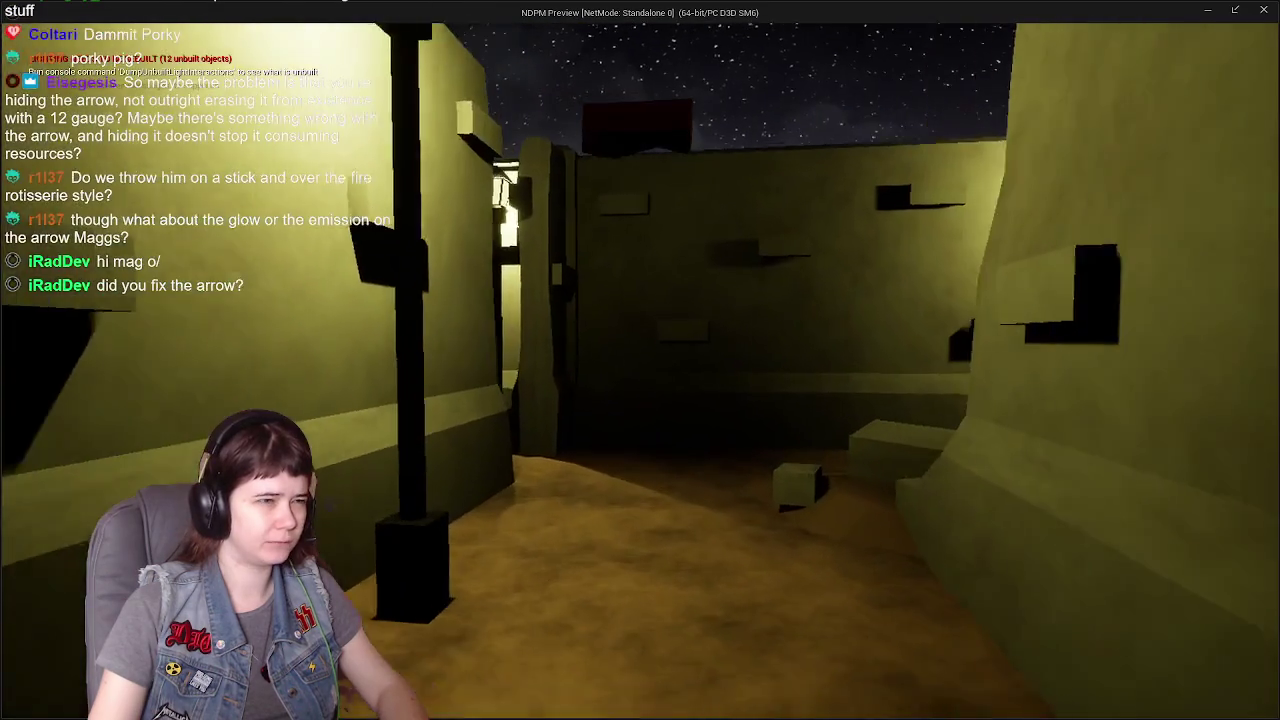
pyautogui.press('w')
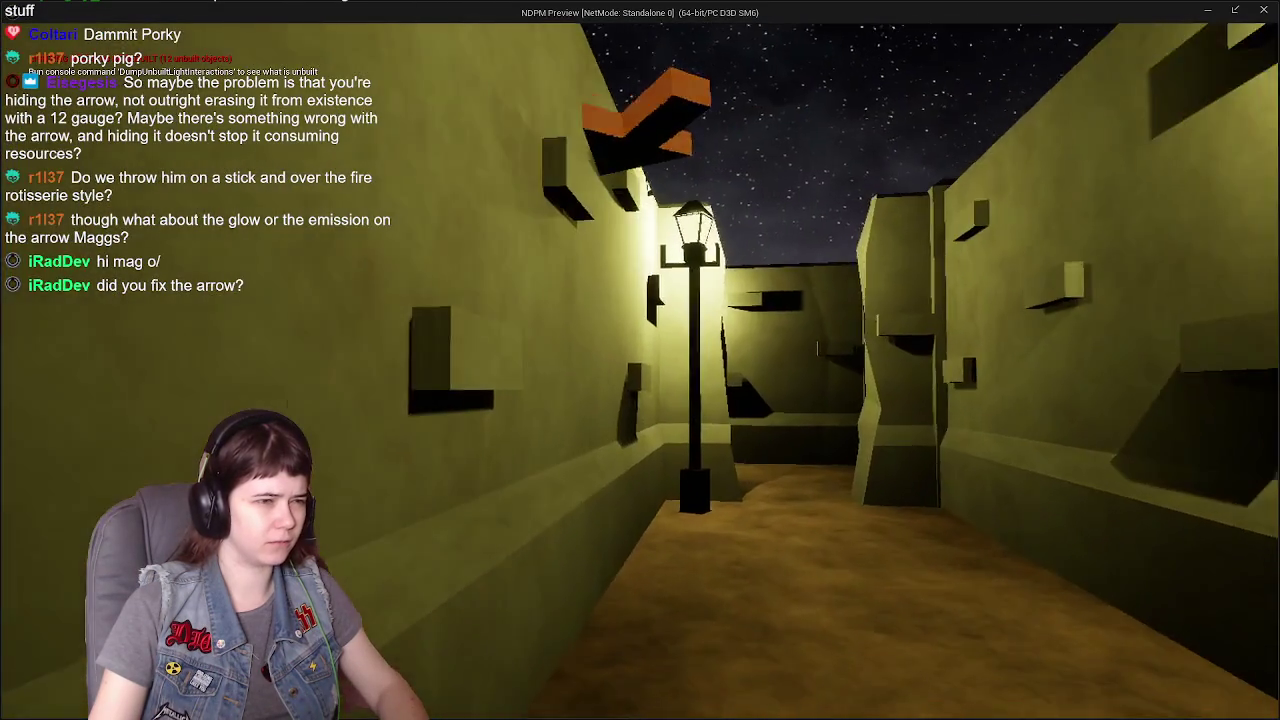
pyautogui.press('w')
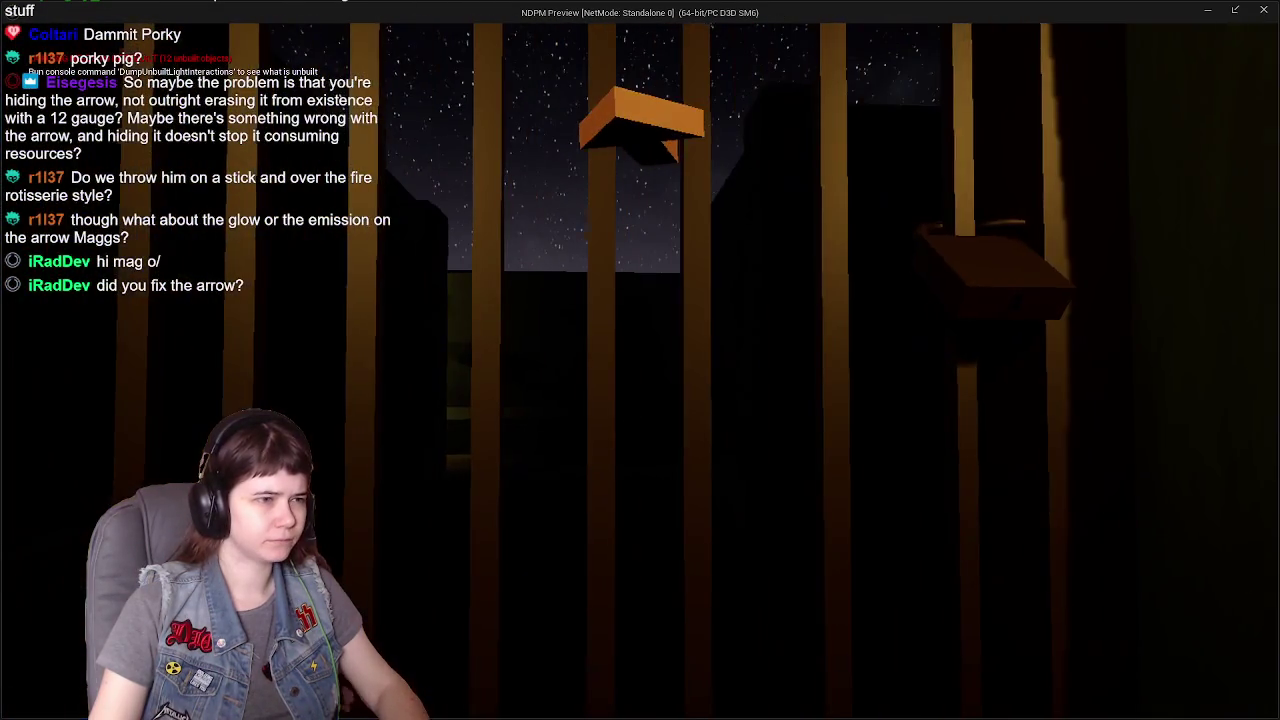
# Pass through the gate and walk down the alley into the glowing doorway.
pyautogui.press('d')
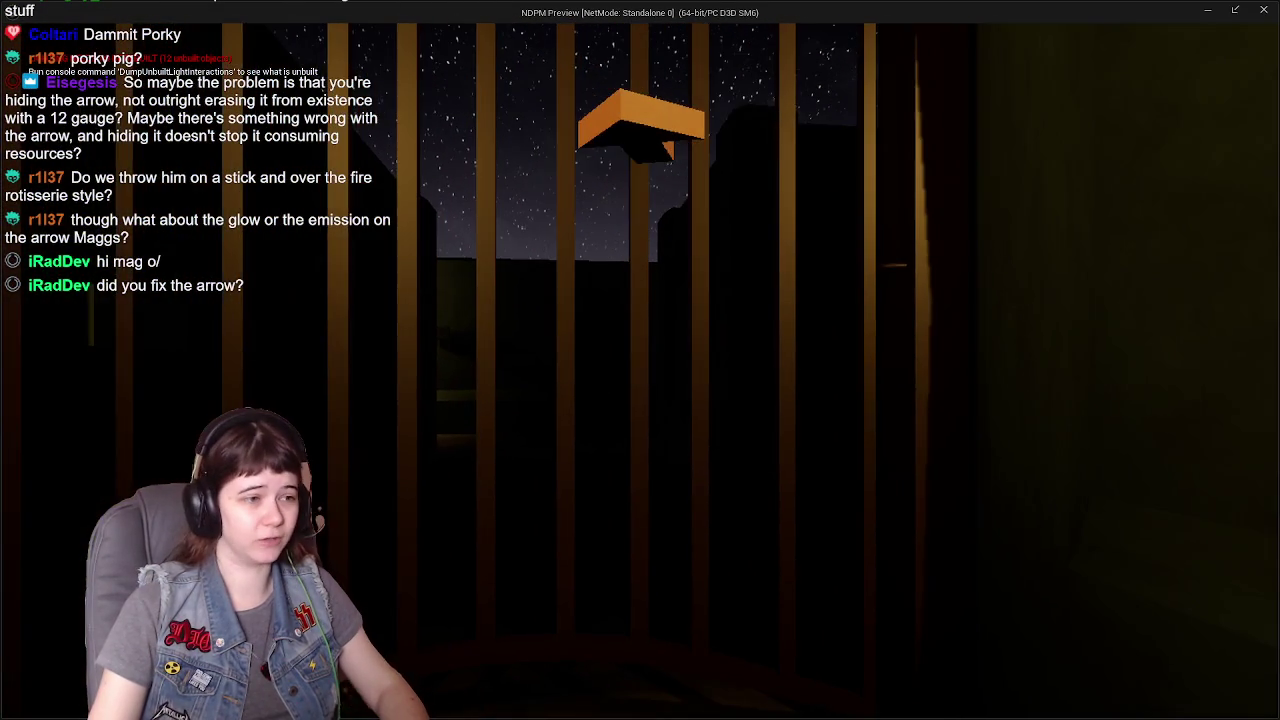
pyautogui.press('w')
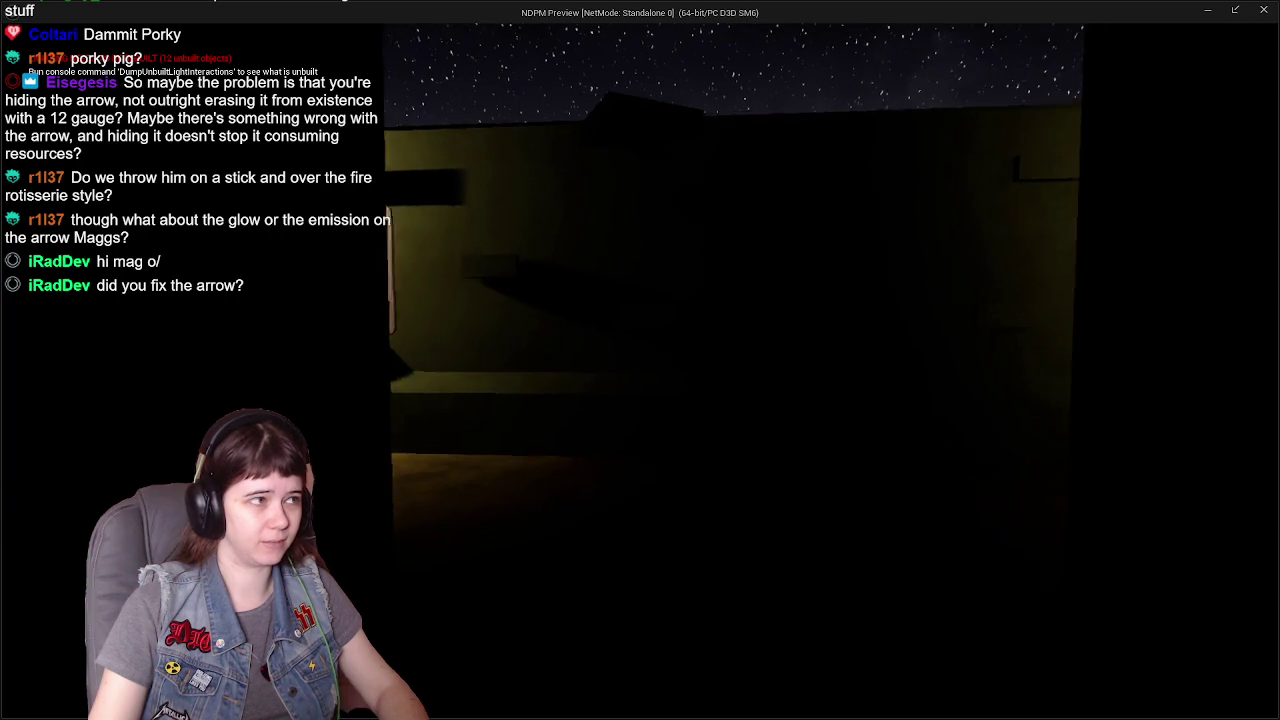
pyautogui.press('w')
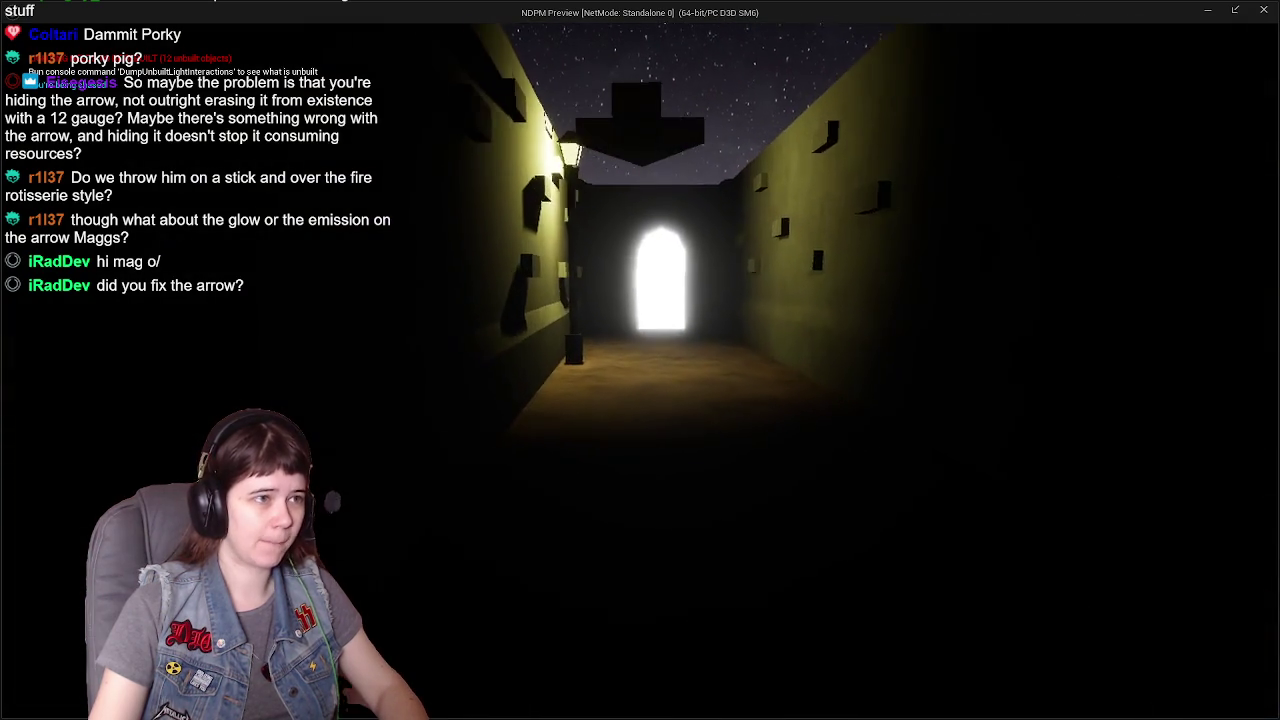
pyautogui.press('w')
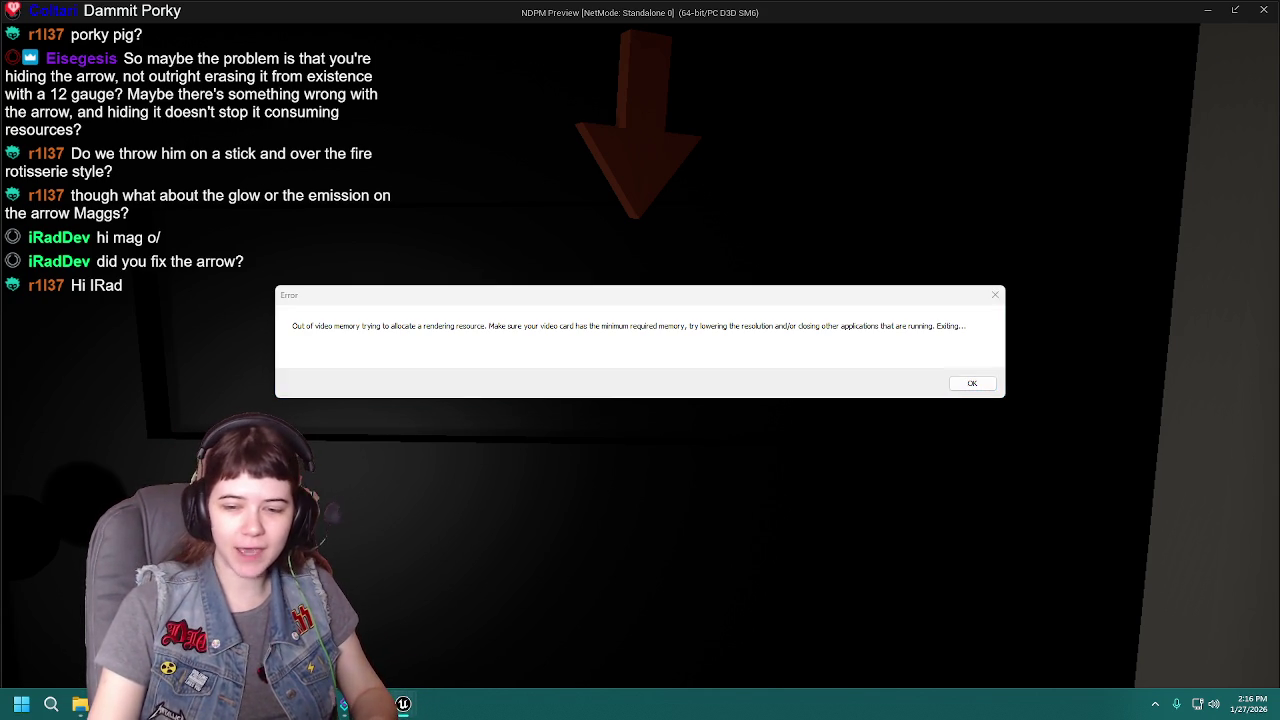
# Sort Task Manager by memory, then dismiss the video-memory error and send the crash report.
pyautogui.hotkey('ctrl', 'shift', 'Escape')
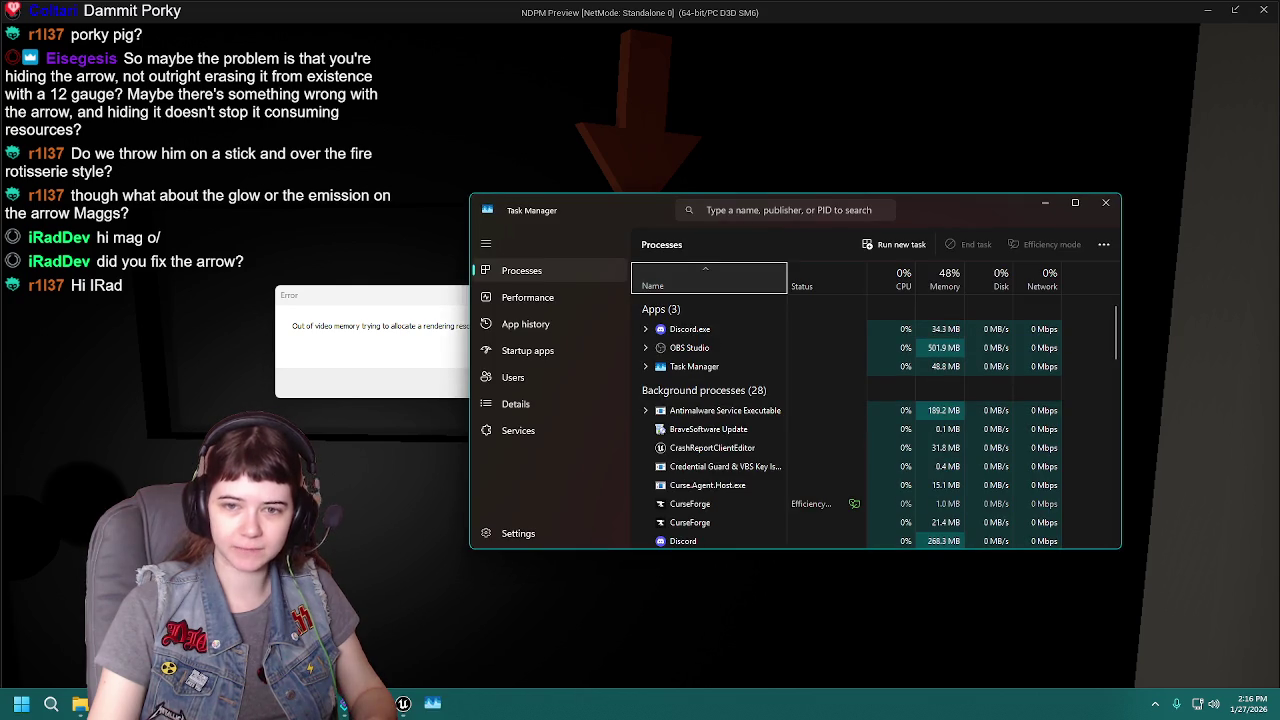
pyautogui.click(950, 286)
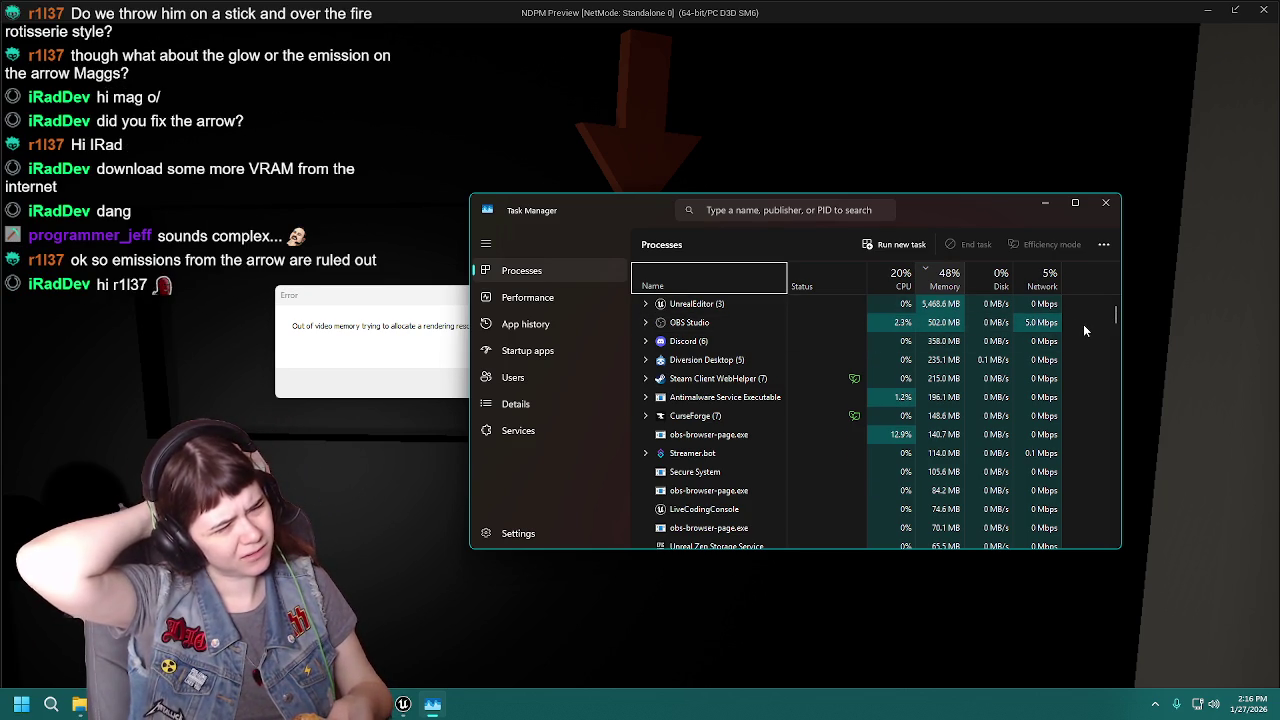
pyautogui.click(1100, 205)
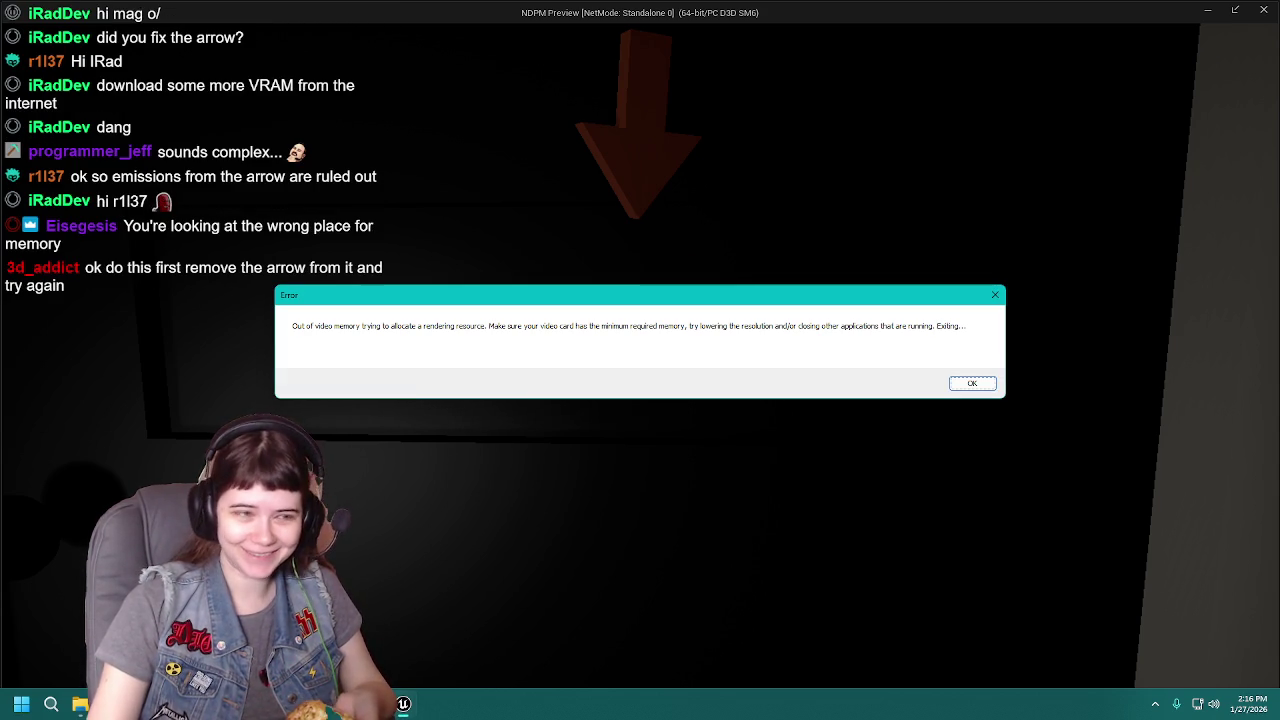
pyautogui.press('Return')
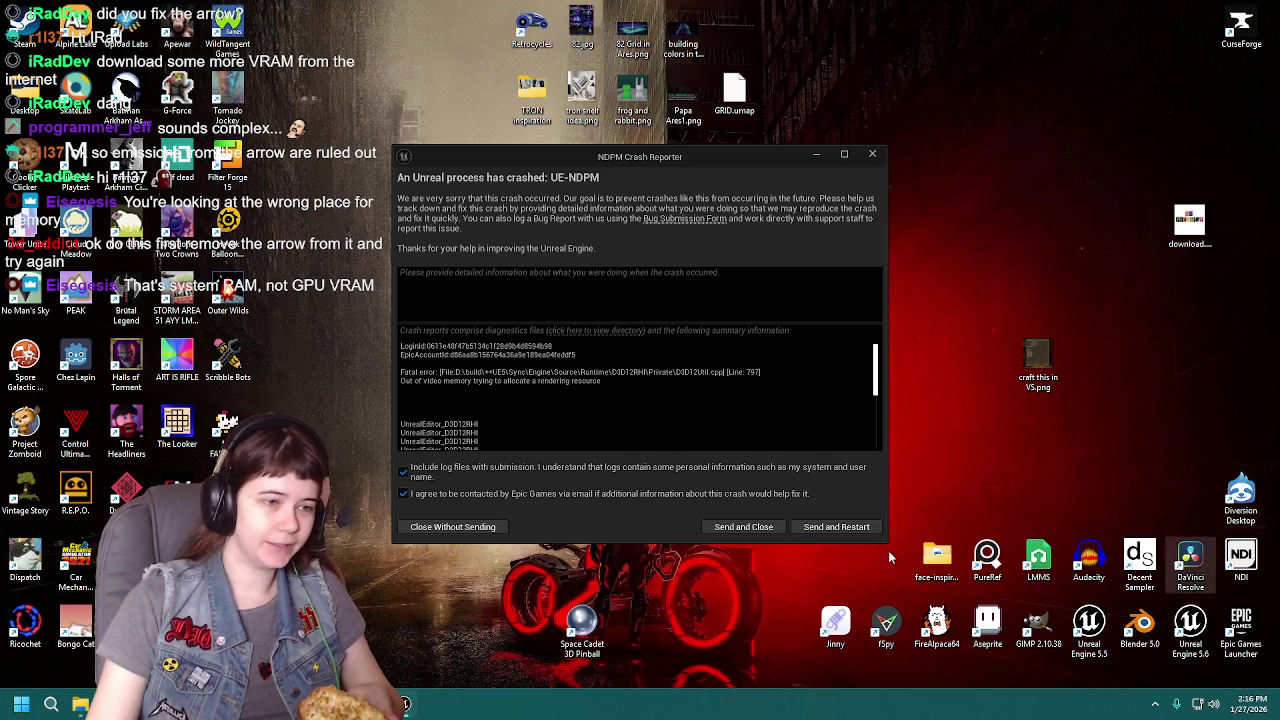
pyautogui.click(849, 527)
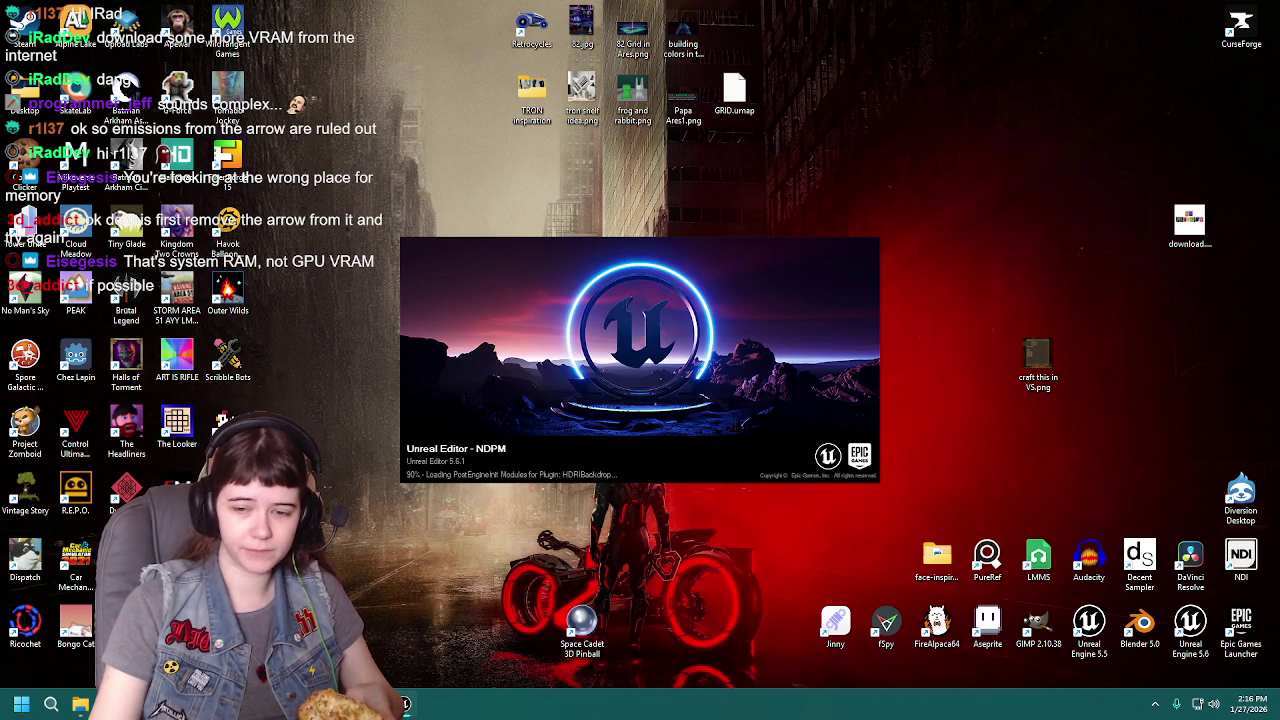
# Reopen Task Manager over the reloaded NDPM level to see UnrealEditor's 3,326 MB.
pyautogui.hotkey('ctrl', 'shift', 'Escape')
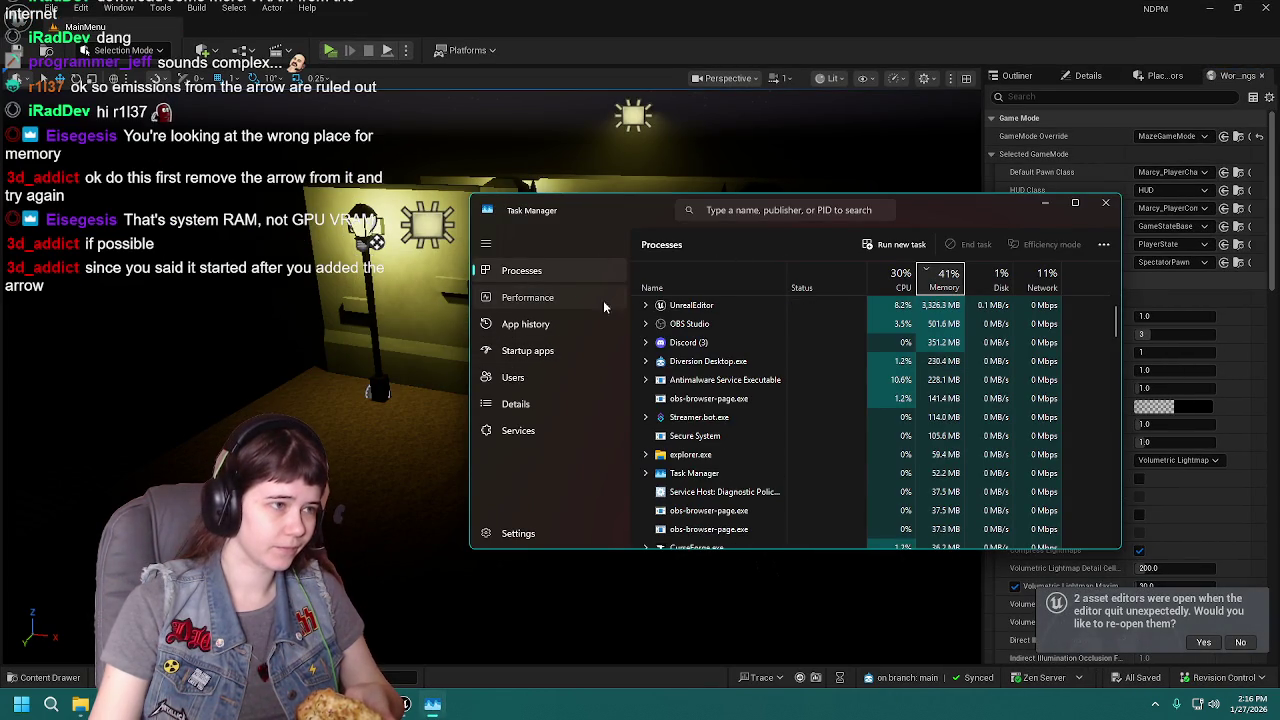
# Show the GPU graphs on the Performance page, listing the RTX 3060's 12 GB memory.
pyautogui.click(603, 300)
pyautogui.scroll(-1, 720, 455)
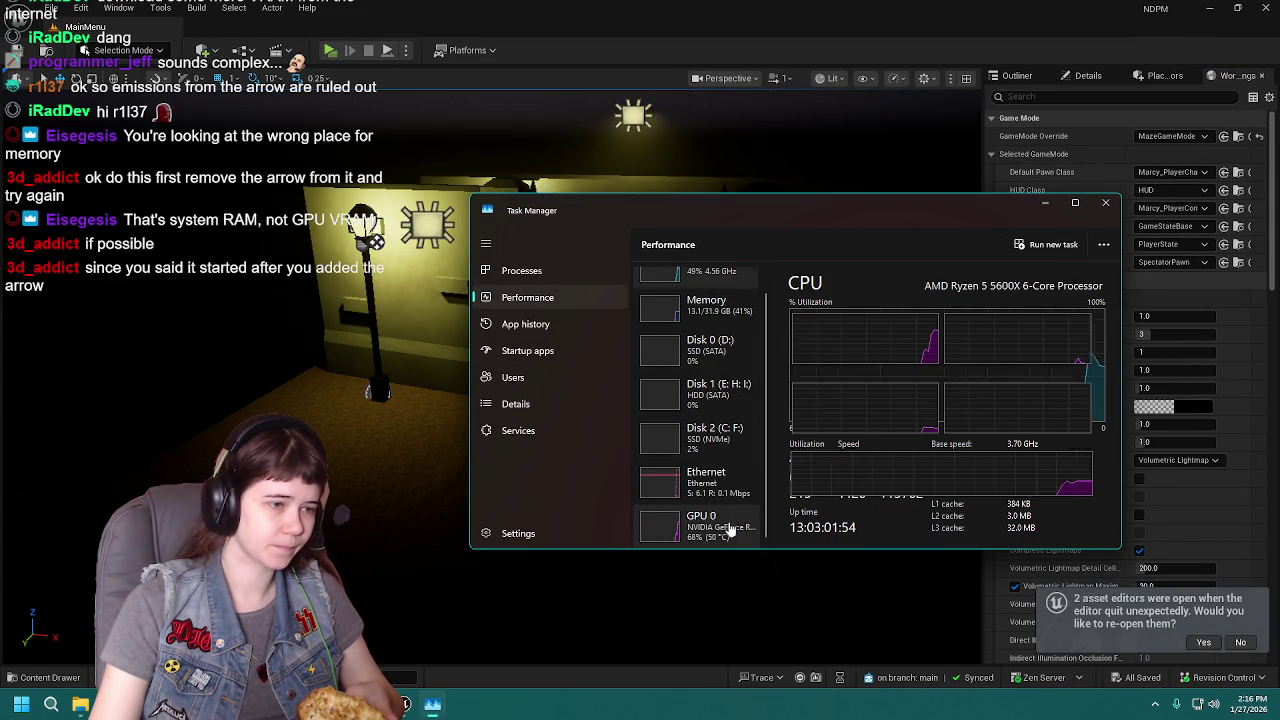
pyautogui.click(729, 527)
# Centre the performance window, return to Unreal, and open the Content Drawer.
pyautogui.click(825, 186)
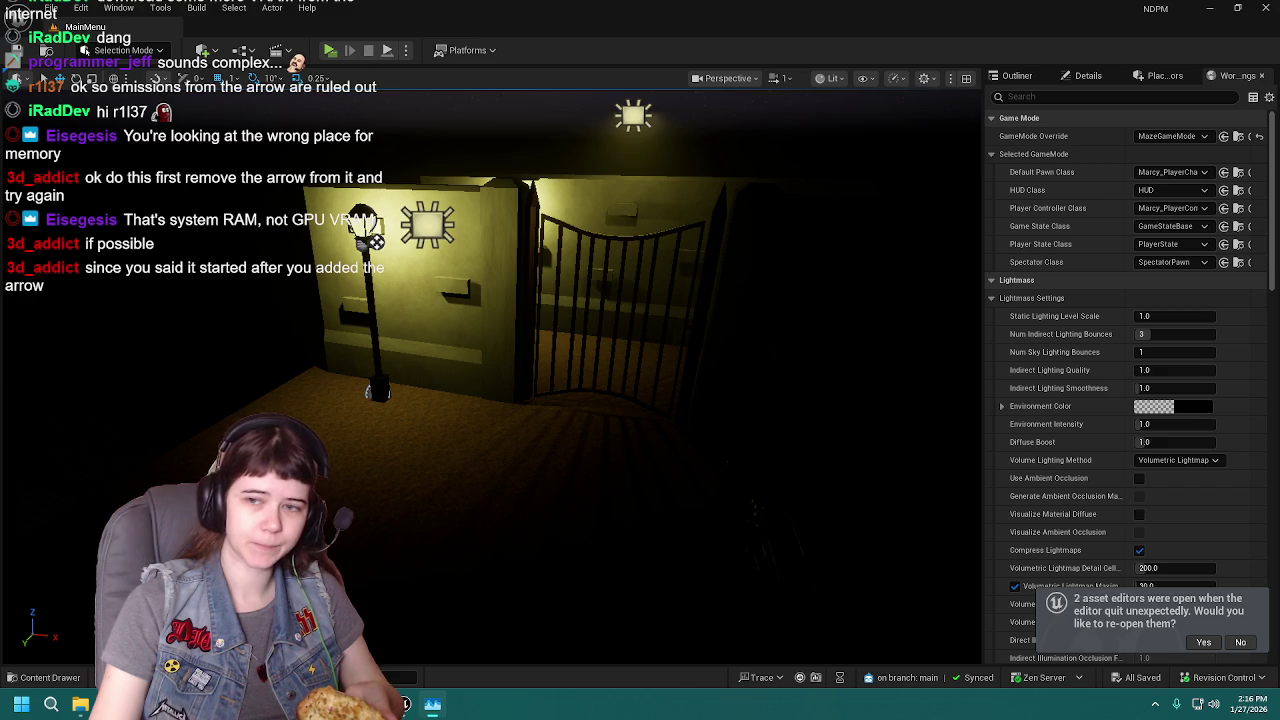
pyautogui.hotkey('alt', 'Tab')
pyautogui.moveTo(1155, 263)
pyautogui.mouseDown()
pyautogui.moveTo(776, 179)
pyautogui.moveTo(730, 205)
pyautogui.mouseUp()
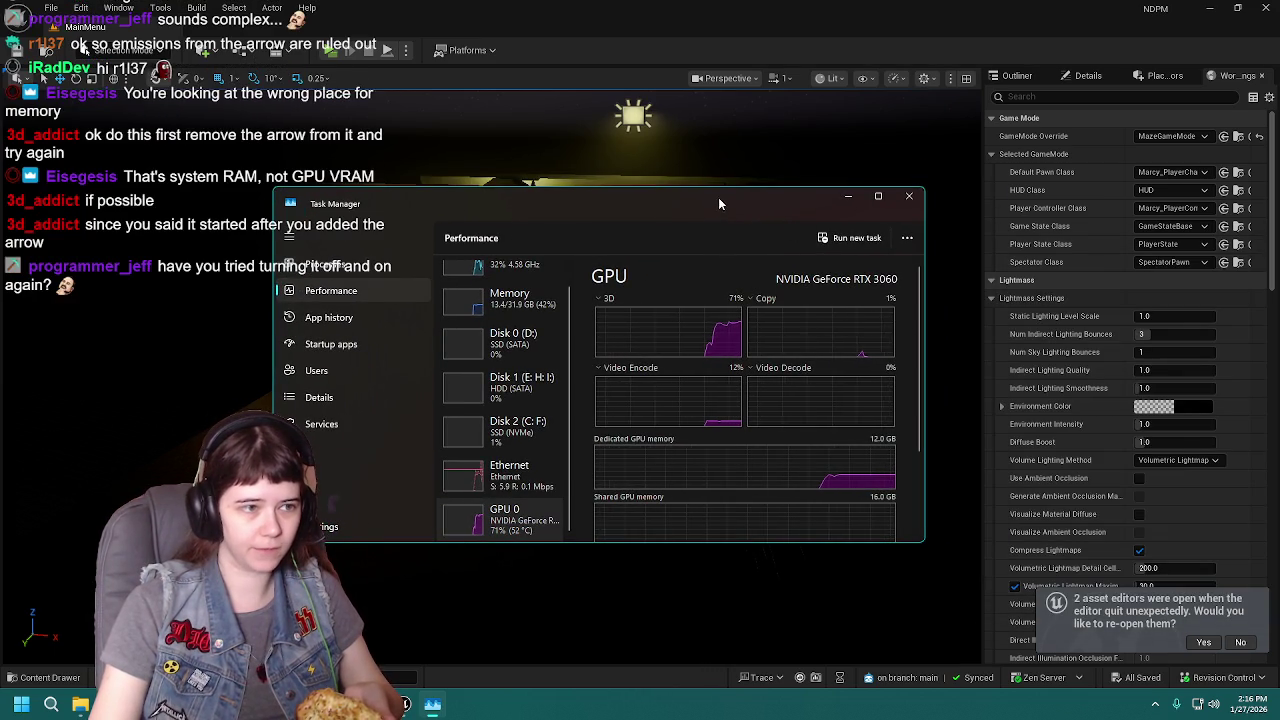
pyautogui.hotkey('alt', 'Tab')
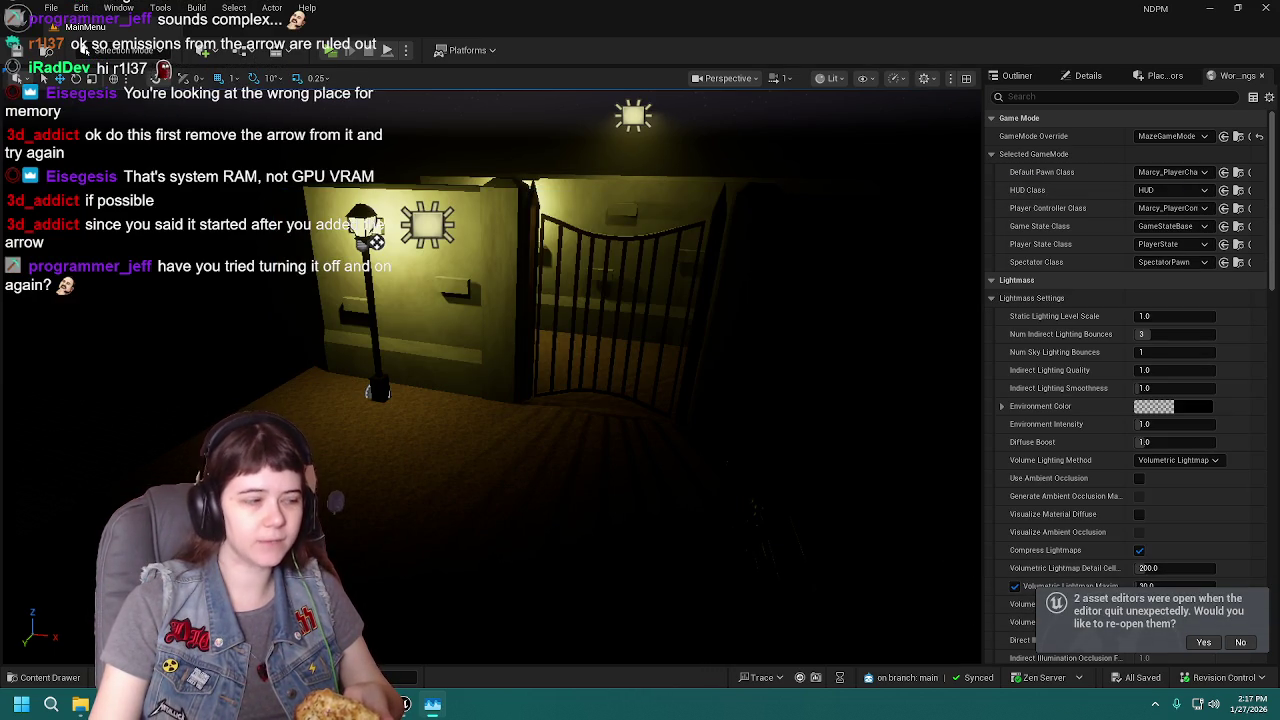
pyautogui.click(50, 678)
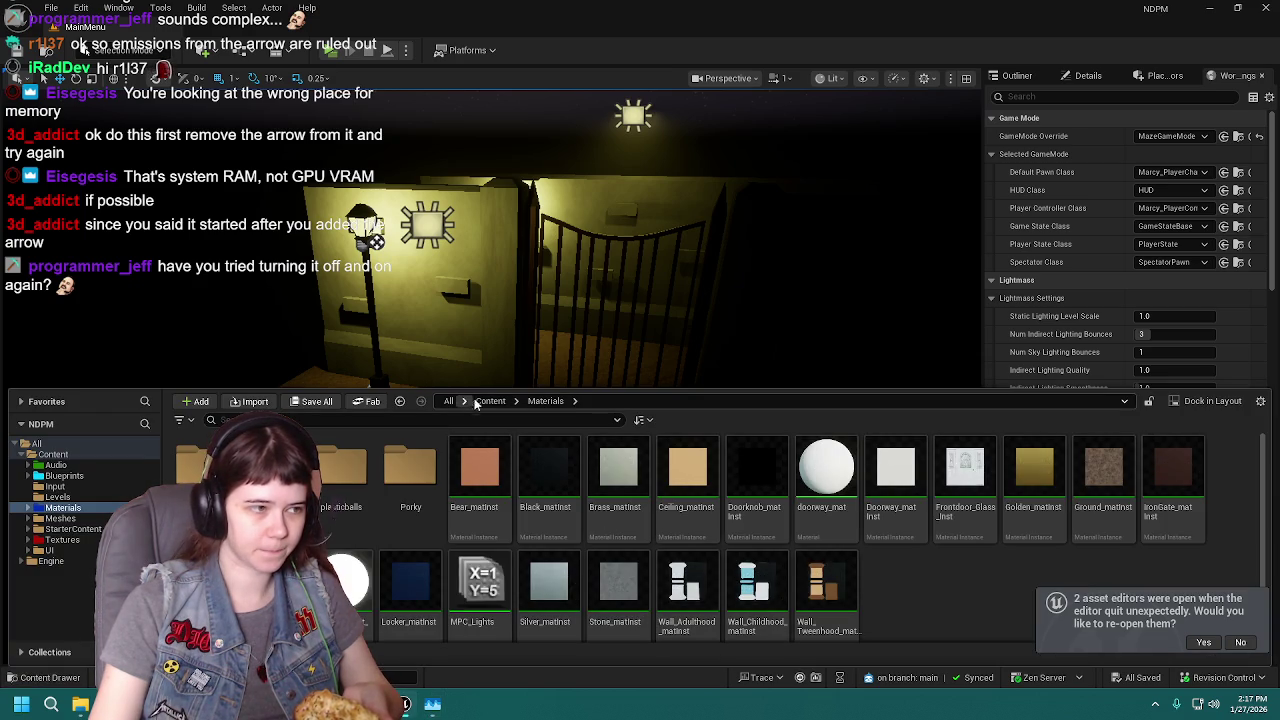
# Navigate to Content > Levels and load the 3Adulthood level.
pyautogui.click(490, 401)
pyautogui.click(435, 472)
pyautogui.doubleClick(435, 472)
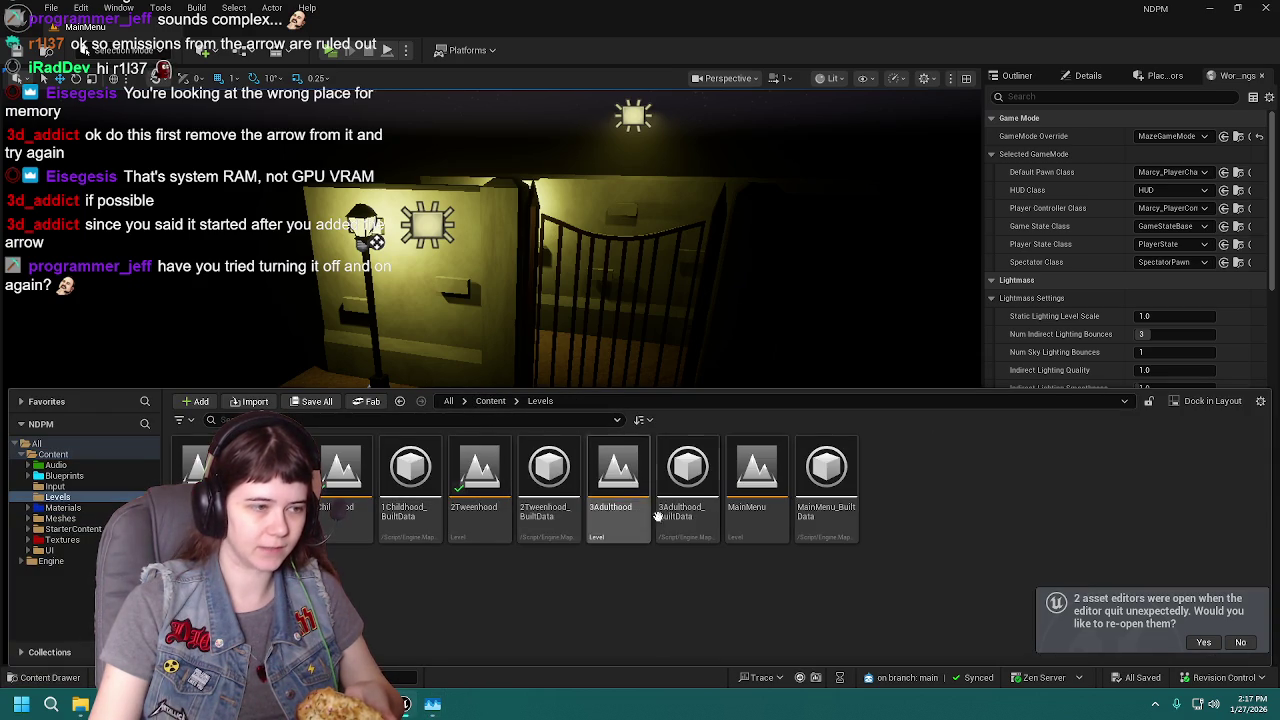
pyautogui.doubleClick(627, 488)
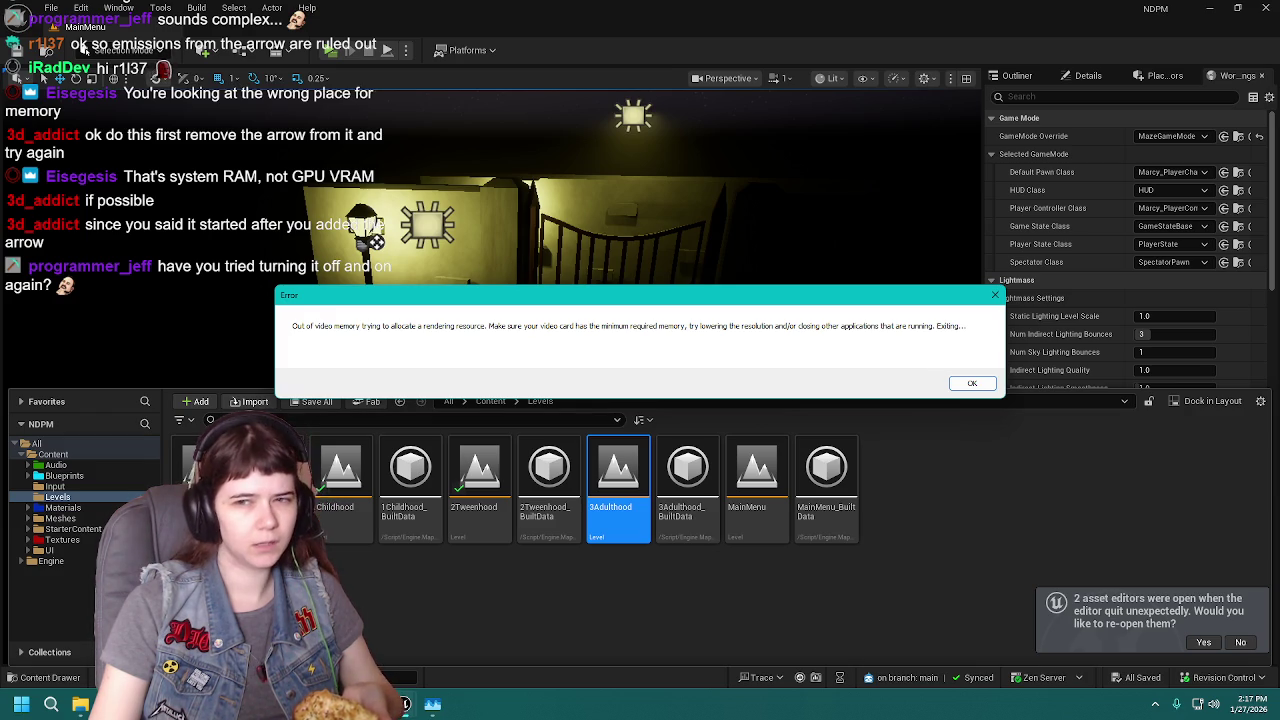
# Check the RTX 3060's dedicated GPU memory at 4.3 of 12.0 GB, then close Task Manager.
pyautogui.hotkey('ctrl', 'shift', 'Escape')
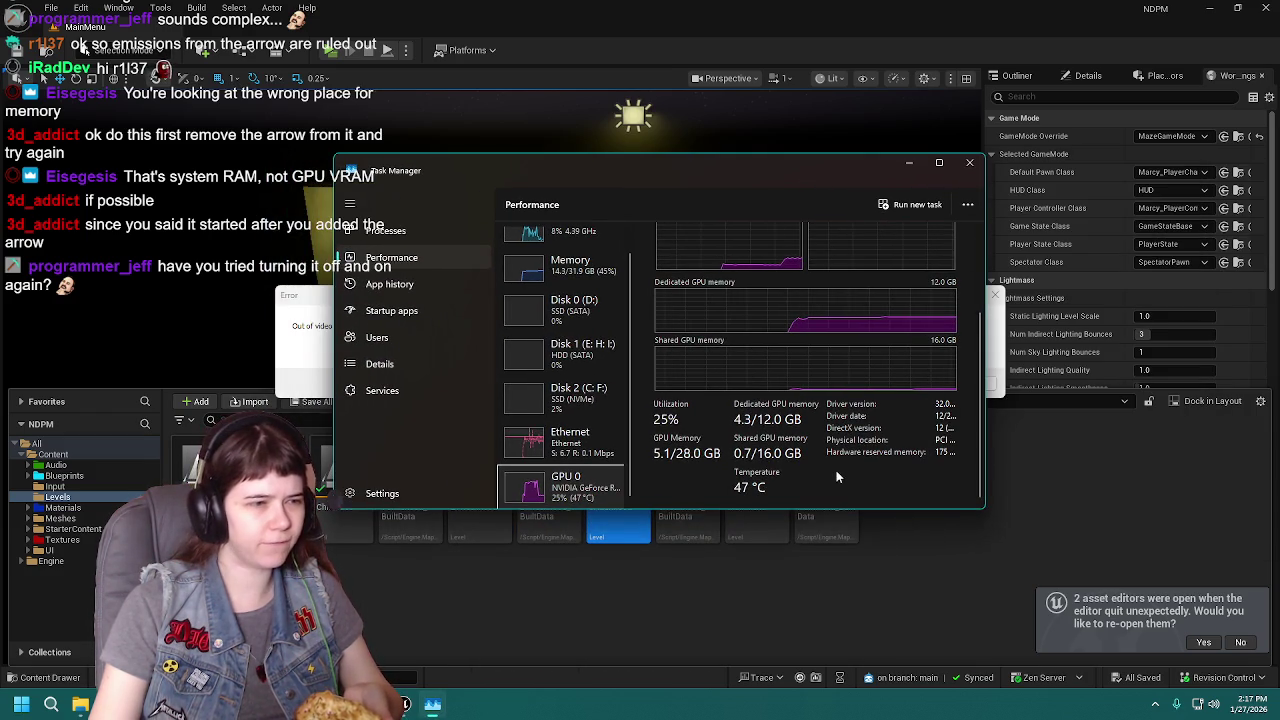
pyautogui.scroll(3, 967, 351)
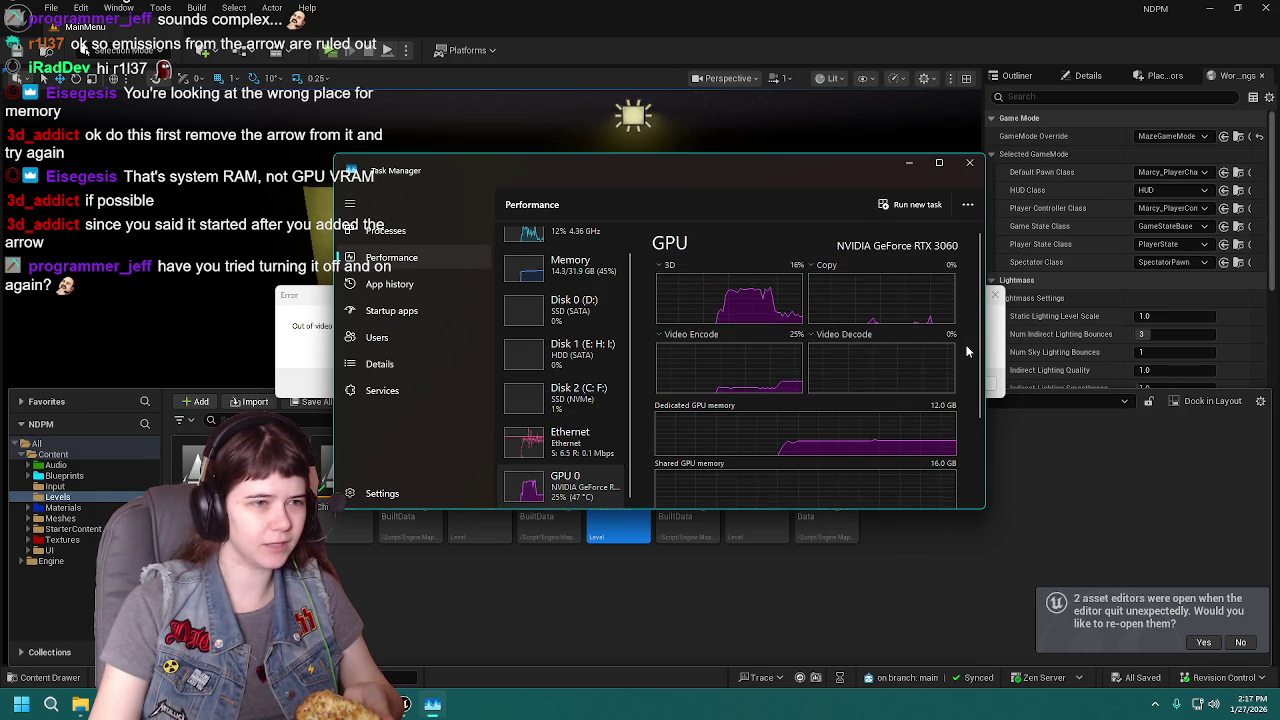
pyautogui.scroll(-2, 967, 351)
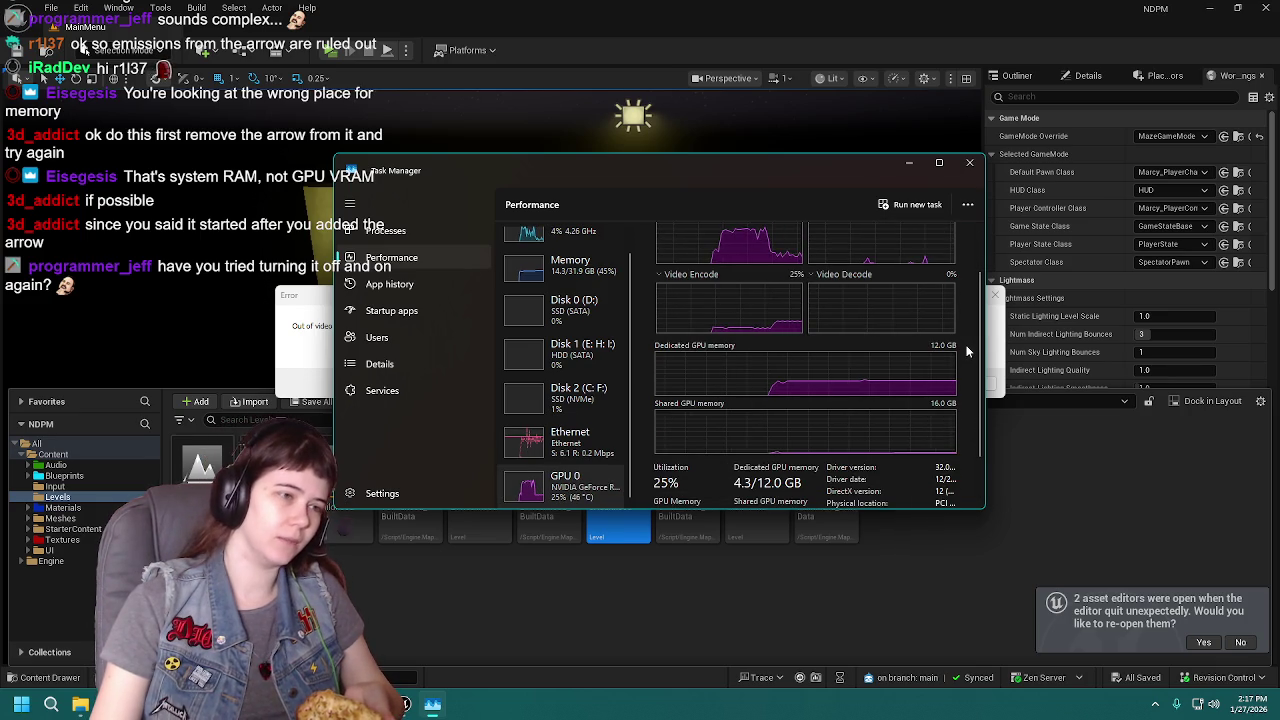
pyautogui.scroll(2, 967, 351)
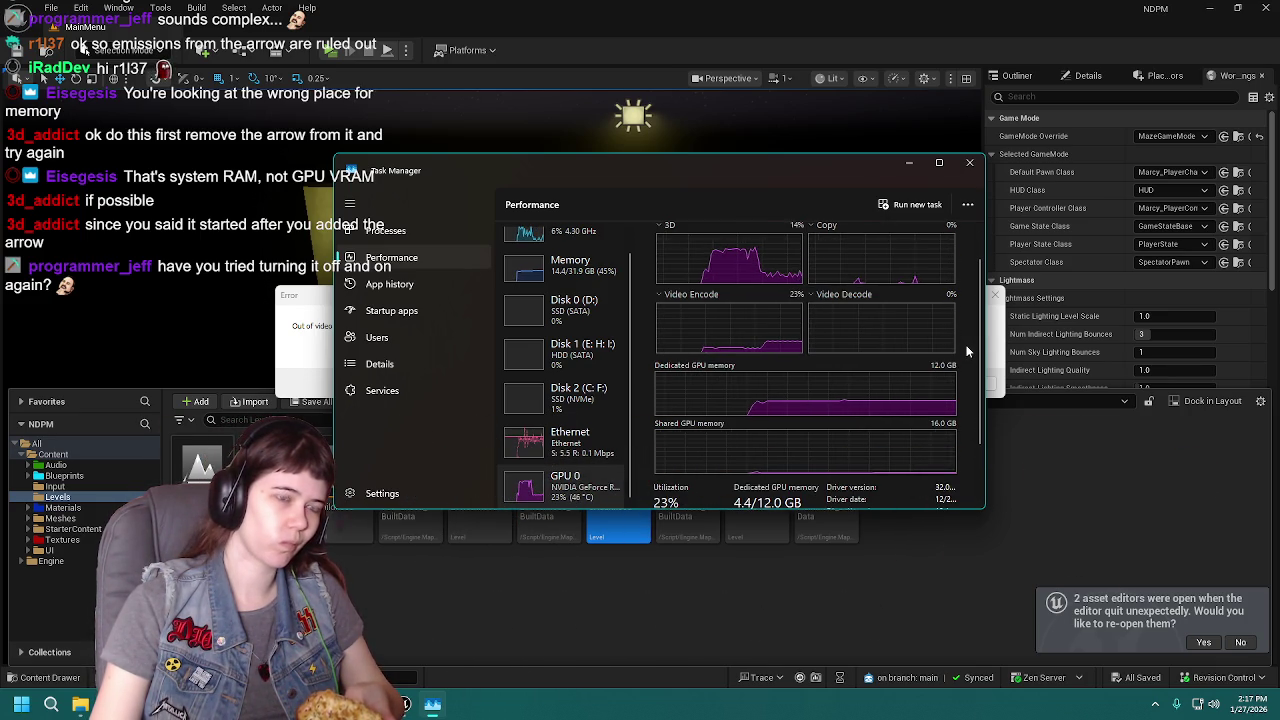
pyautogui.scroll(-2, 964, 348)
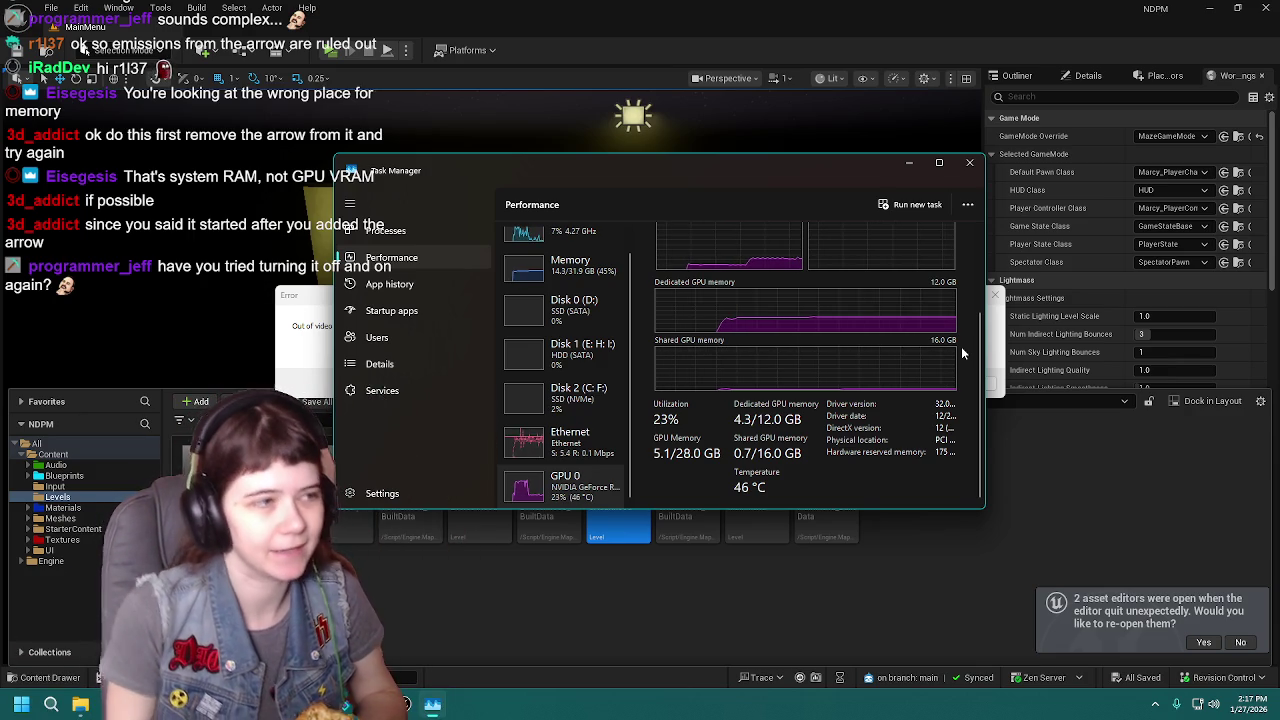
pyautogui.scroll(1, 607, 373)
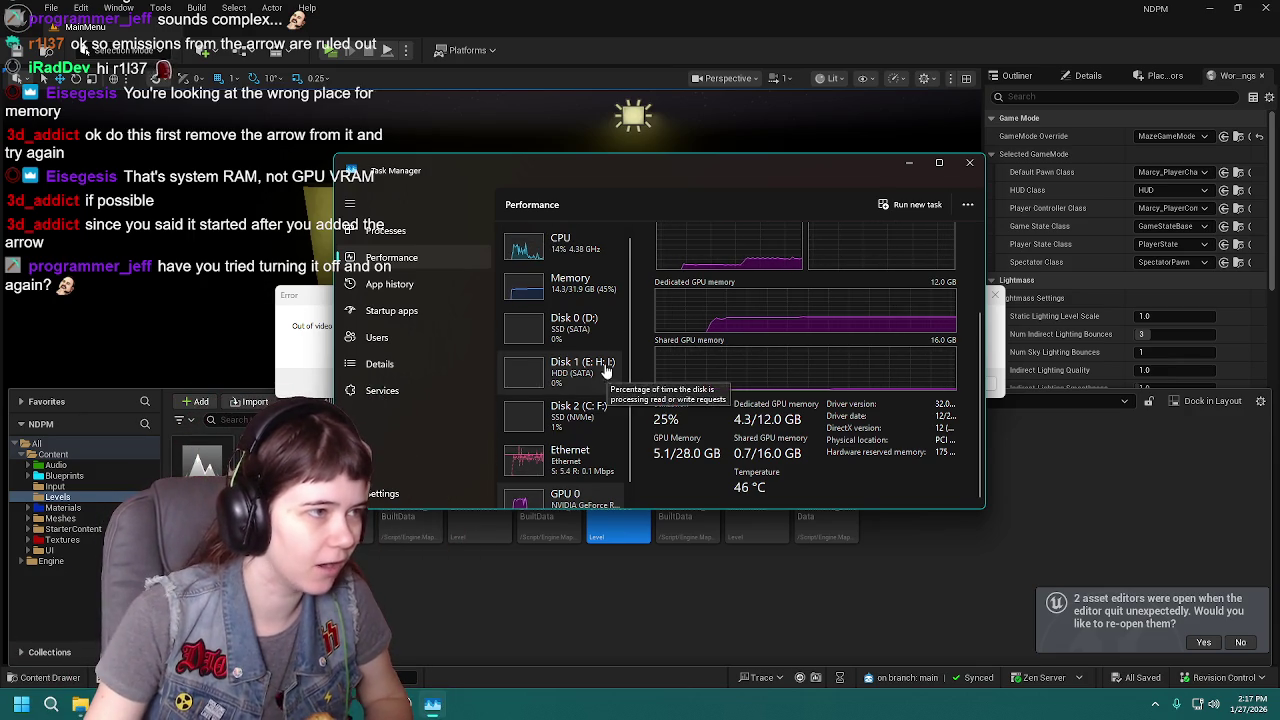
pyautogui.scroll(-1, 600, 340)
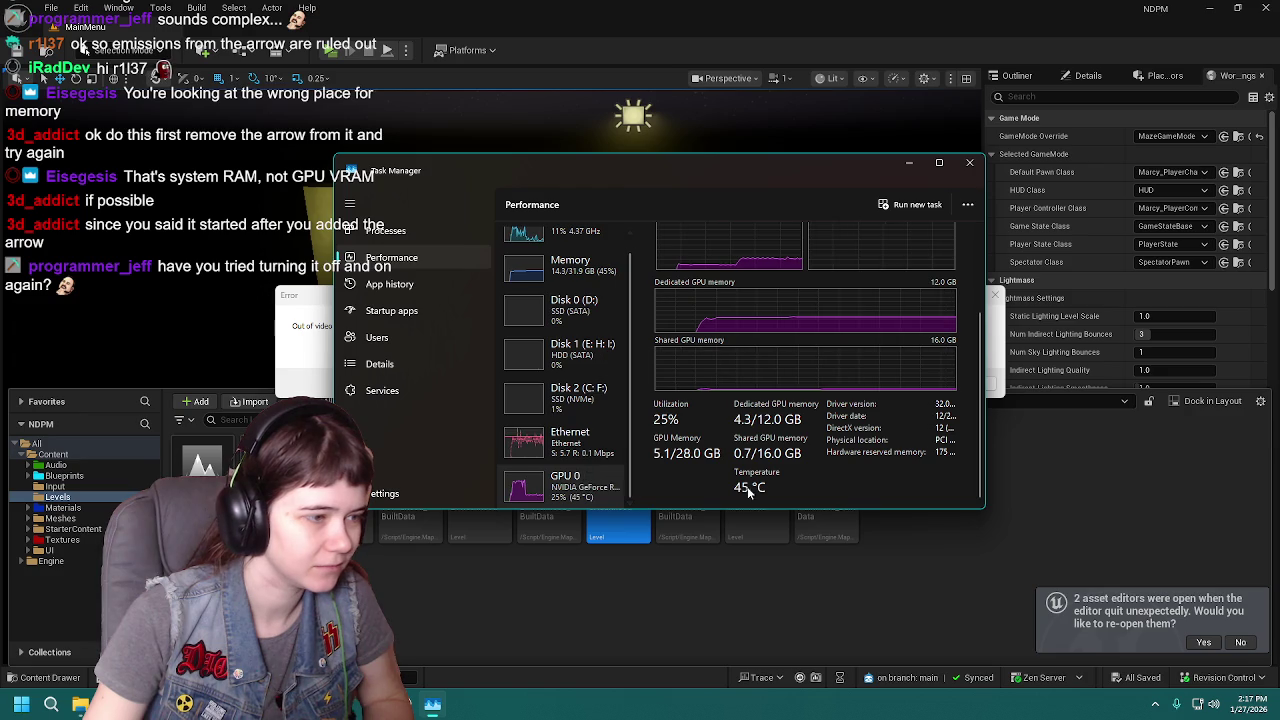
pyautogui.scroll(2, 752, 489)
pyautogui.scroll(-1, 717, 474)
pyautogui.scroll(3, 760, 291)
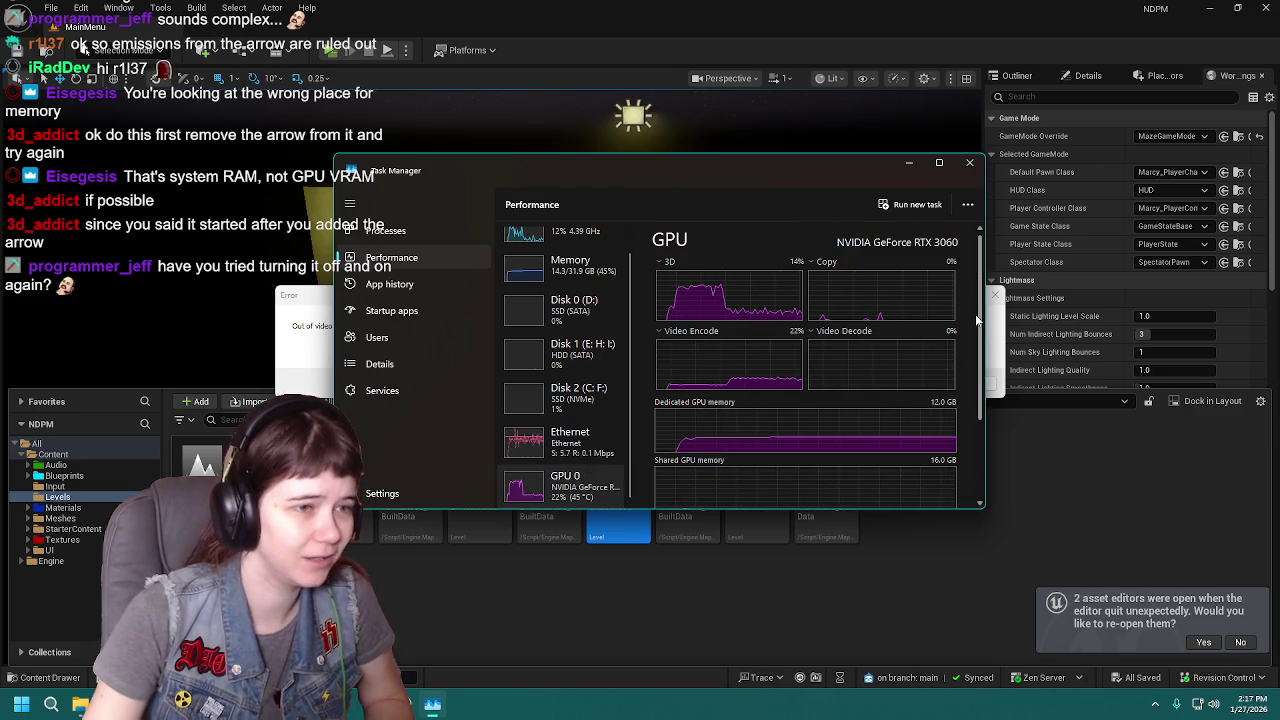
pyautogui.scroll(-3, 973, 313)
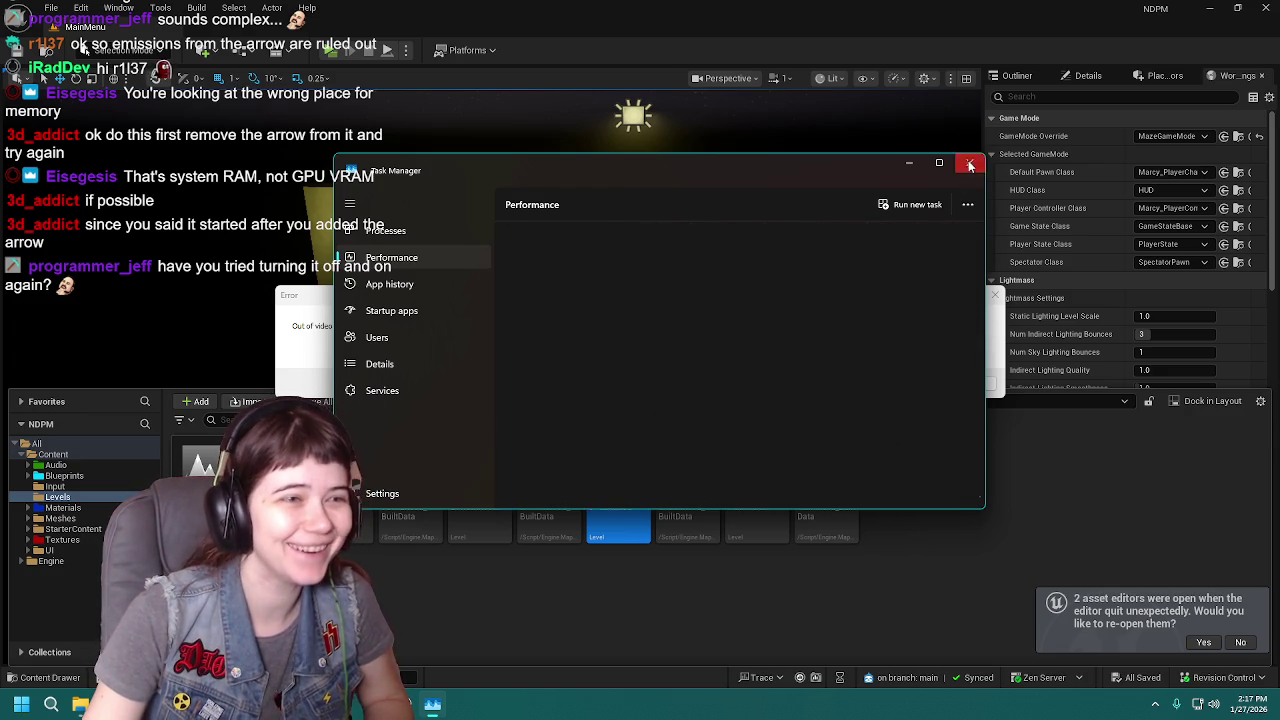
pyautogui.click(969, 162)
# Dismiss the error, send and restart the editor, then open the Levels folder.
pyautogui.click(982, 384)
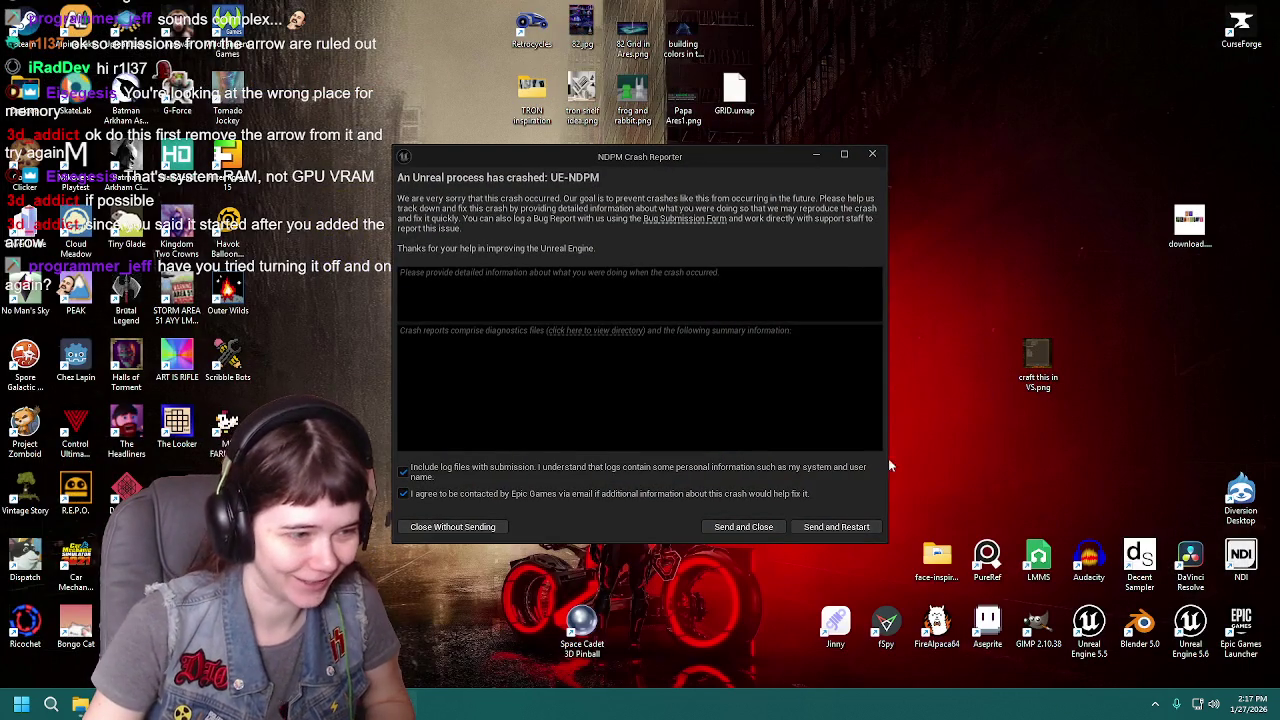
pyautogui.click(848, 527)
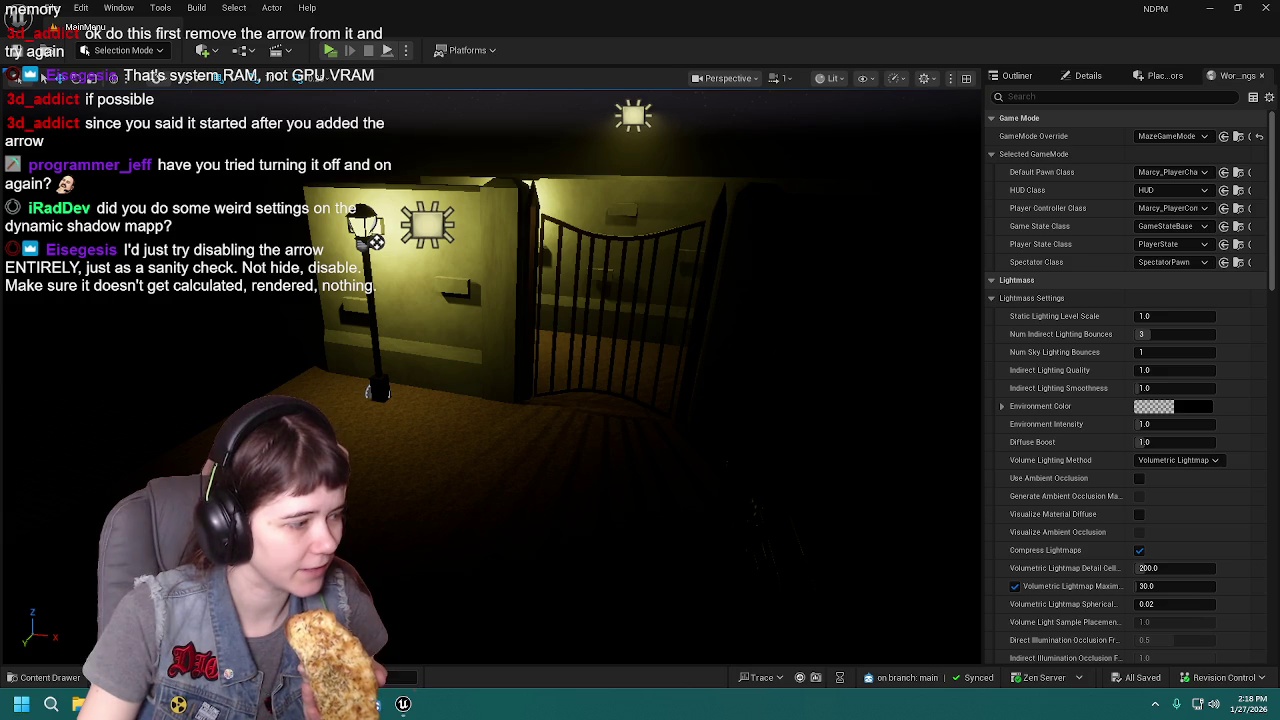
pyautogui.click(55, 678)
pyautogui.click(620, 522)
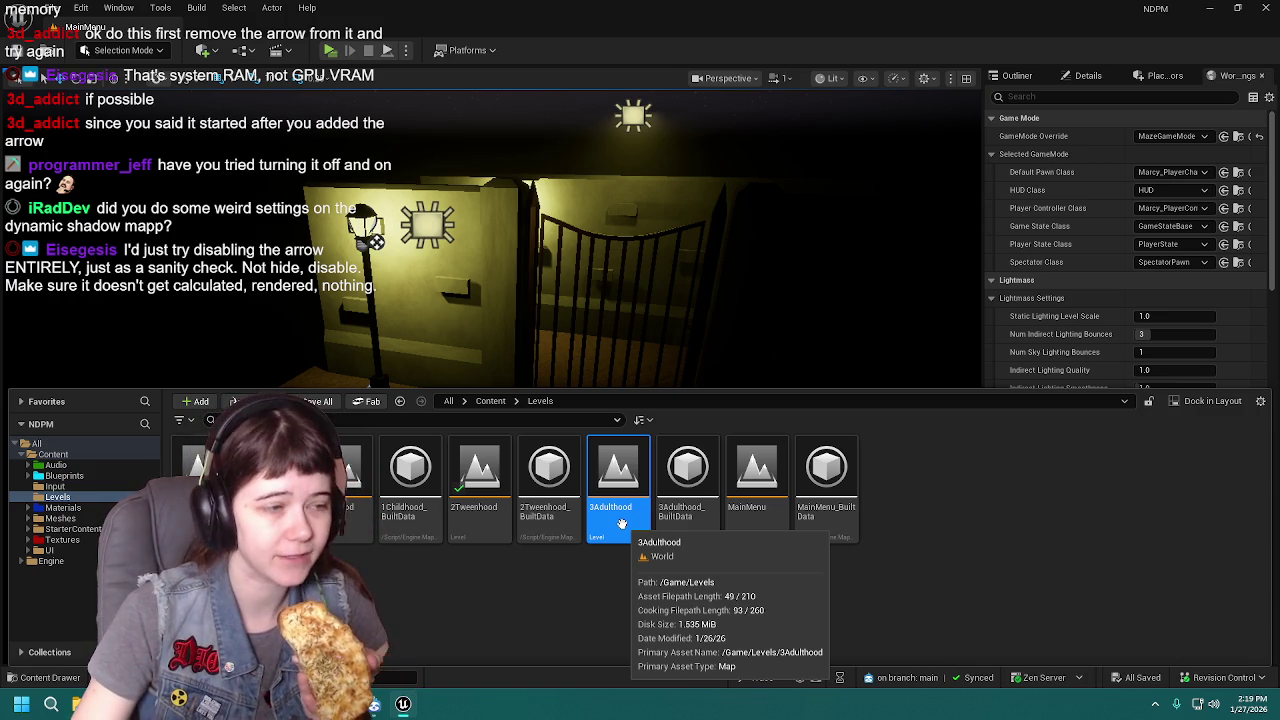
pyautogui.click(40, 677)
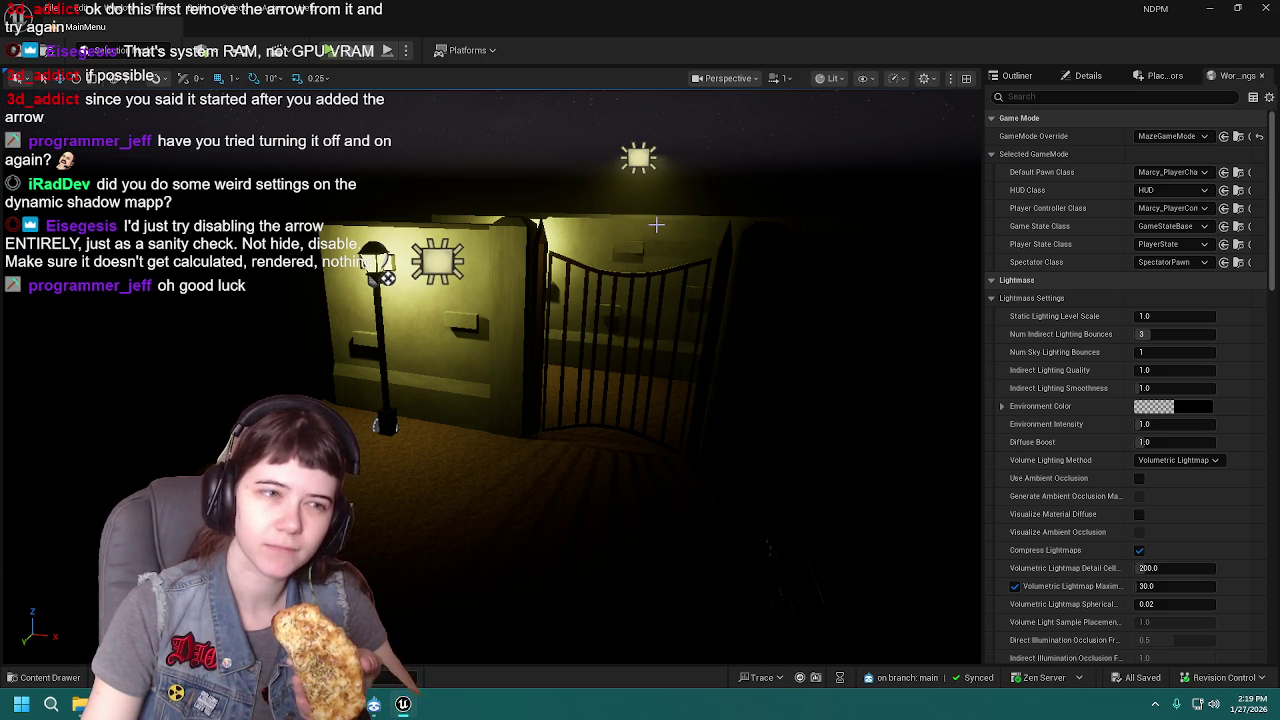
pyautogui.moveTo(536, 208); pyautogui.dragTo(595, 214)
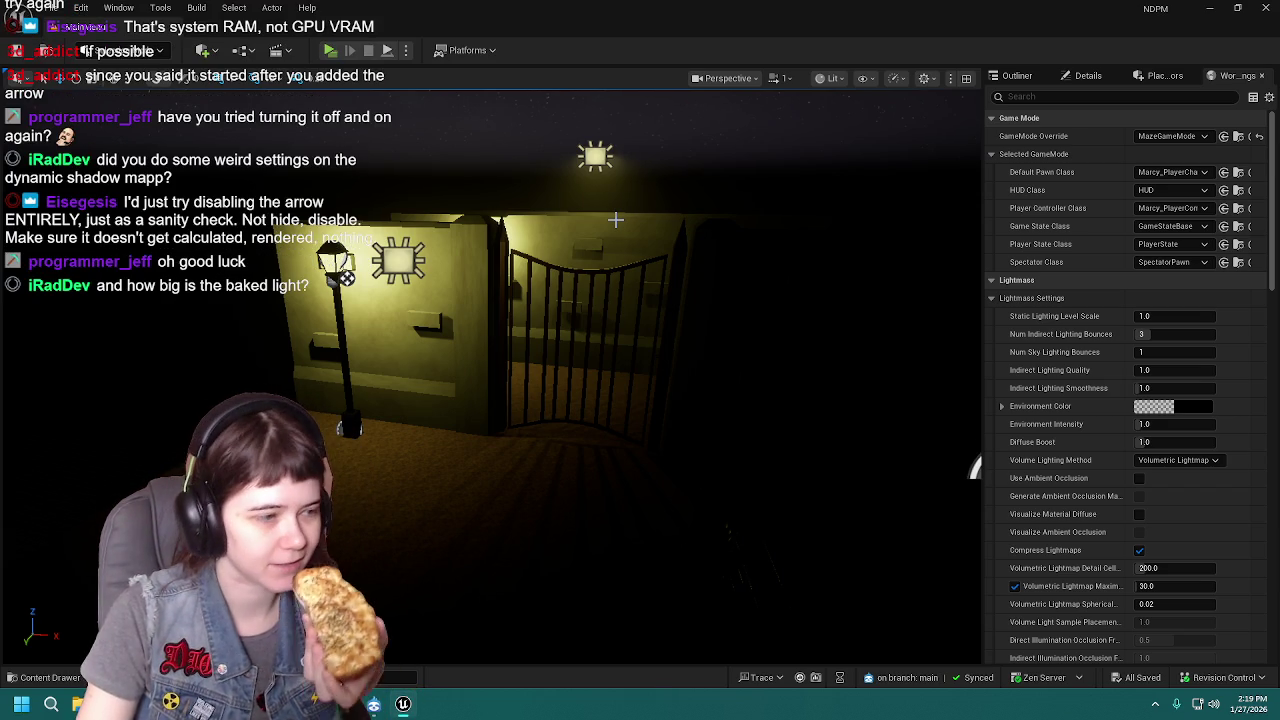
# Filter Project Settings to the Lumen options, review them, then go back to the MainMenu tab.
pyautogui.click(84, 8)
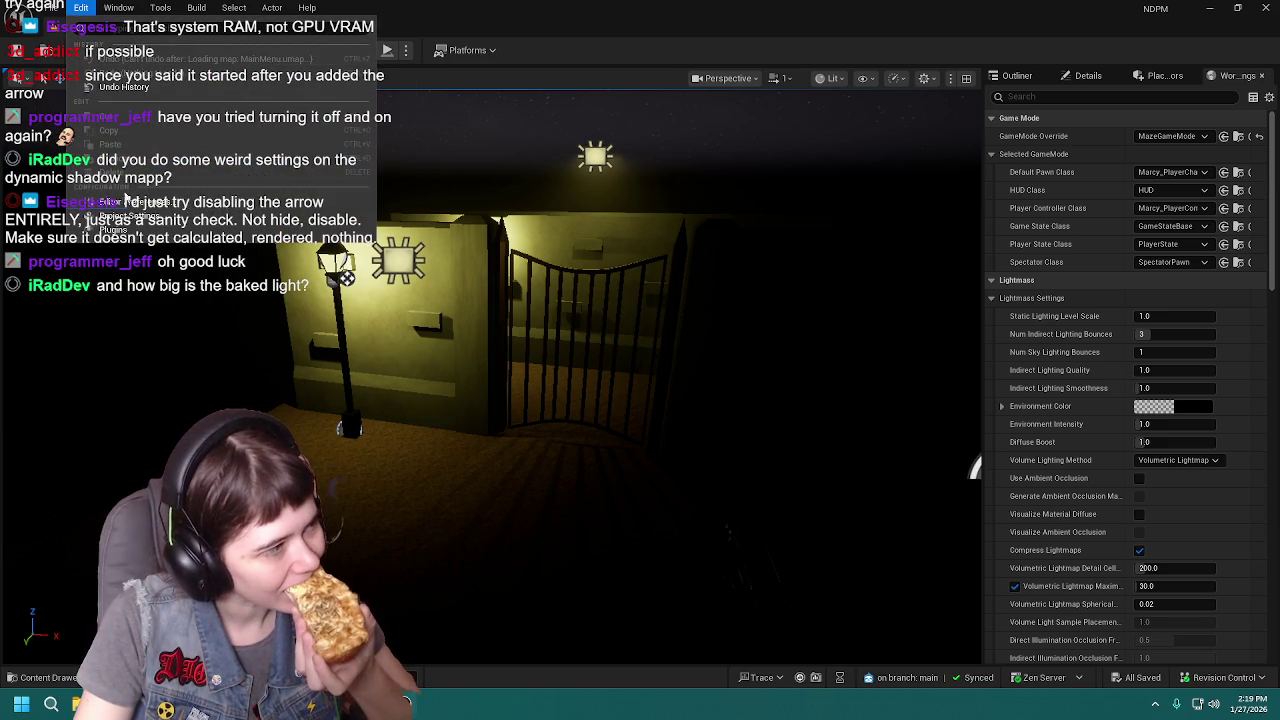
pyautogui.click(148, 216)
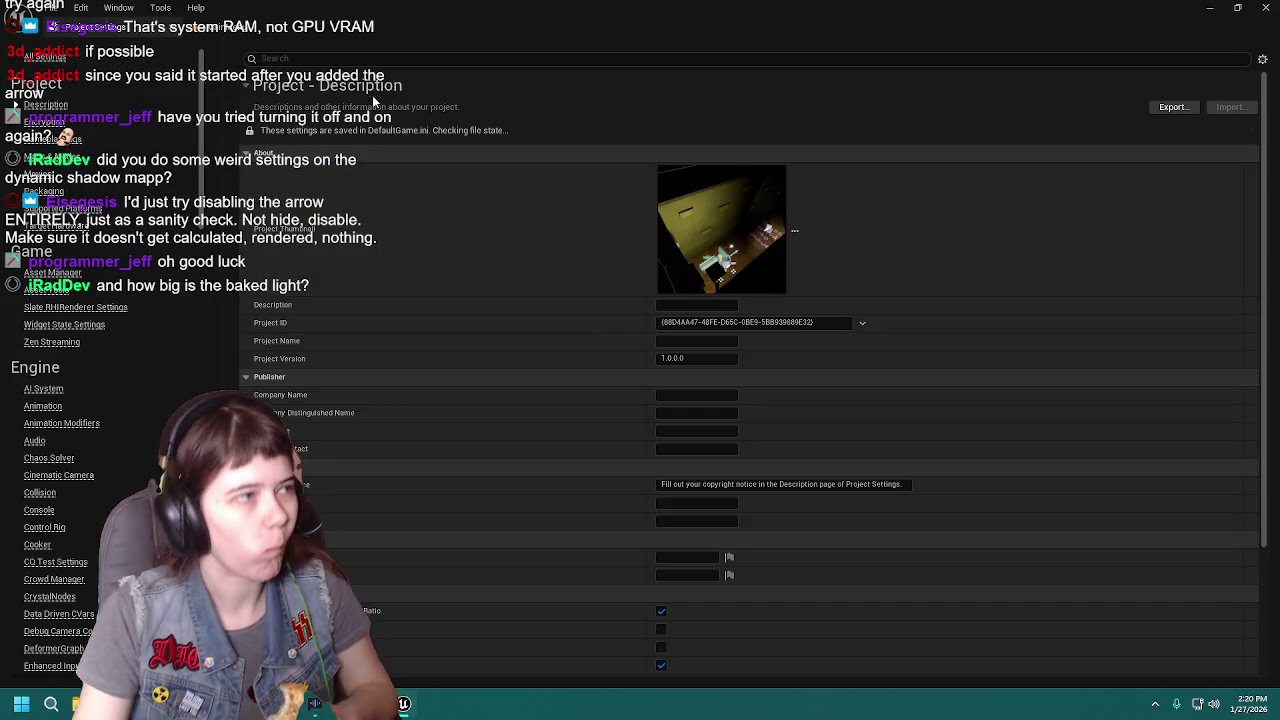
pyautogui.write('lumen')
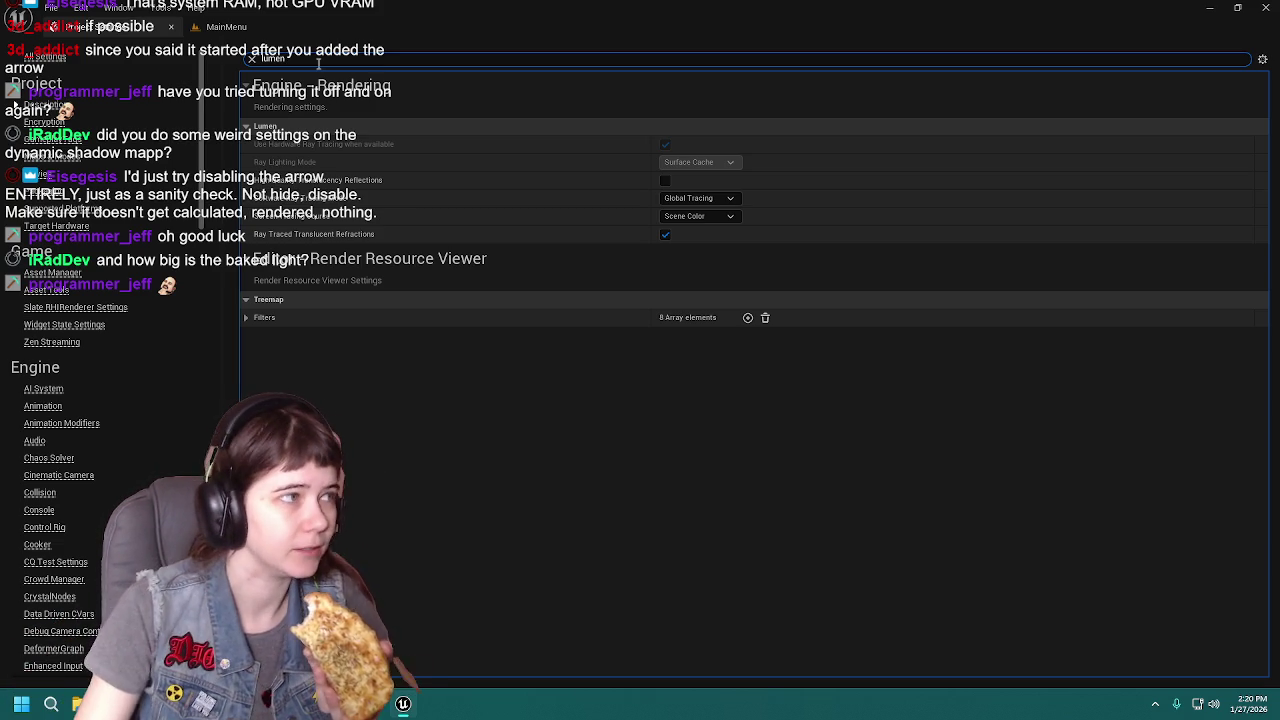
pyautogui.click(226, 27)
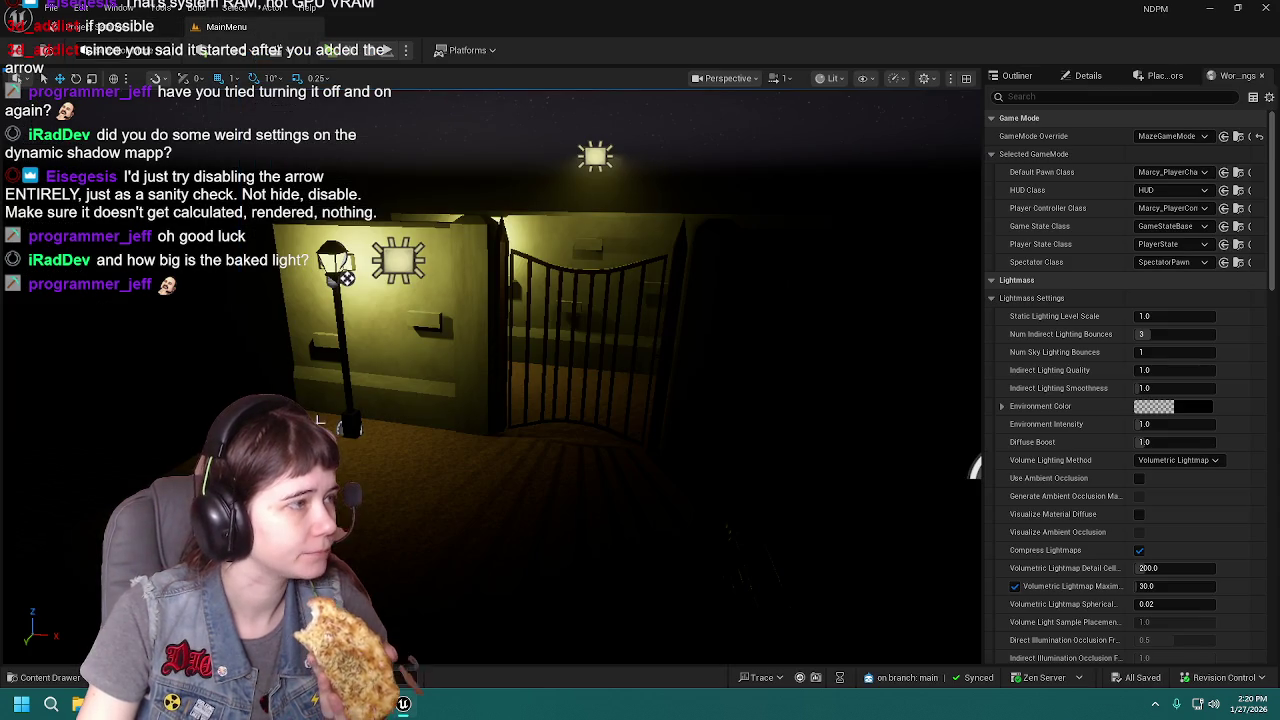
# Open the Marcy_PlayerChar blueprint from Content > Blueprints.
pyautogui.hotkey('ctrl', 'space')
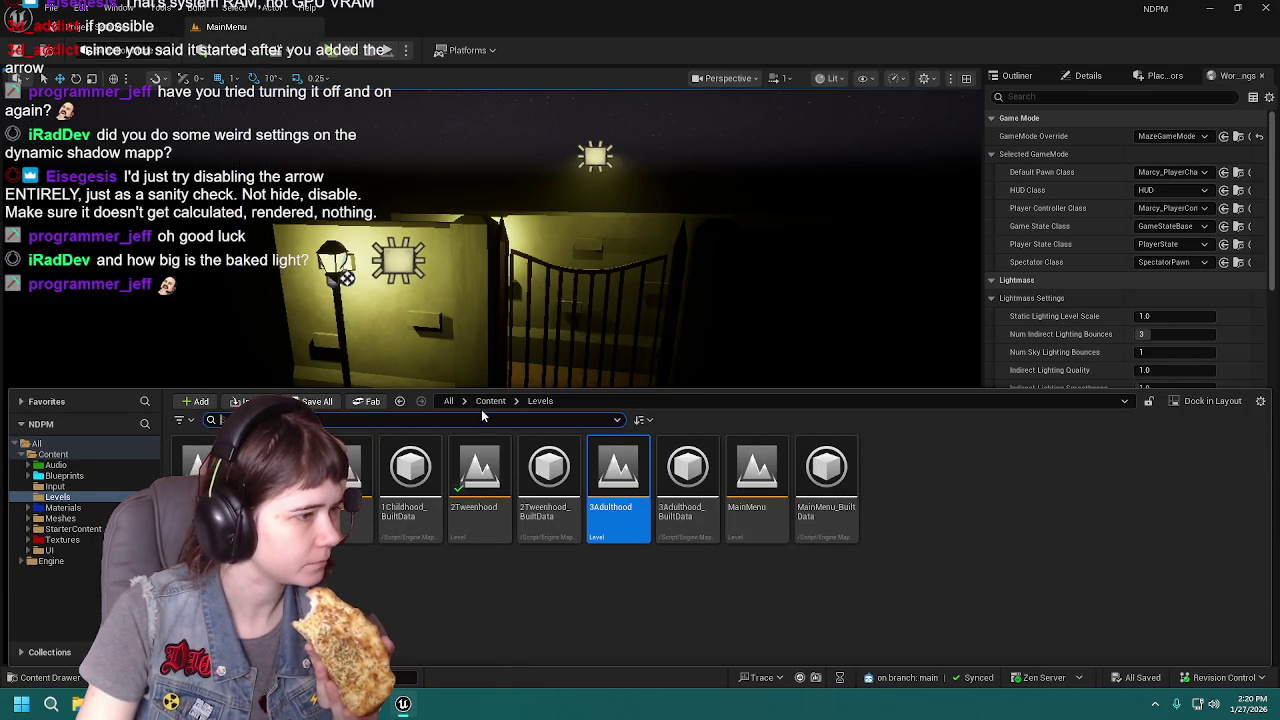
pyautogui.click(489, 401)
pyautogui.doubleClick(271, 470)
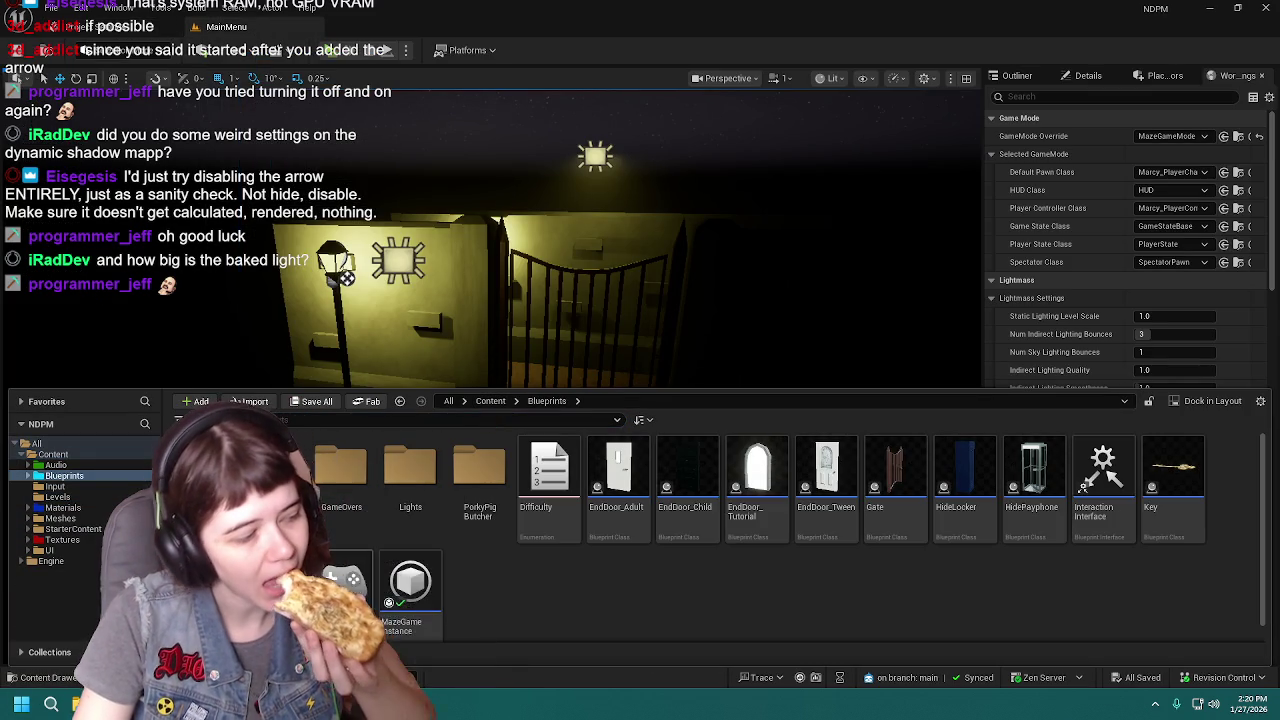
pyautogui.doubleClick(271, 575)
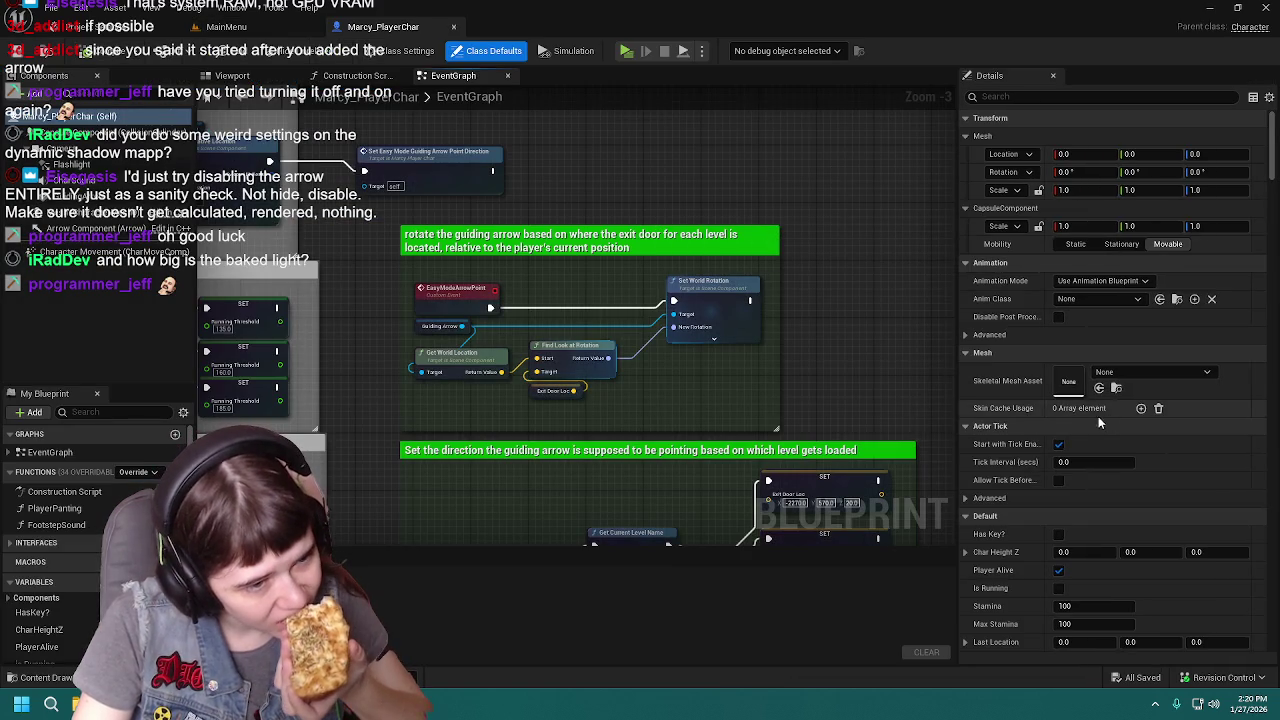
# Select GuidingArrow, tick Rendering > Hidden in Game, then compile and save the blueprint.
pyautogui.scroll(-4, 1044, 413)
pyautogui.click(232, 75)
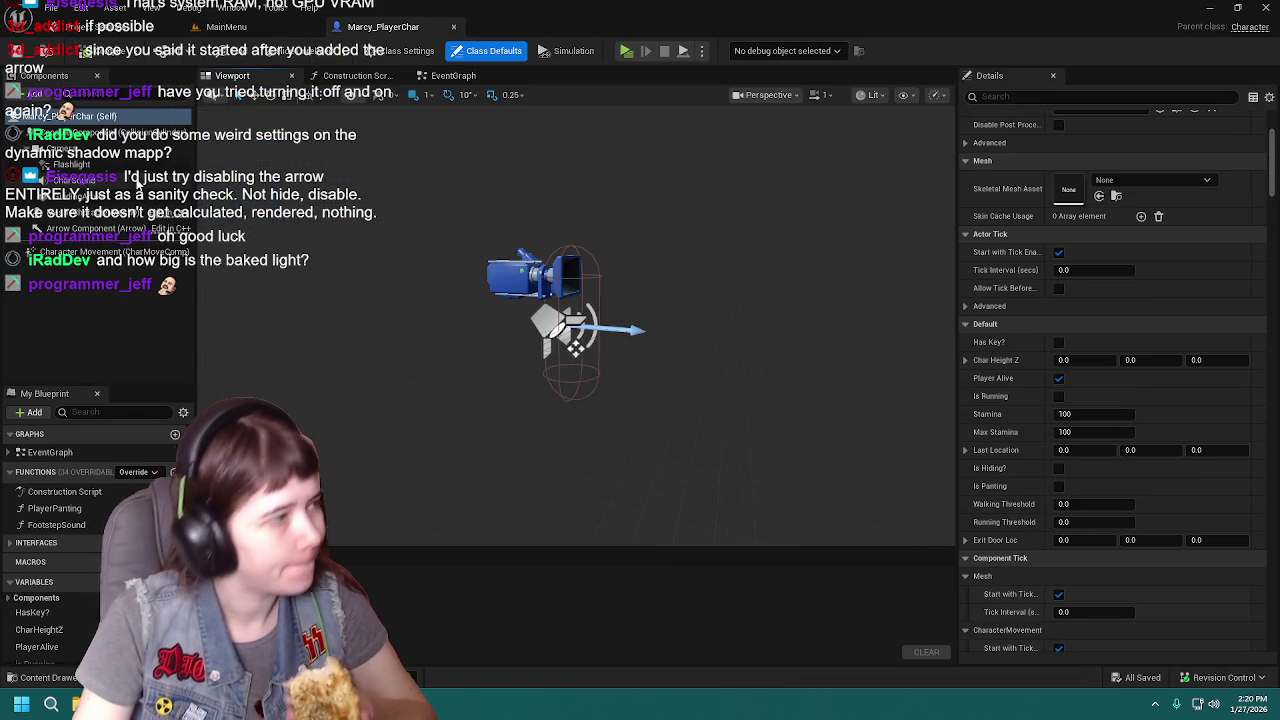
pyautogui.click(80, 148)
pyautogui.scroll(-10, 1054, 290)
pyautogui.scroll(-8, 1054, 290)
pyautogui.click(1059, 392)
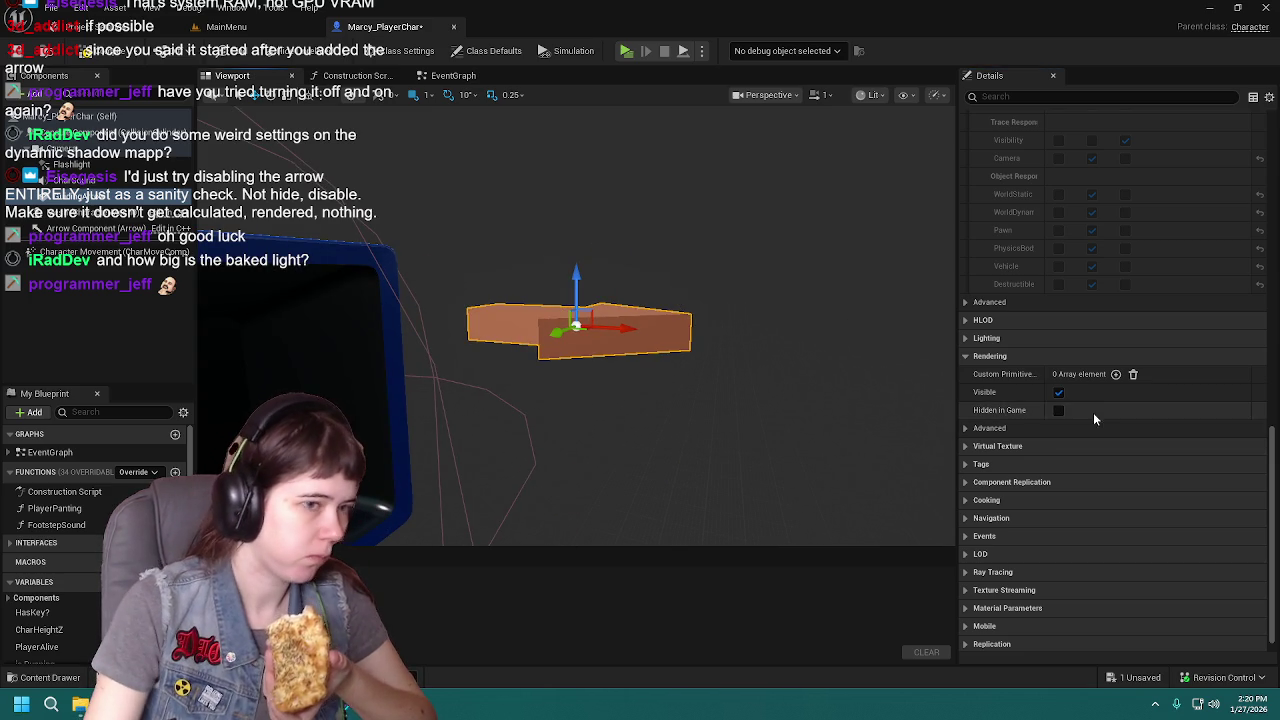
pyautogui.click(1059, 410)
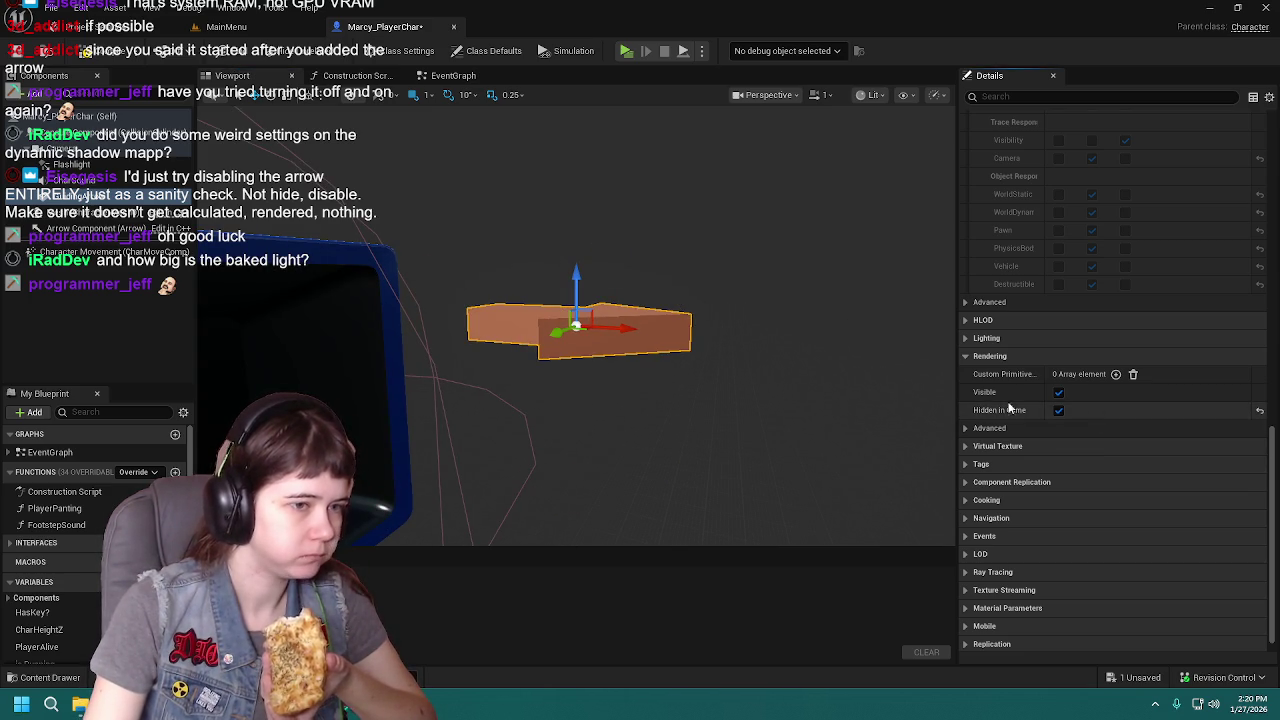
pyautogui.click(86, 46)
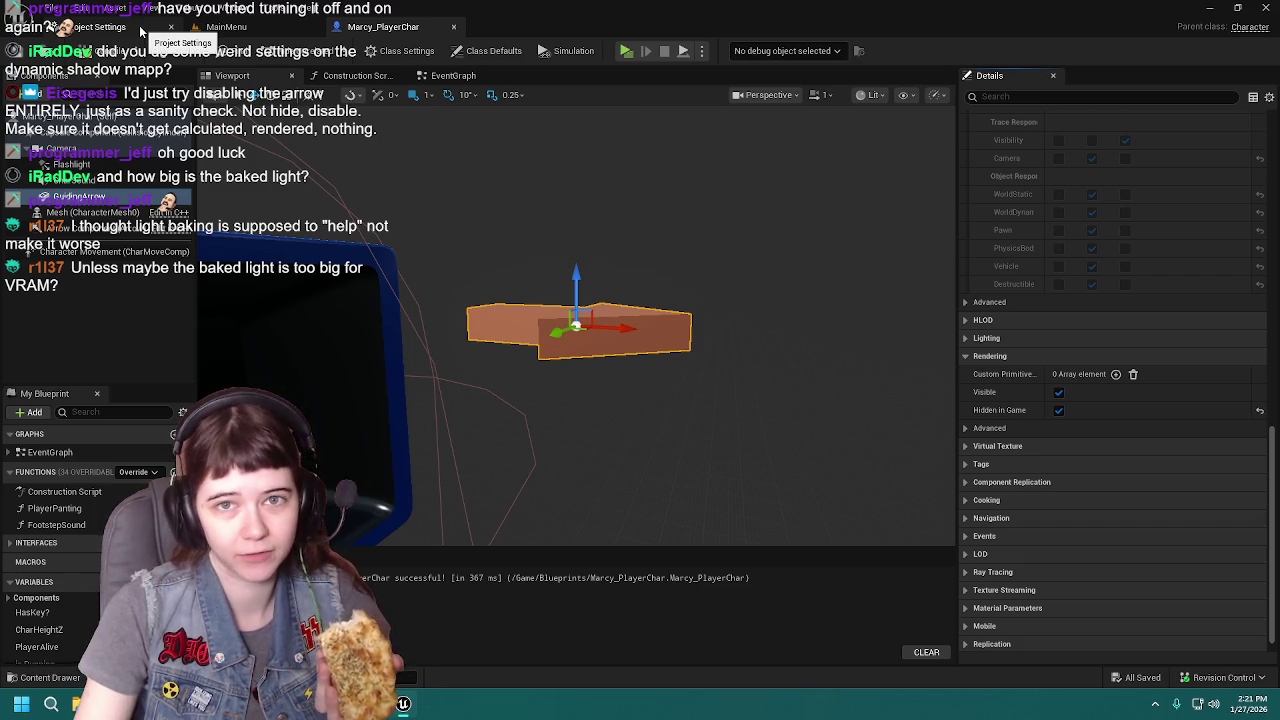
pyautogui.click(139, 24)
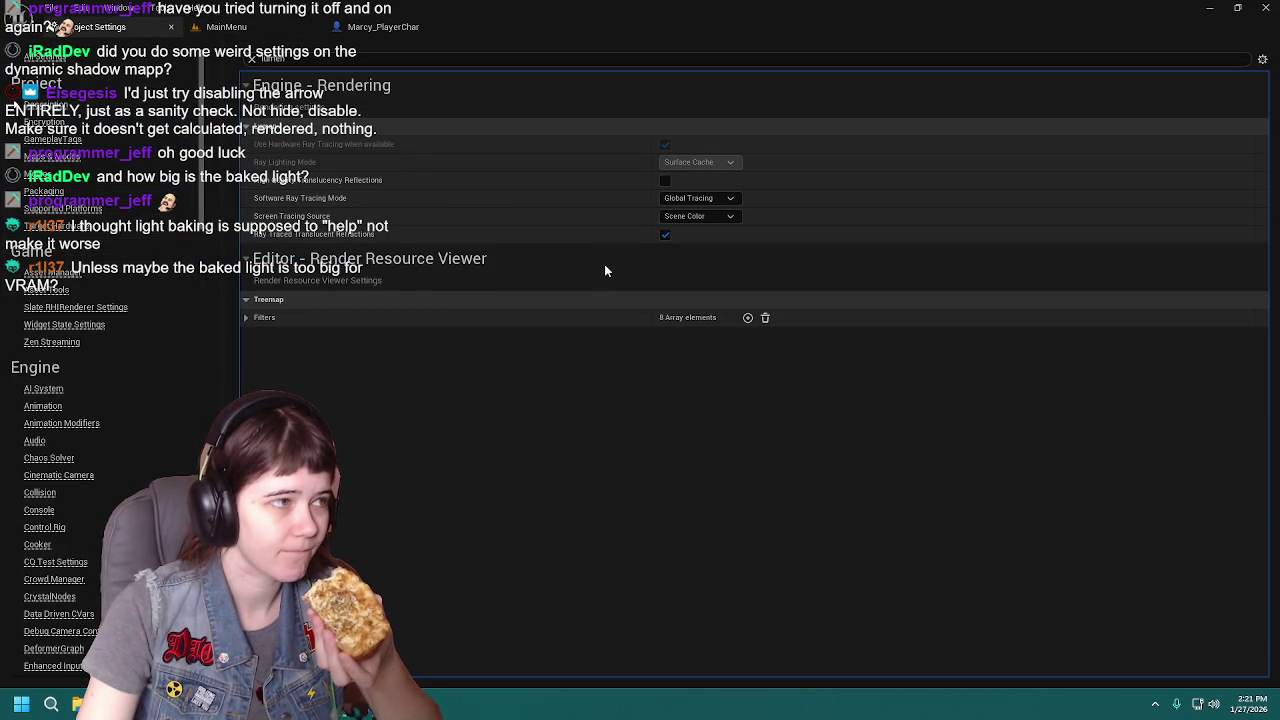
# Close Project Settings and move between the blueprint and level editor tabs.
pyautogui.click(171, 28)
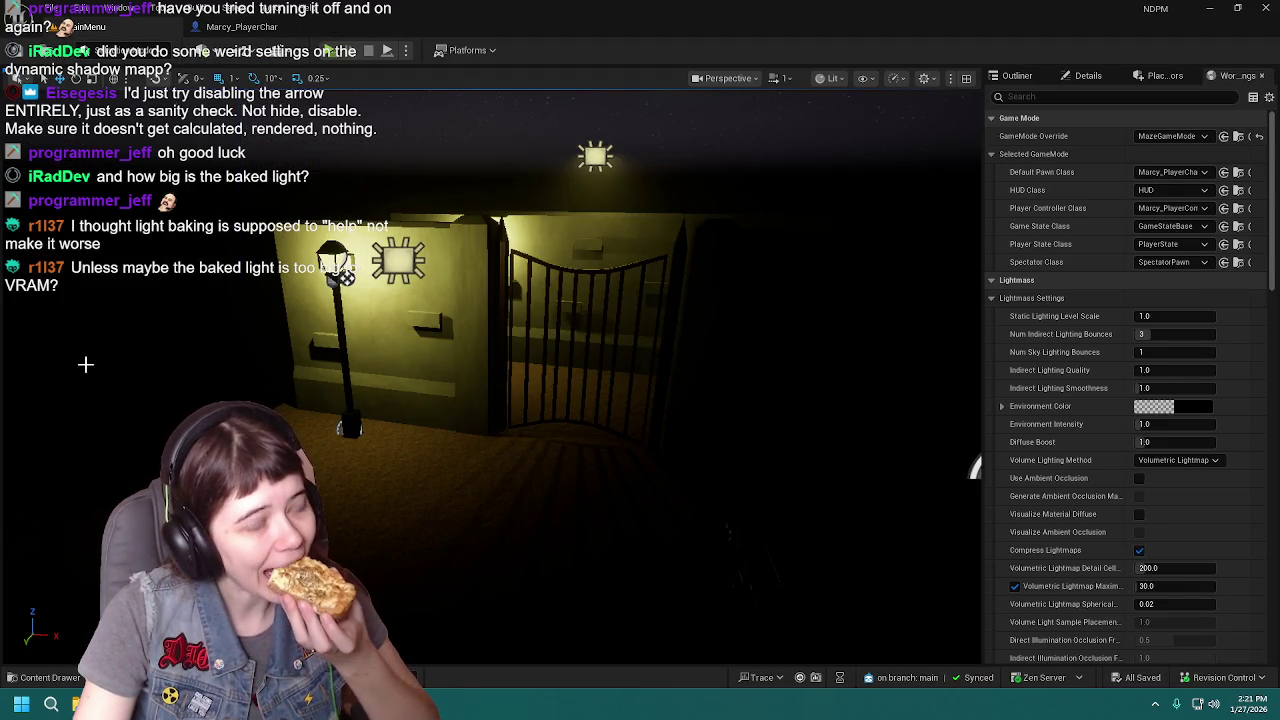
pyautogui.click(44, 677)
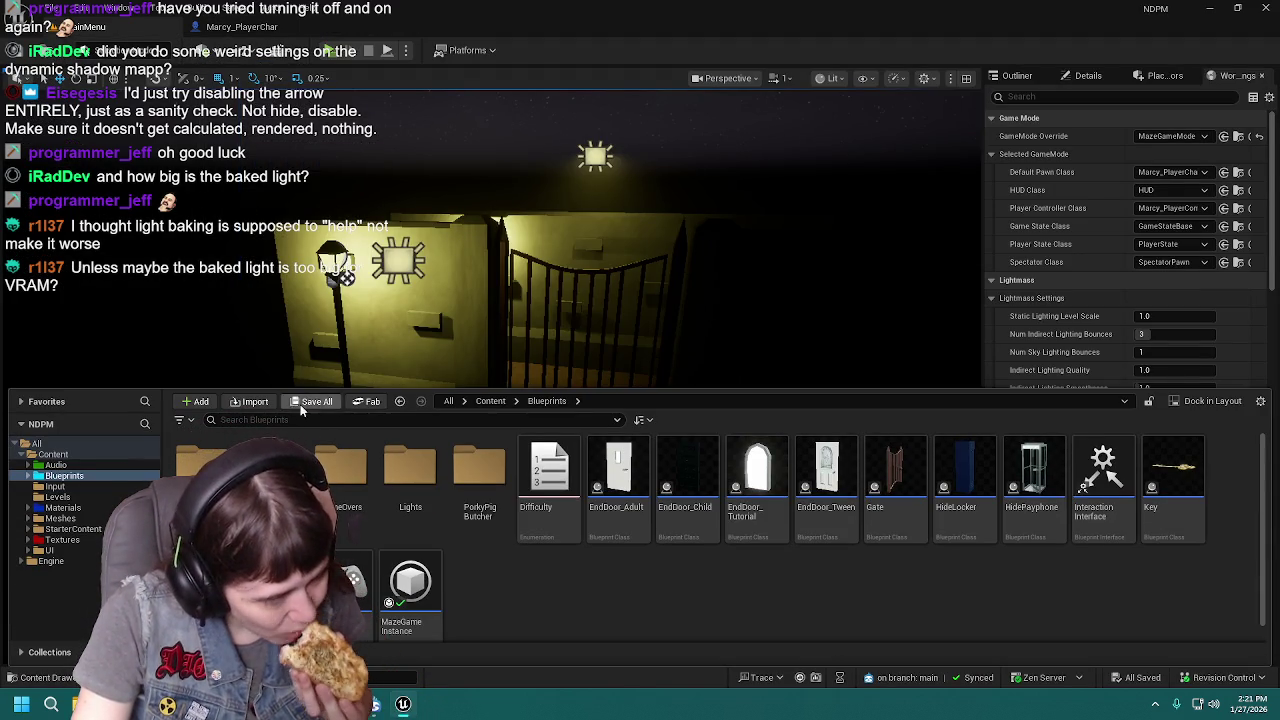
pyautogui.click(241, 27)
pyautogui.click(100, 27)
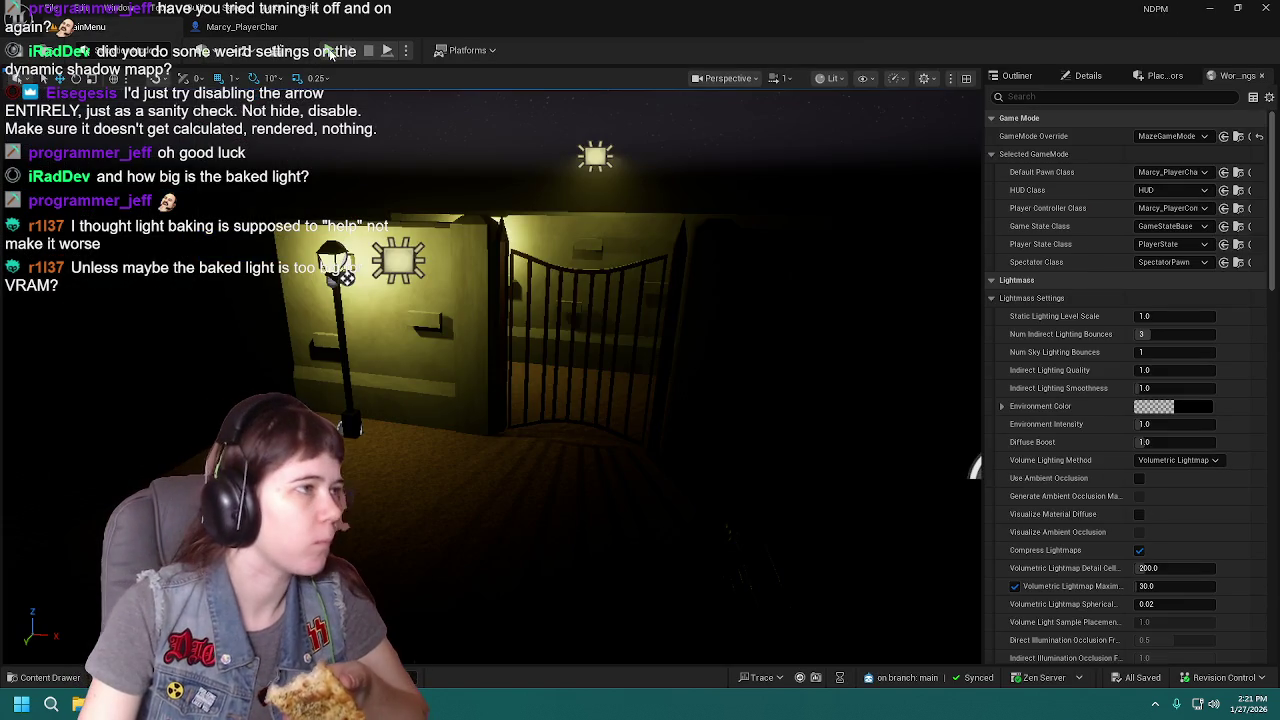
# Load the 3Adulthood level from Content > Levels and dismiss the out-of-video-memory error.
pyautogui.hotkey('ctrl', 'space')
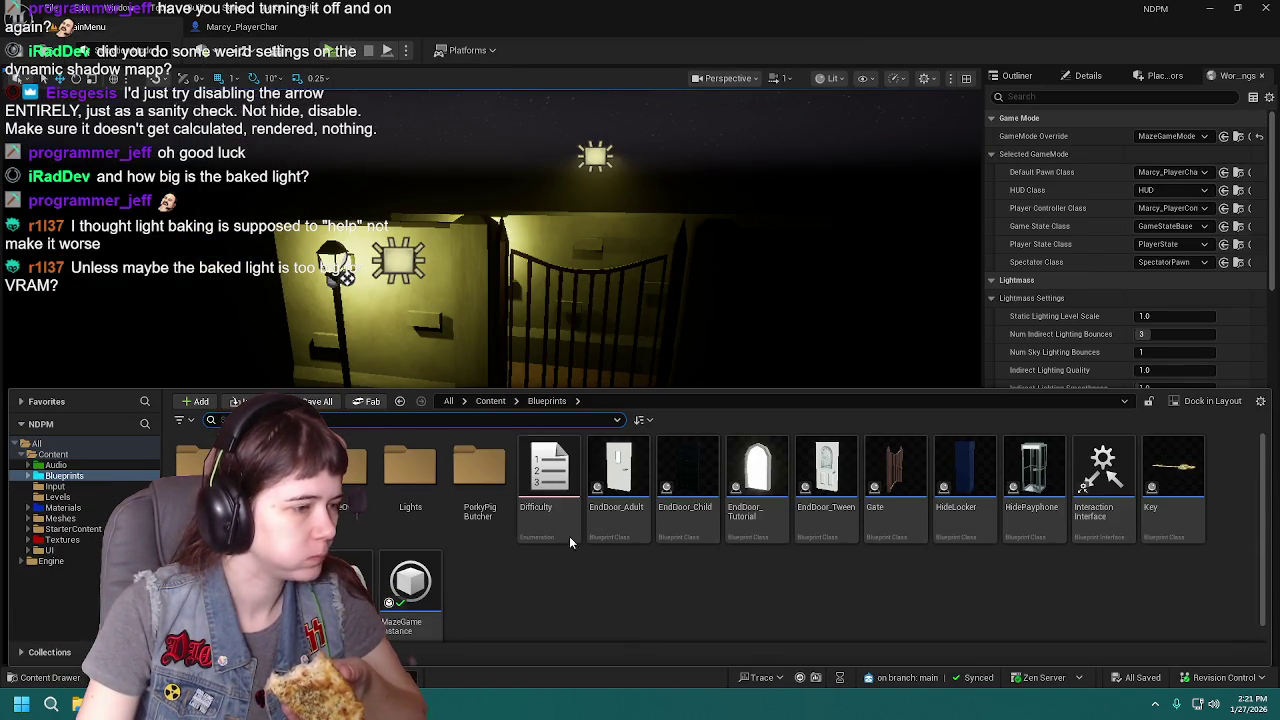
pyautogui.click(490, 401)
pyautogui.doubleClick(411, 470)
pyautogui.click(596, 515)
pyautogui.doubleClick(596, 515)
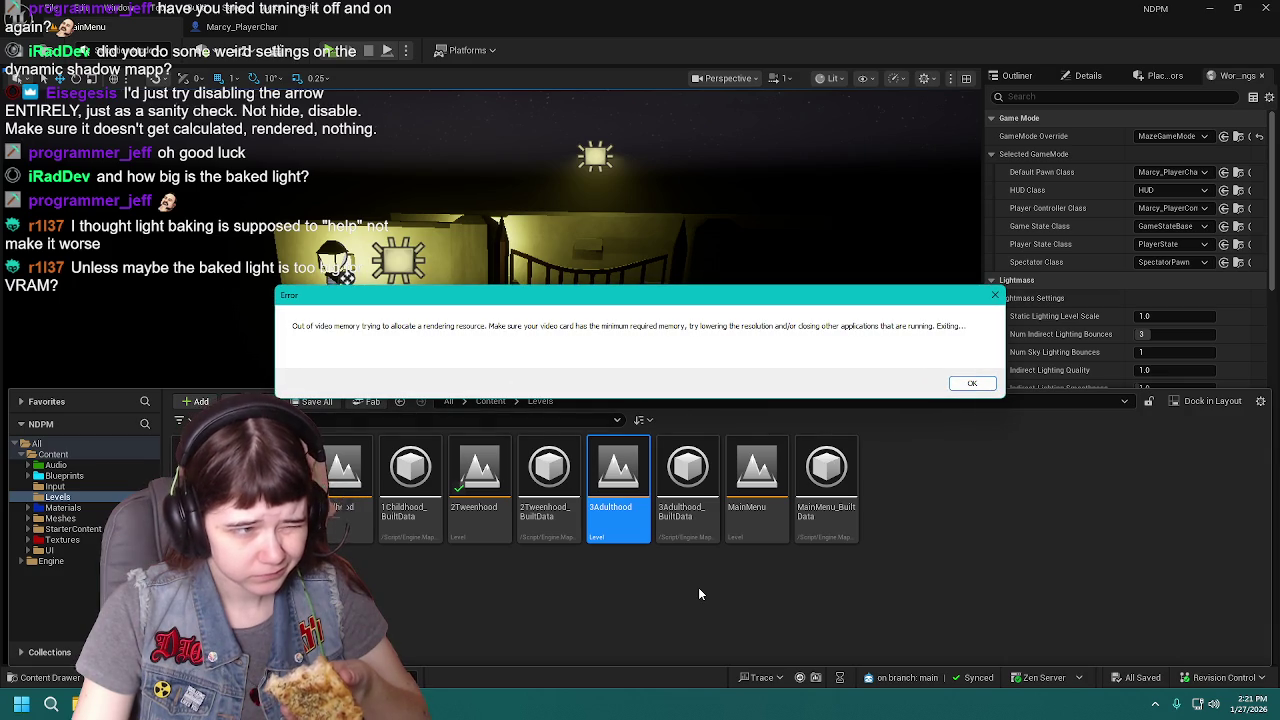
pyautogui.click(971, 383)
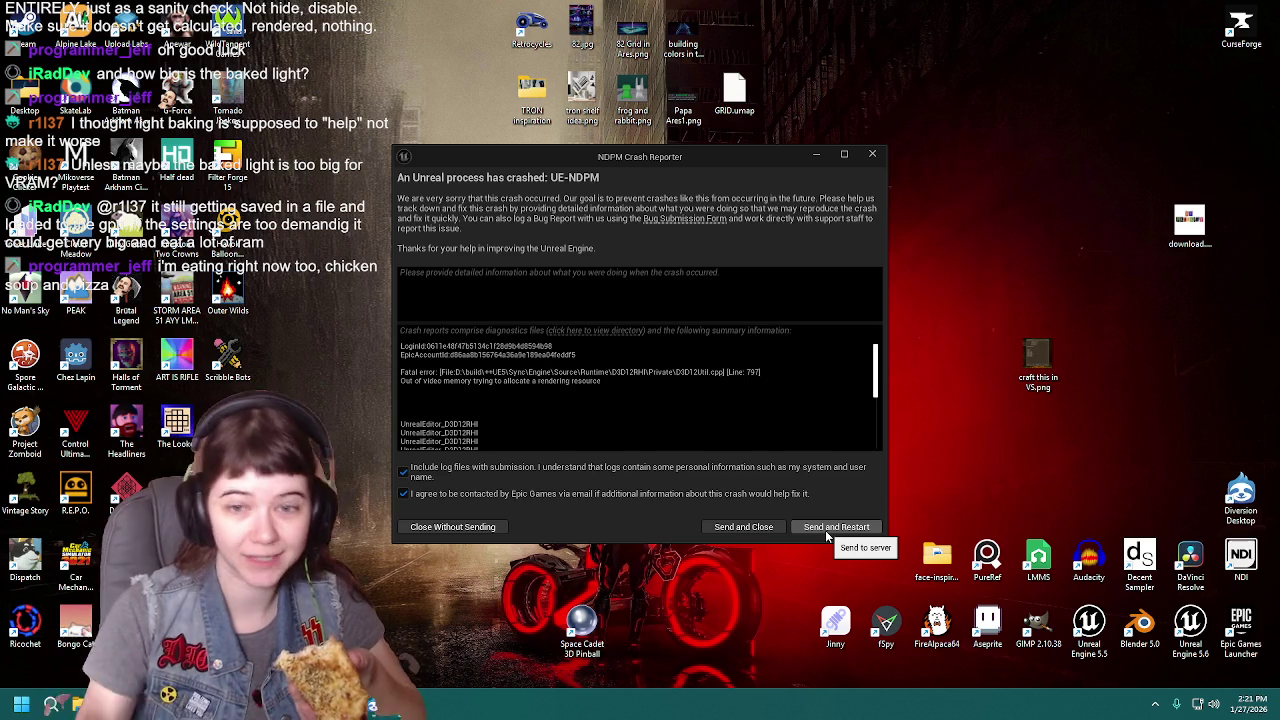
# Choose Send and Restart in the Unreal Crash Reporter dialog.
pyautogui.click(827, 530)
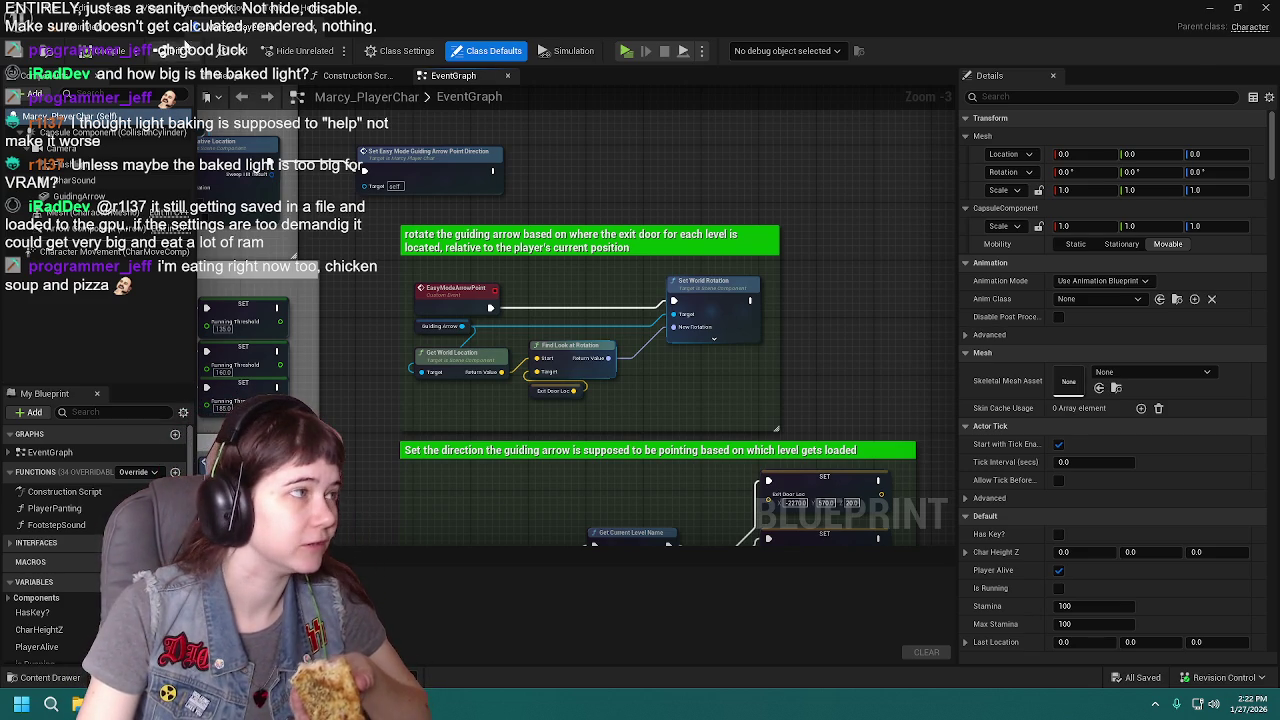
# From the level editor, open Edit > Project Settings and select Engine > Rendering.
pyautogui.click(137, 37)
pyautogui.click(87, 12)
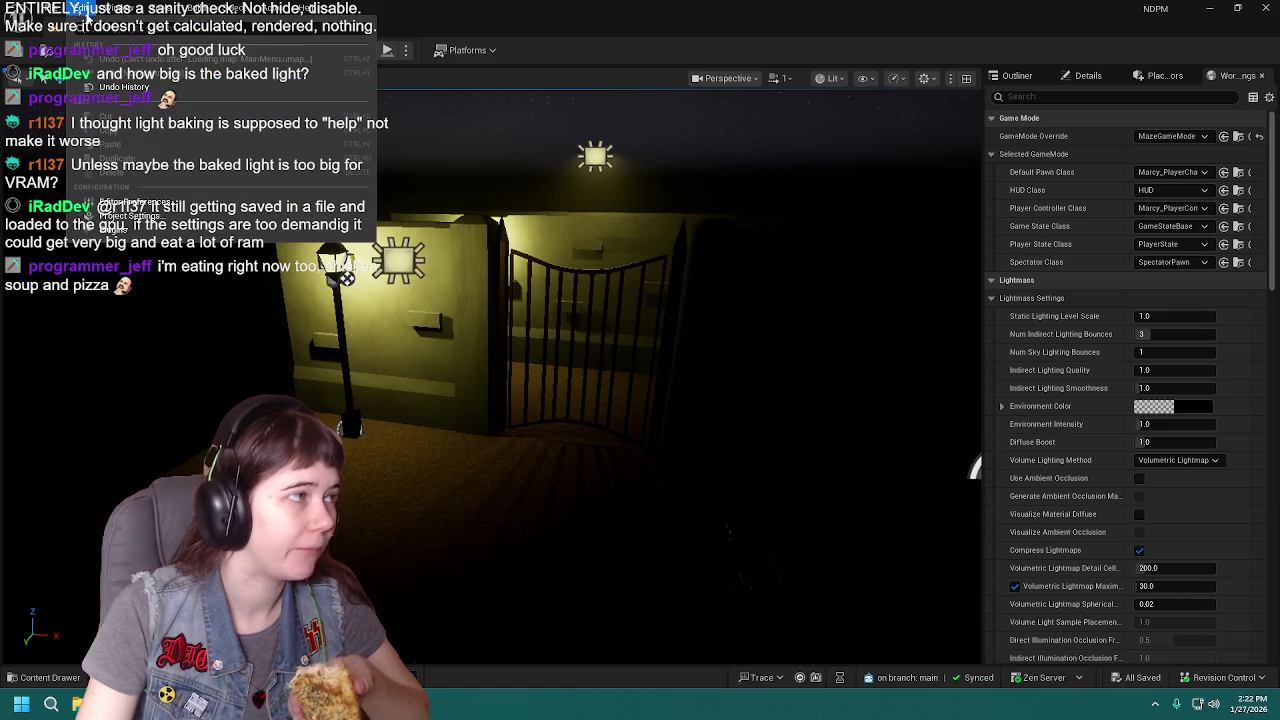
pyautogui.click(140, 216)
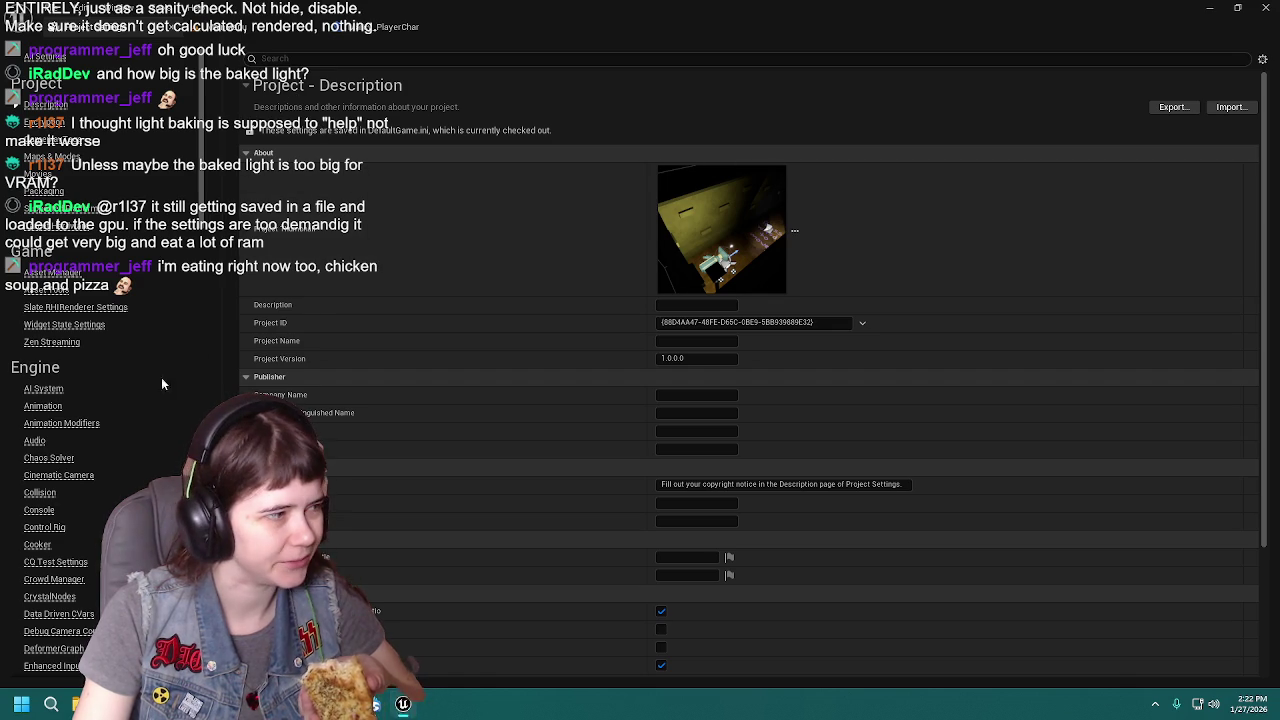
pyautogui.scroll(-15, 63, 283)
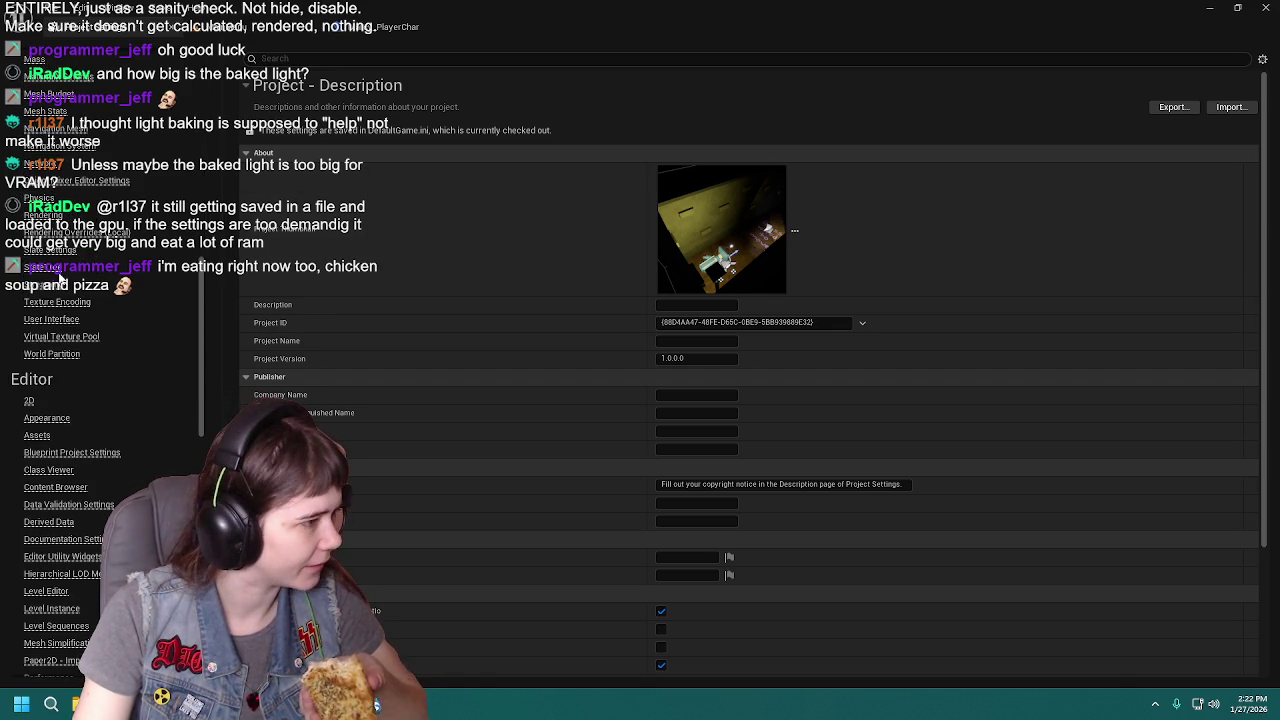
pyautogui.click(47, 223)
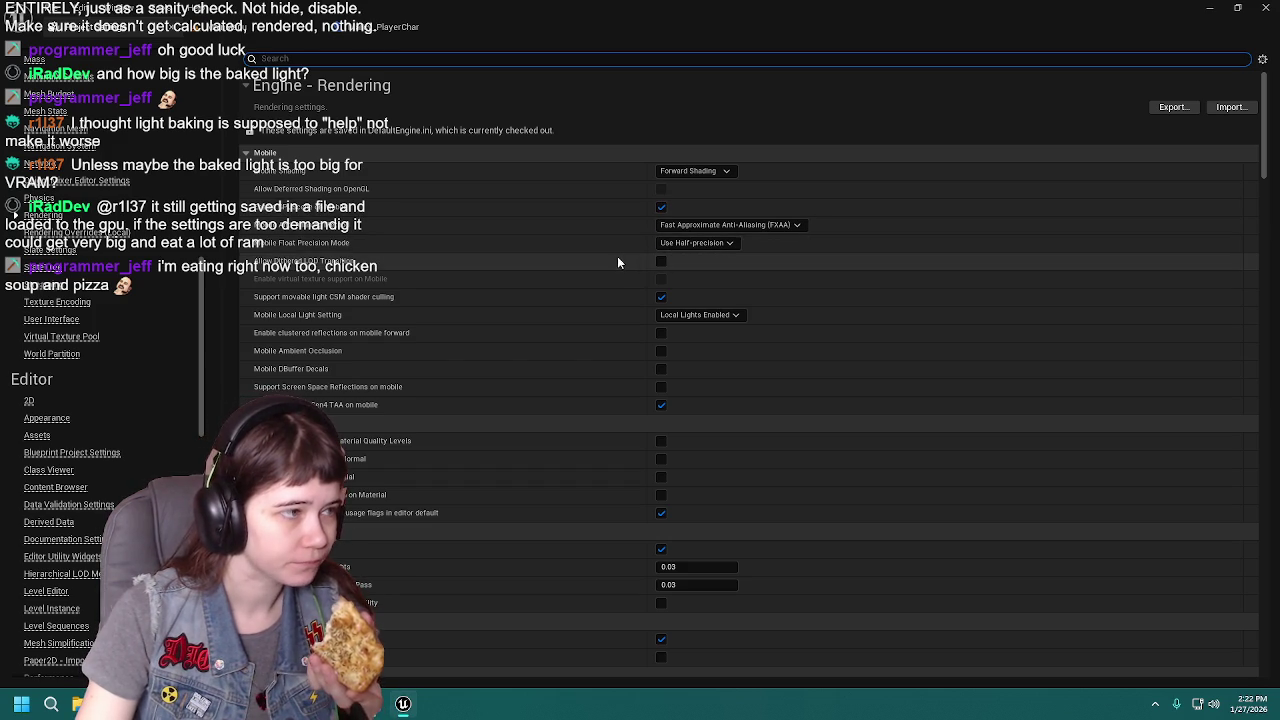
# Set Direct Lighting's Shadow Map Method to Virtual Shadow Maps, then go back to the level tab.
pyautogui.scroll(-10, 614, 255)
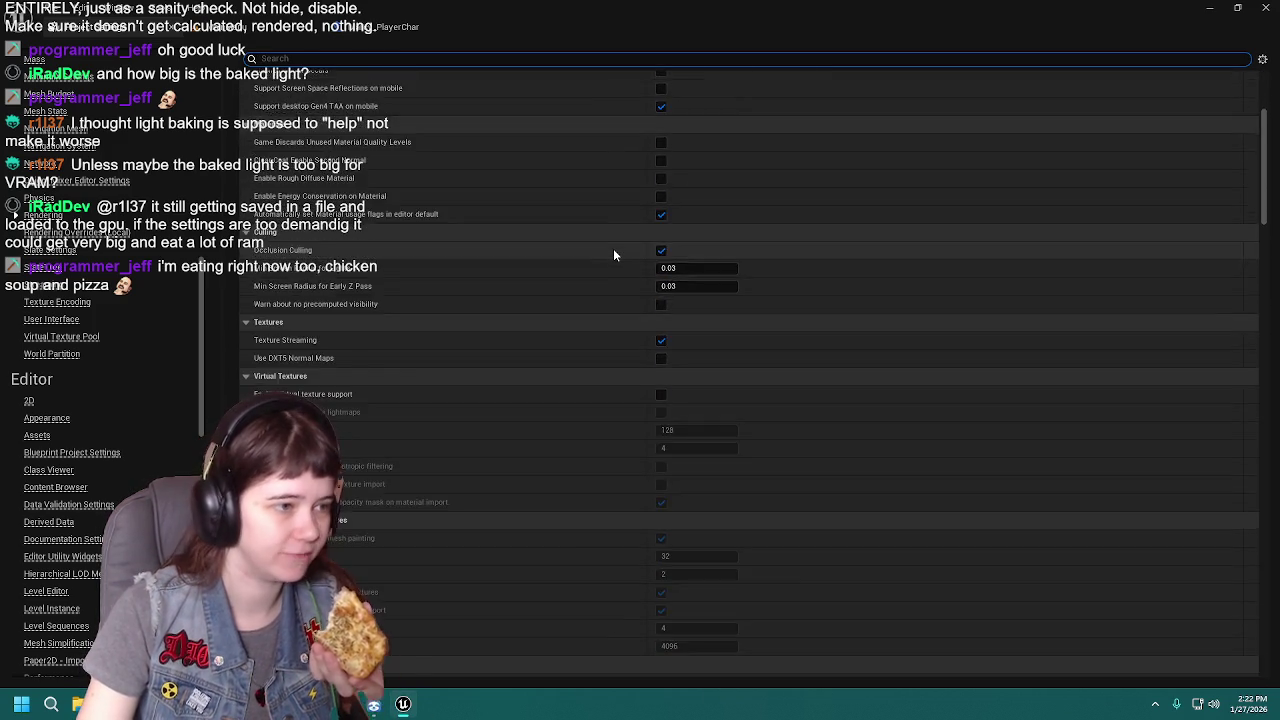
pyautogui.scroll(-10, 613, 253)
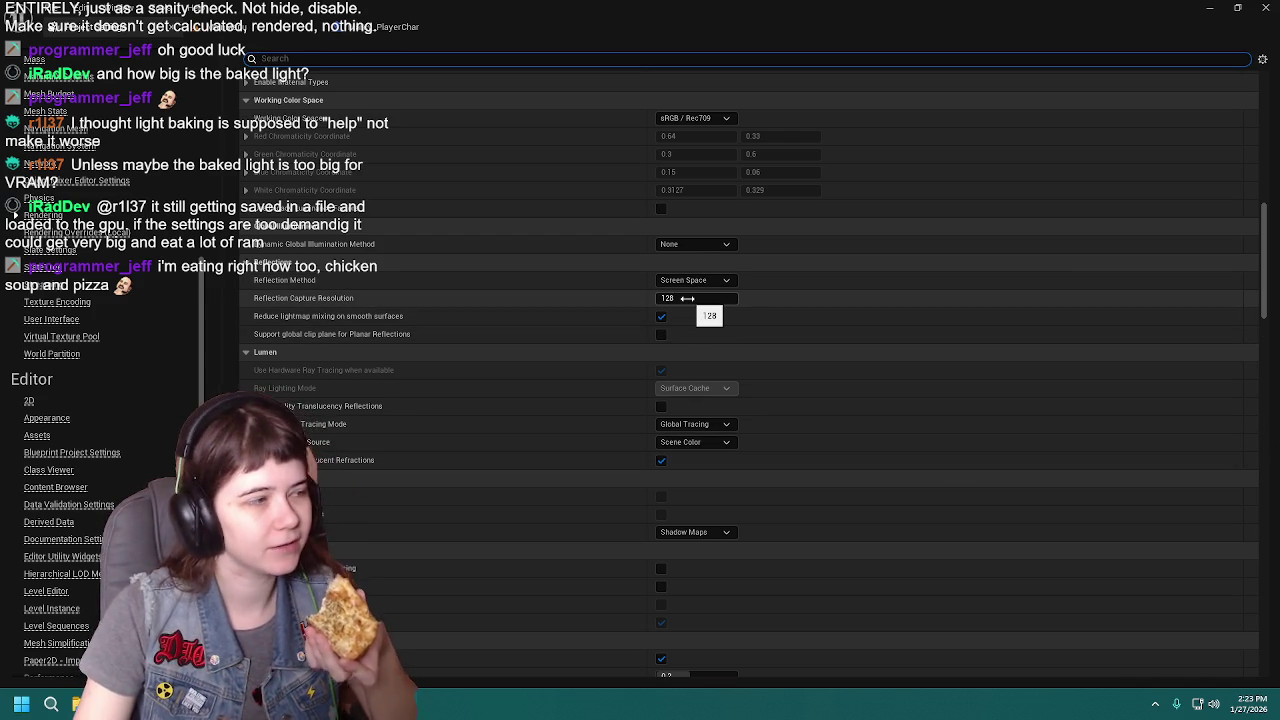
pyautogui.click(690, 262)
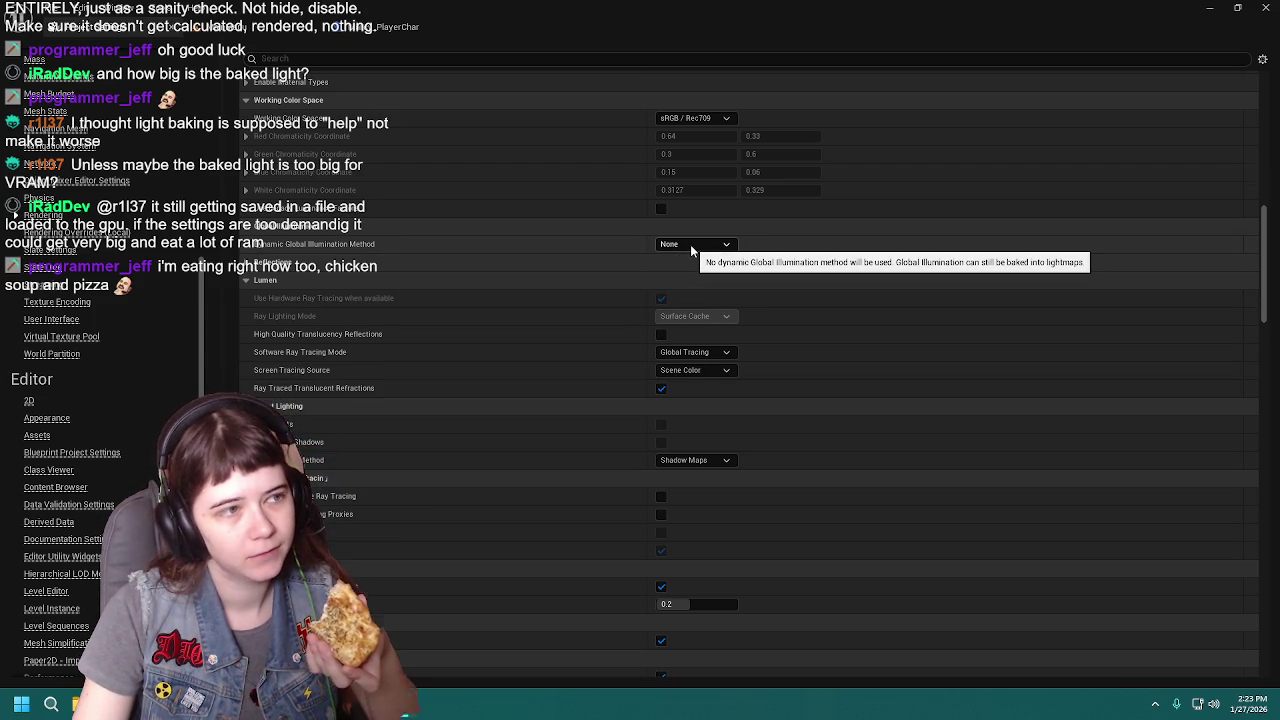
pyautogui.scroll(3, 690, 250)
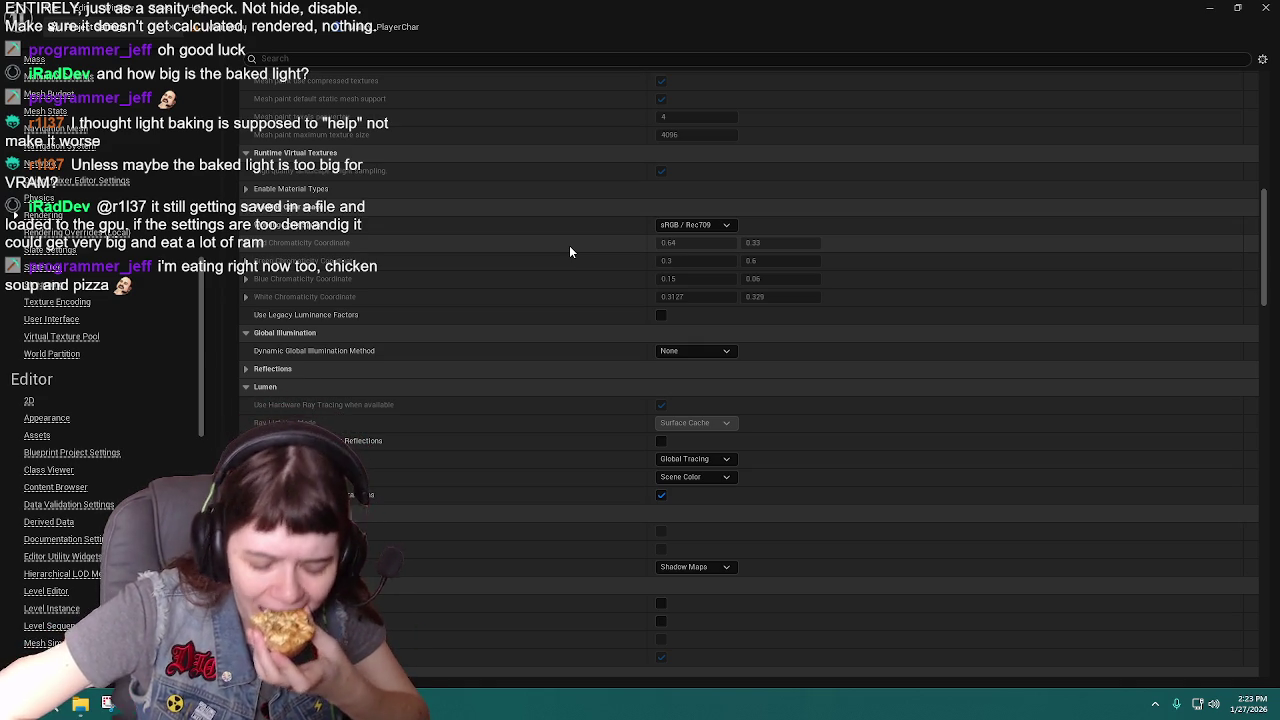
pyautogui.scroll(-5, 584, 315)
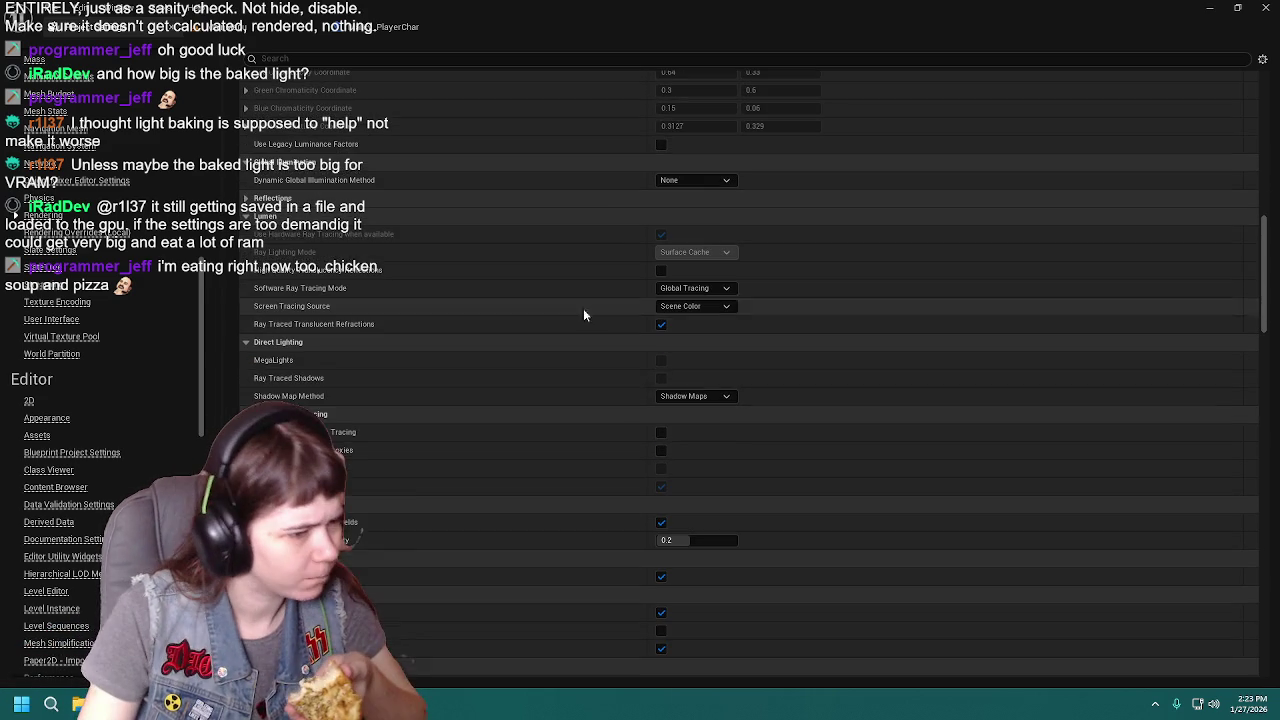
pyautogui.click(695, 397)
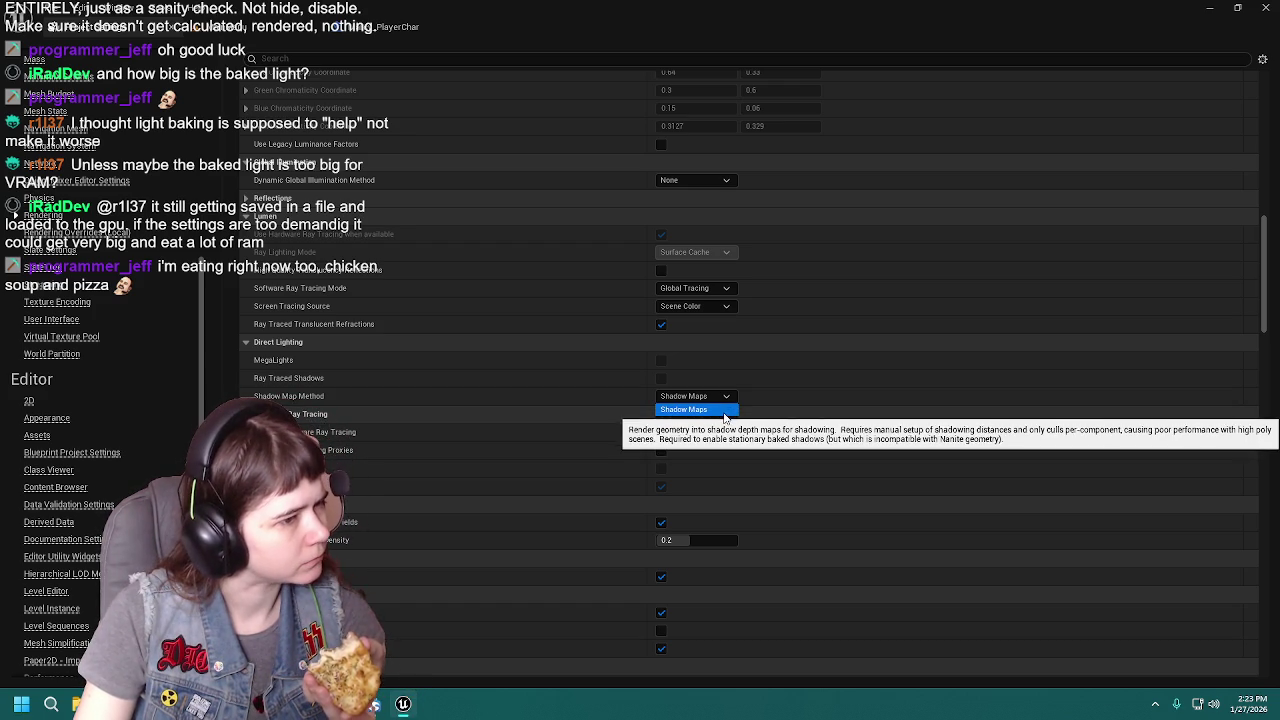
pyautogui.click(727, 426)
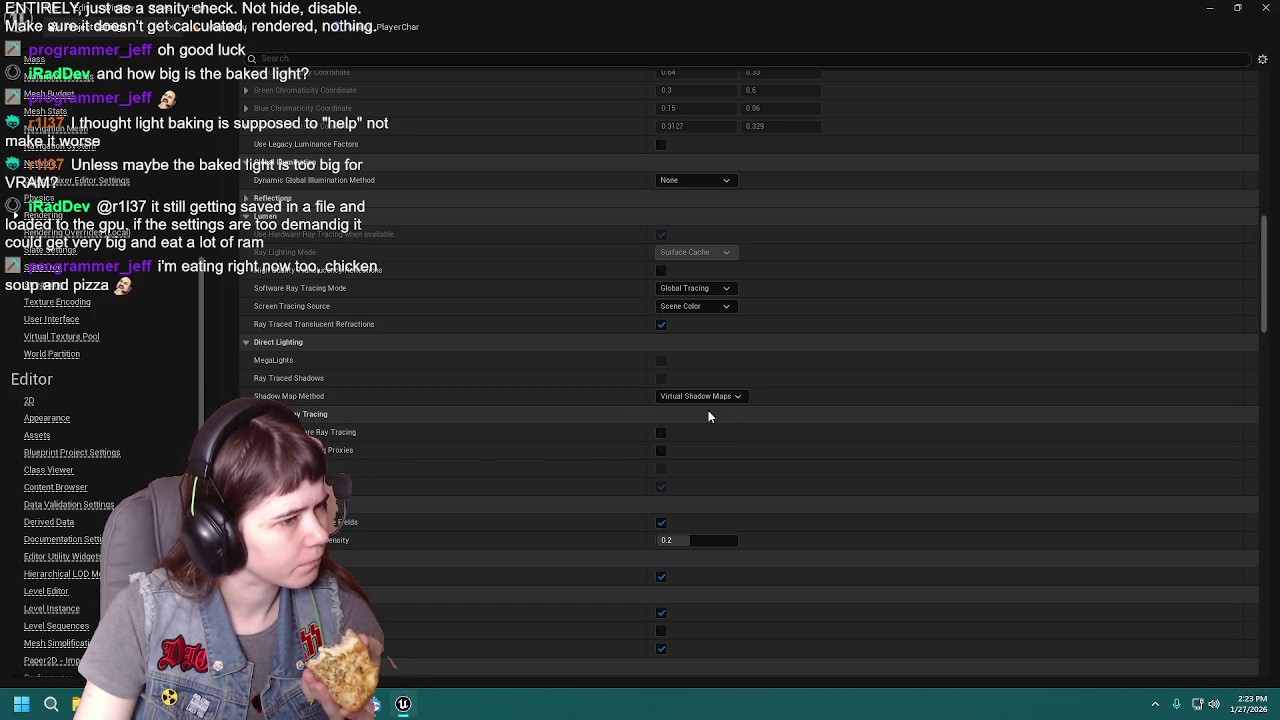
pyautogui.click(240, 27)
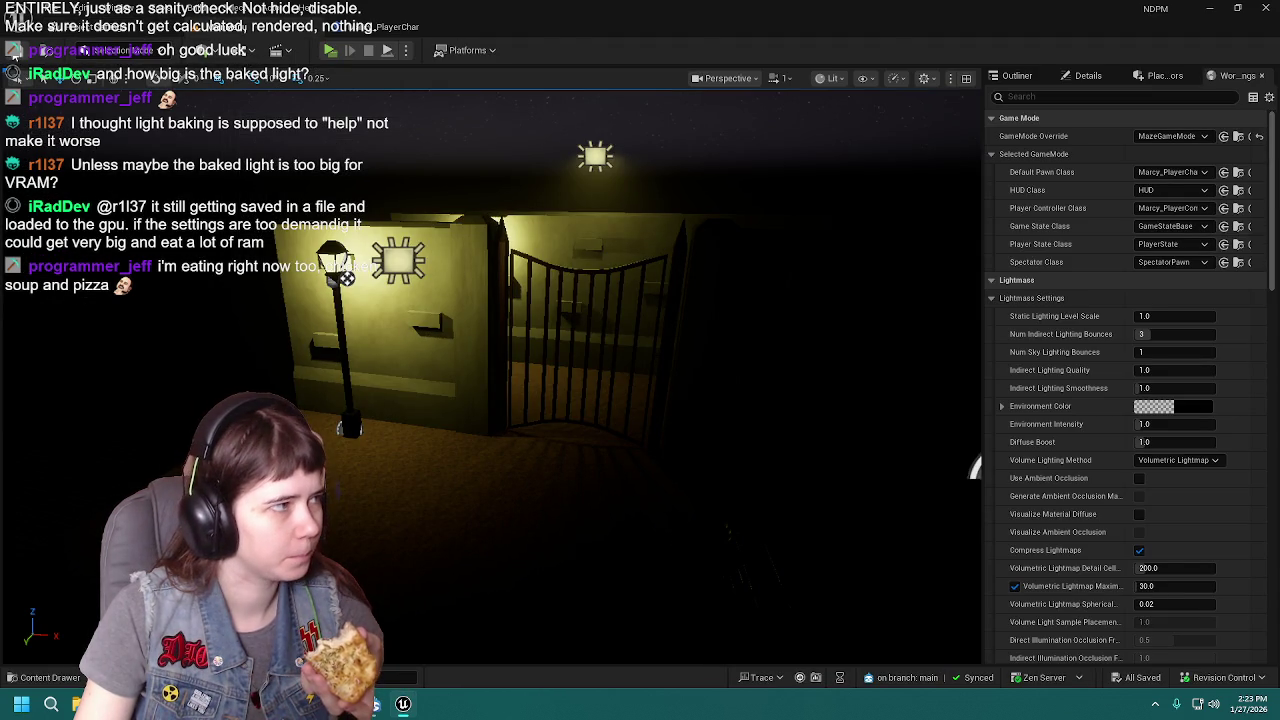
# Return to the level viewport, select the floor plane, and show the Outliner.
pyautogui.click(400, 27)
pyautogui.click(250, 27)
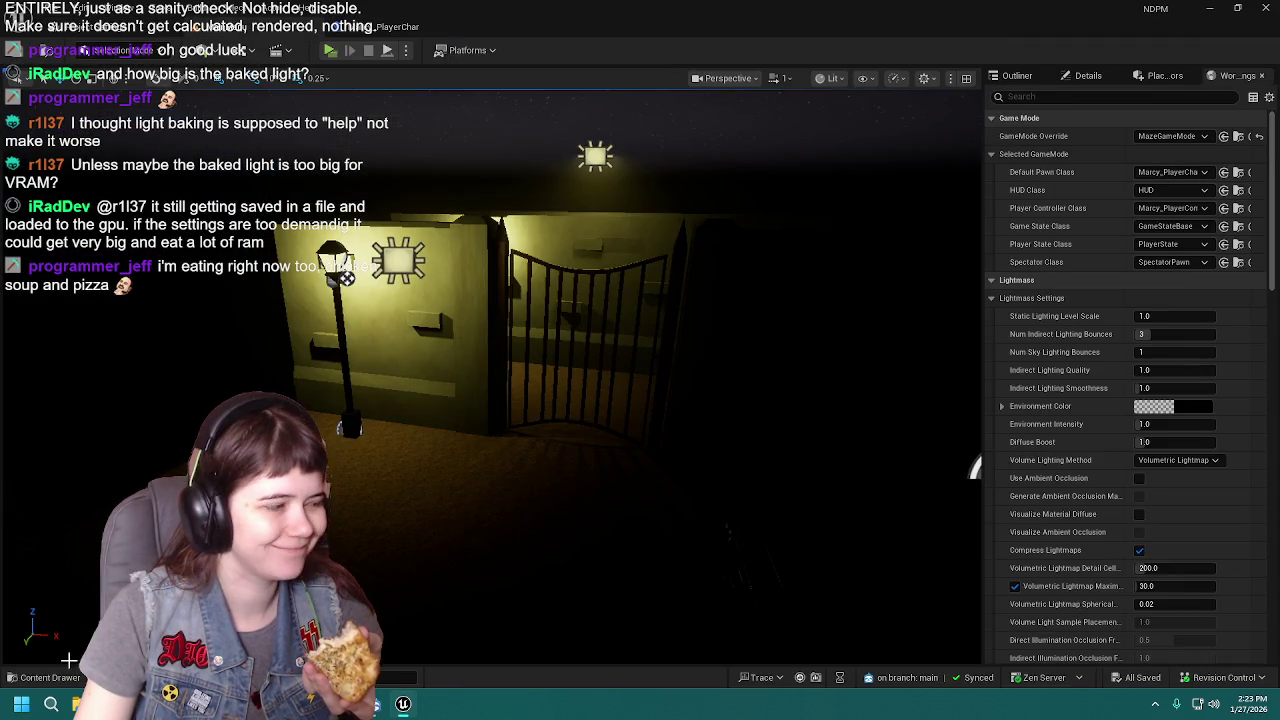
pyautogui.click(70, 650)
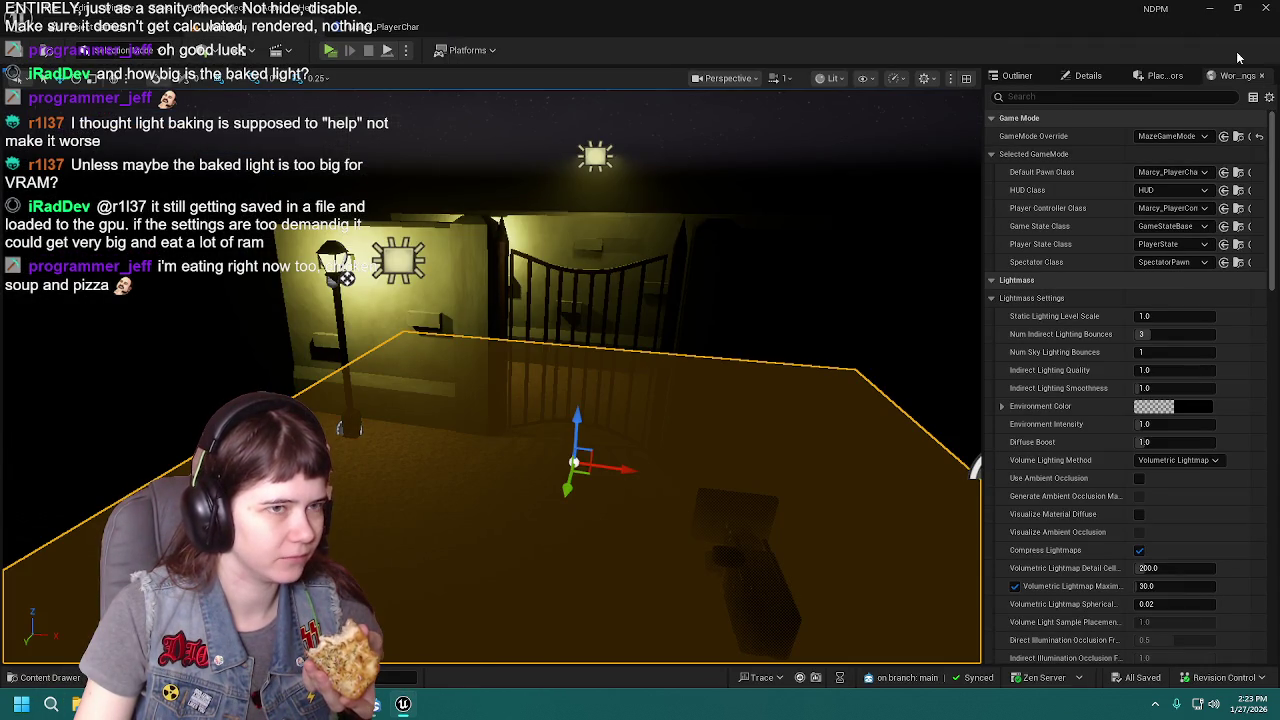
pyautogui.click(1086, 76)
pyautogui.click(1018, 77)
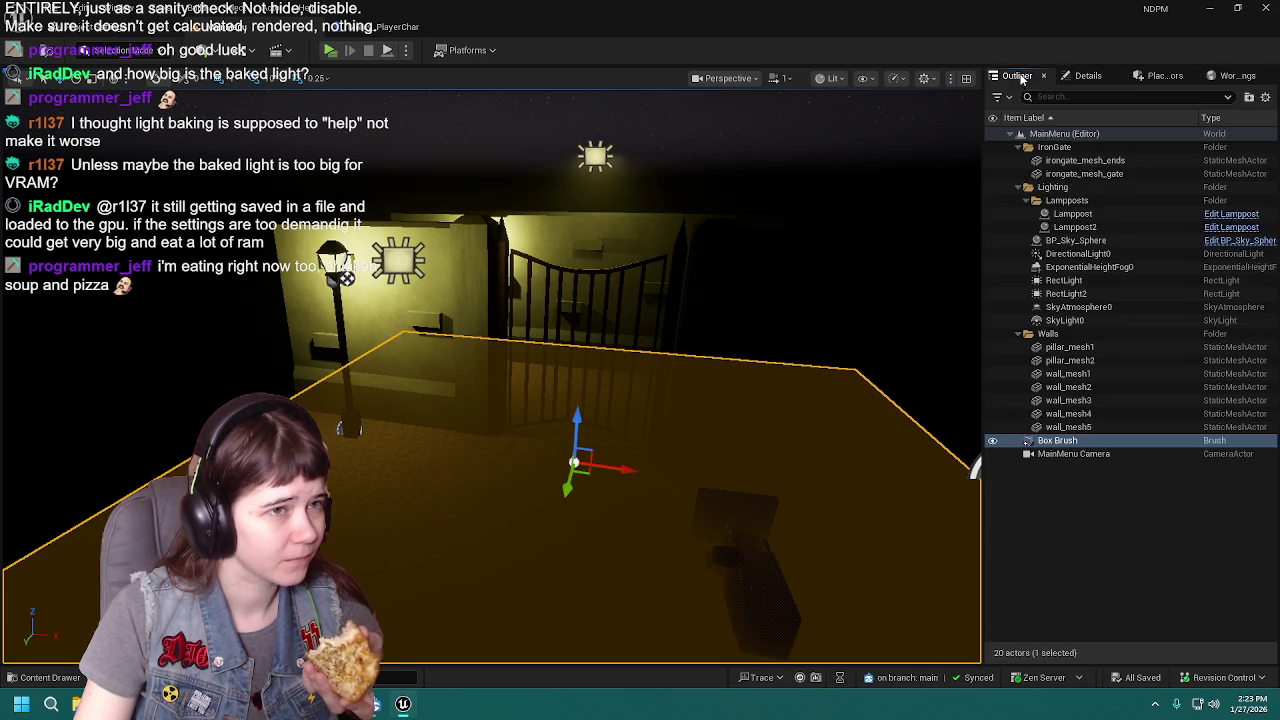
# Load 3Adulthood from the Levels folder, fly down its hallway, and reopen Rendering settings.
pyautogui.click(45, 677)
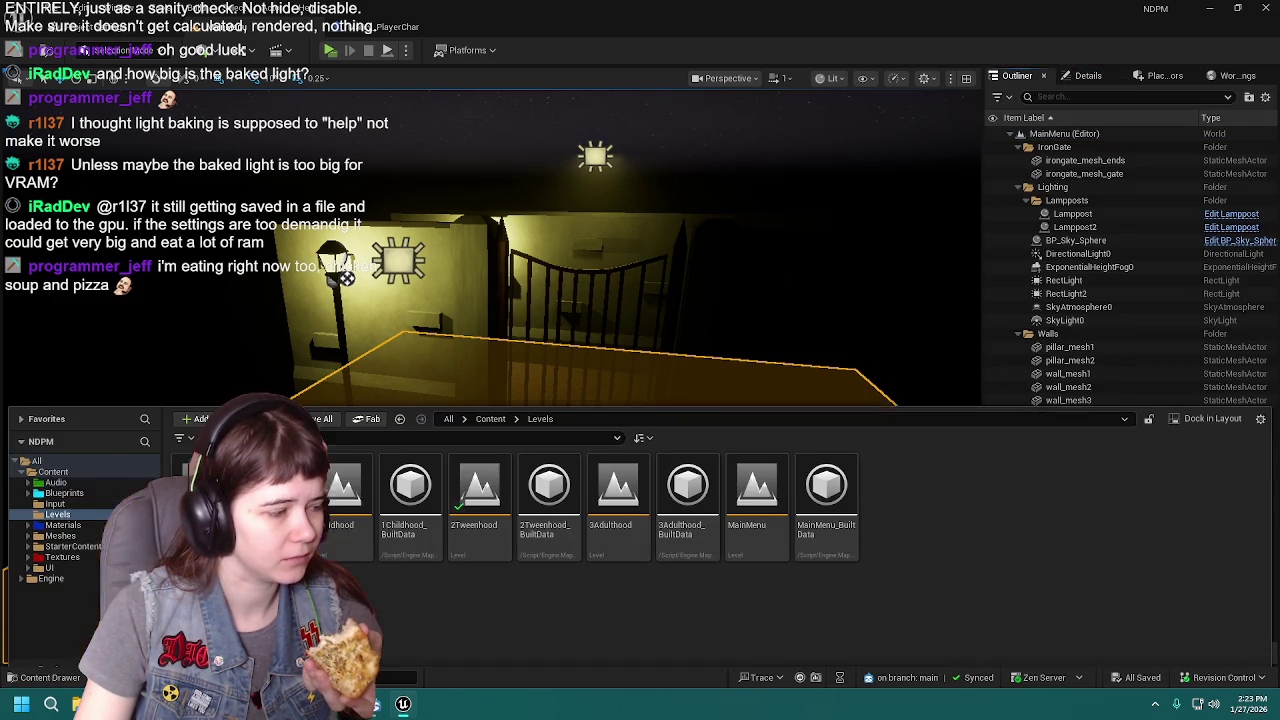
pyautogui.doubleClick(630, 507)
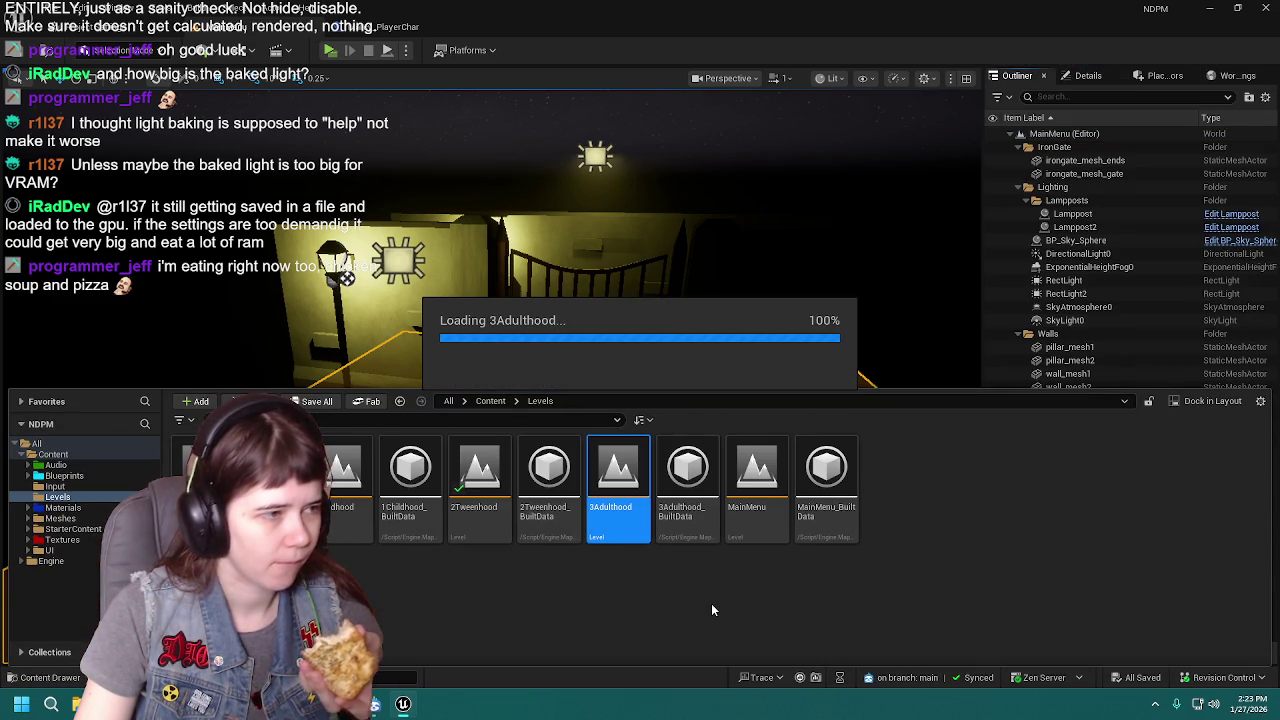
pyautogui.moveTo(640, 256)
pyautogui.mouseDown()
pyautogui.moveTo(650, 192)
pyautogui.moveTo(636, 196)
pyautogui.mouseUp()
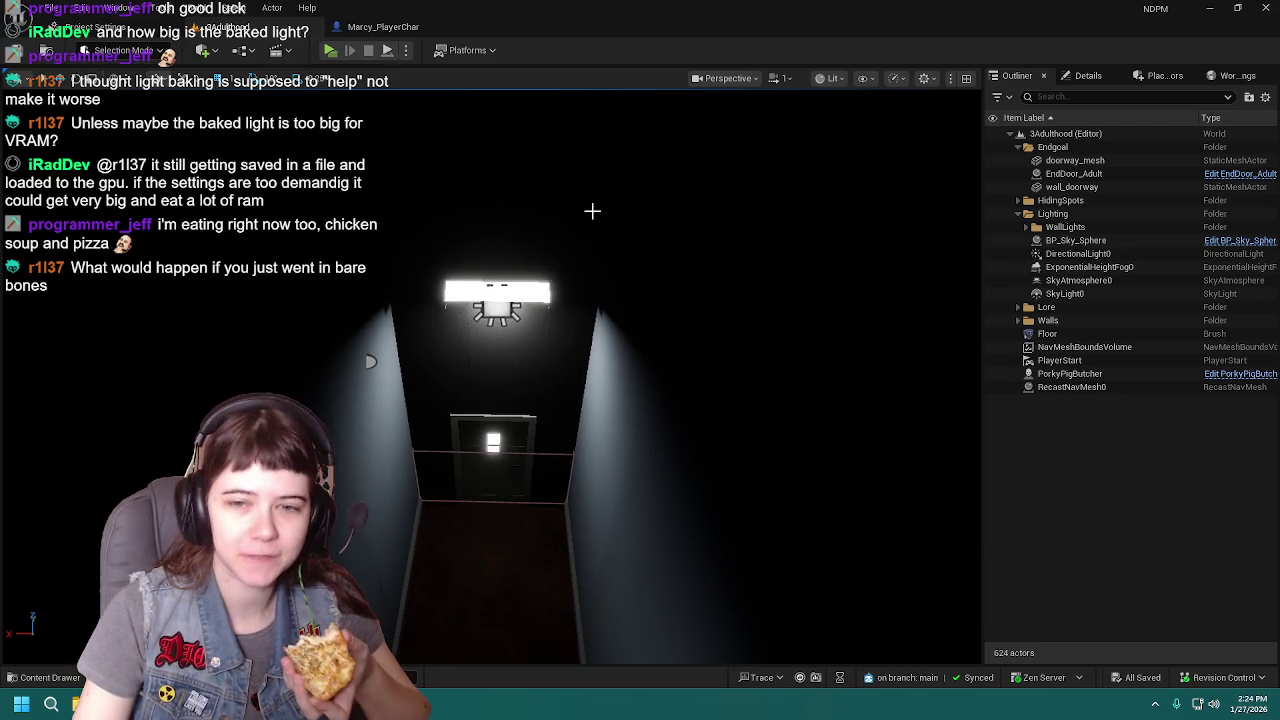
pyautogui.click(100, 26)
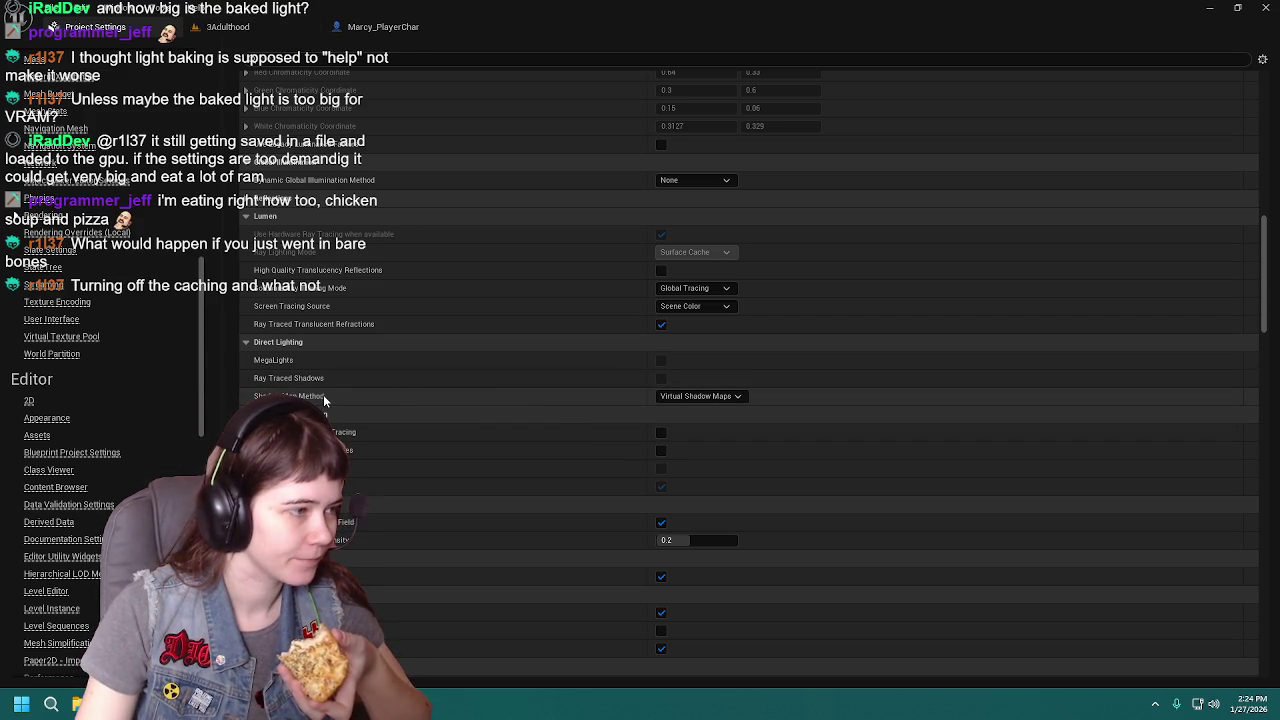
# Recheck the Shadow Map Method list, keep Virtual Shadow Maps, and return to the 3Adulthood tab.
pyautogui.click(690, 398)
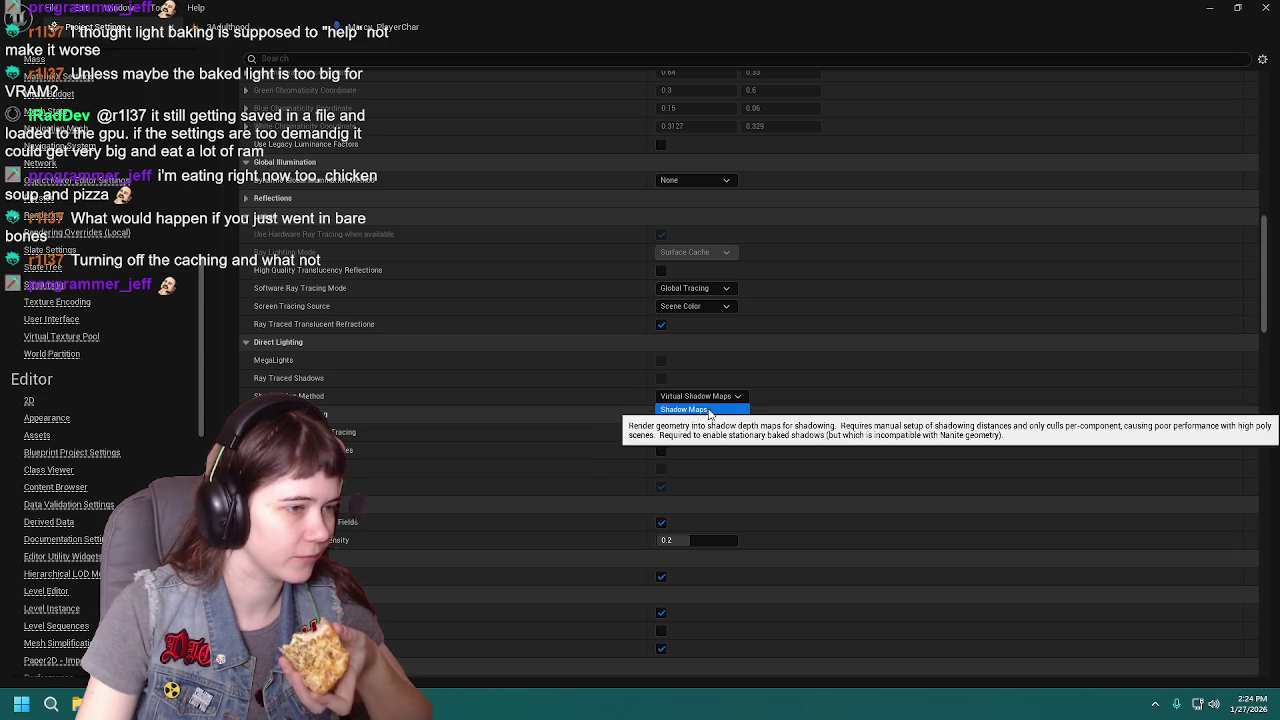
pyautogui.click(692, 423)
pyautogui.click(228, 27)
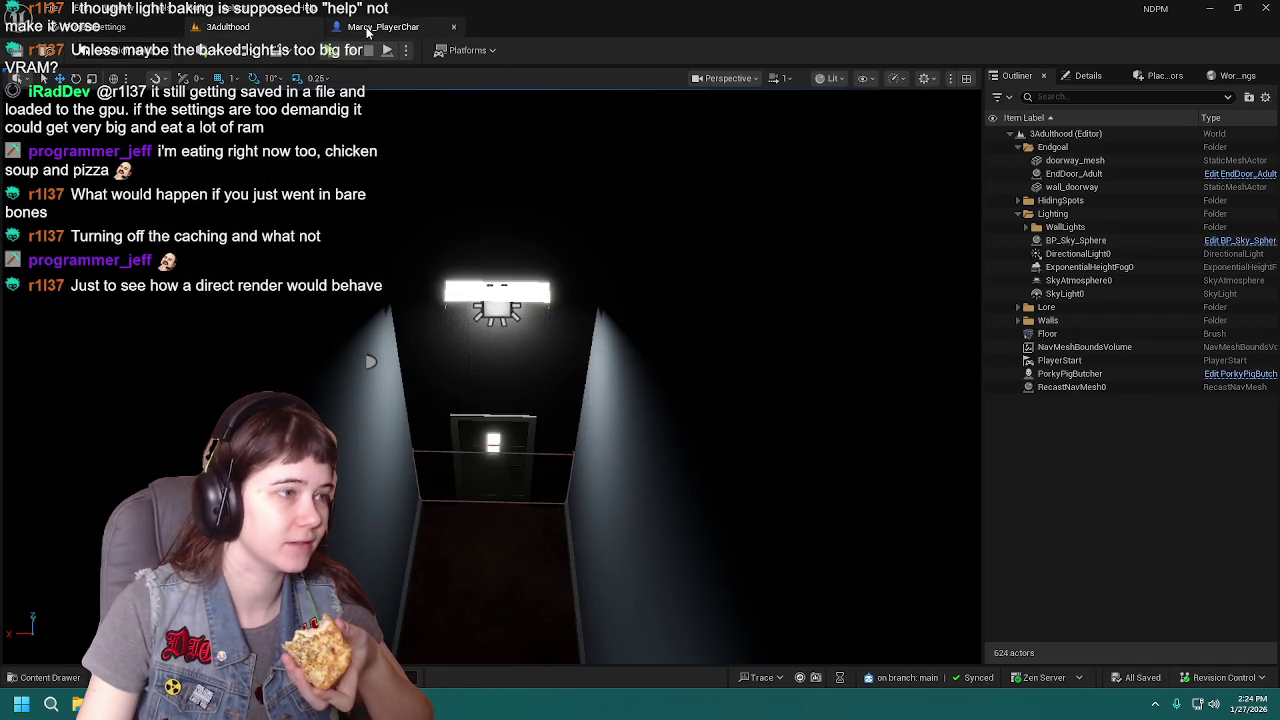
pyautogui.scroll(4, 480, 400)
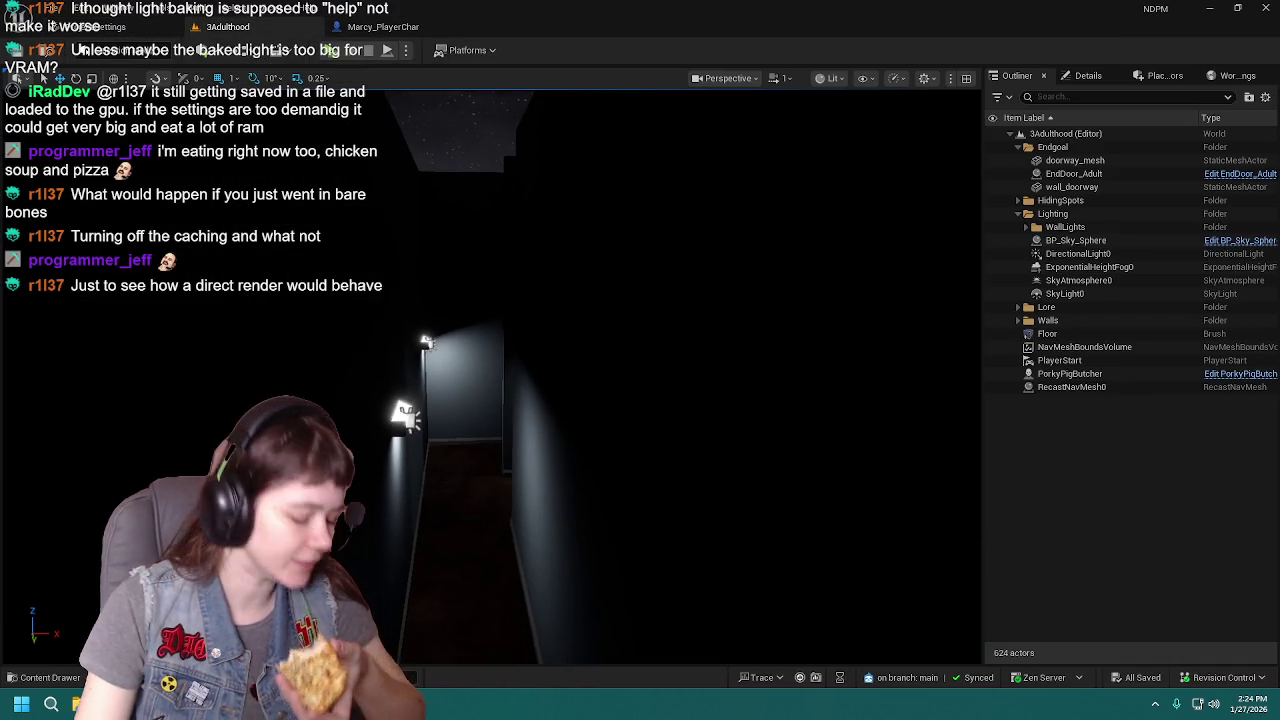
pyautogui.moveTo(490, 400)
pyautogui.mouseDown()
pyautogui.moveTo(490, 340)
pyautogui.moveTo(462, 326)
pyautogui.moveTo(754, 340)
pyautogui.mouseUp()
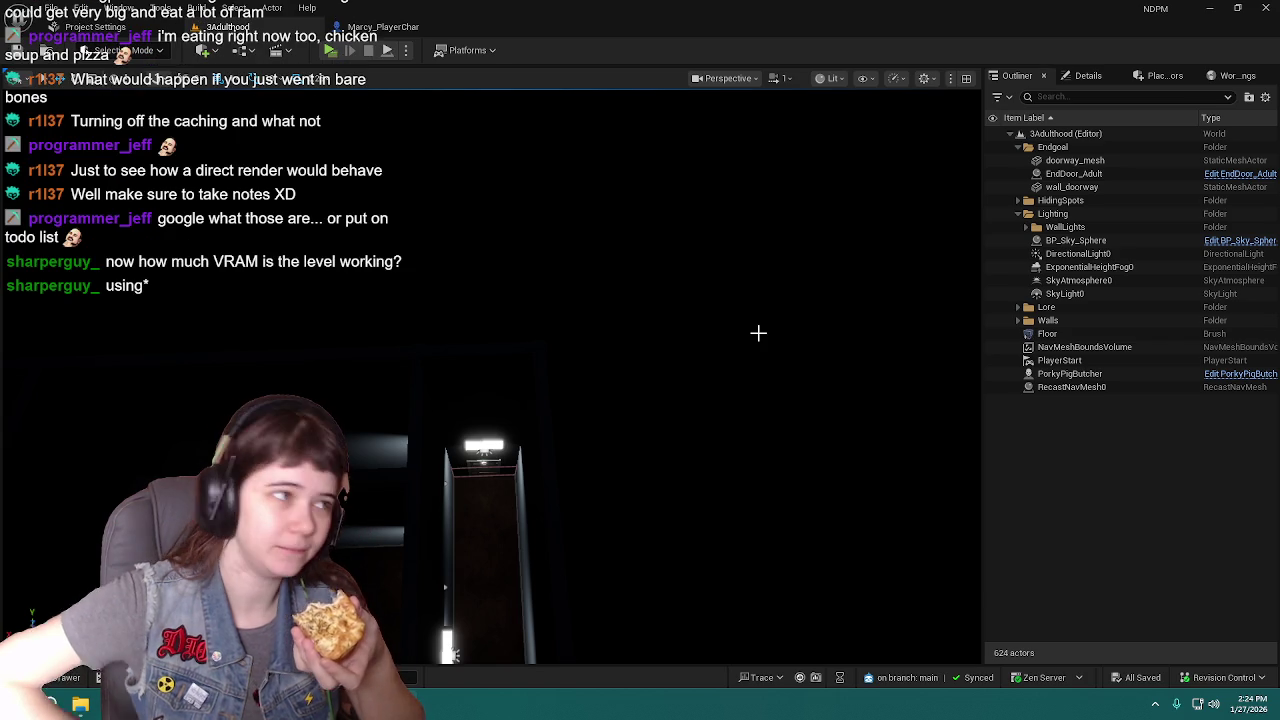
pyautogui.click(95, 27)
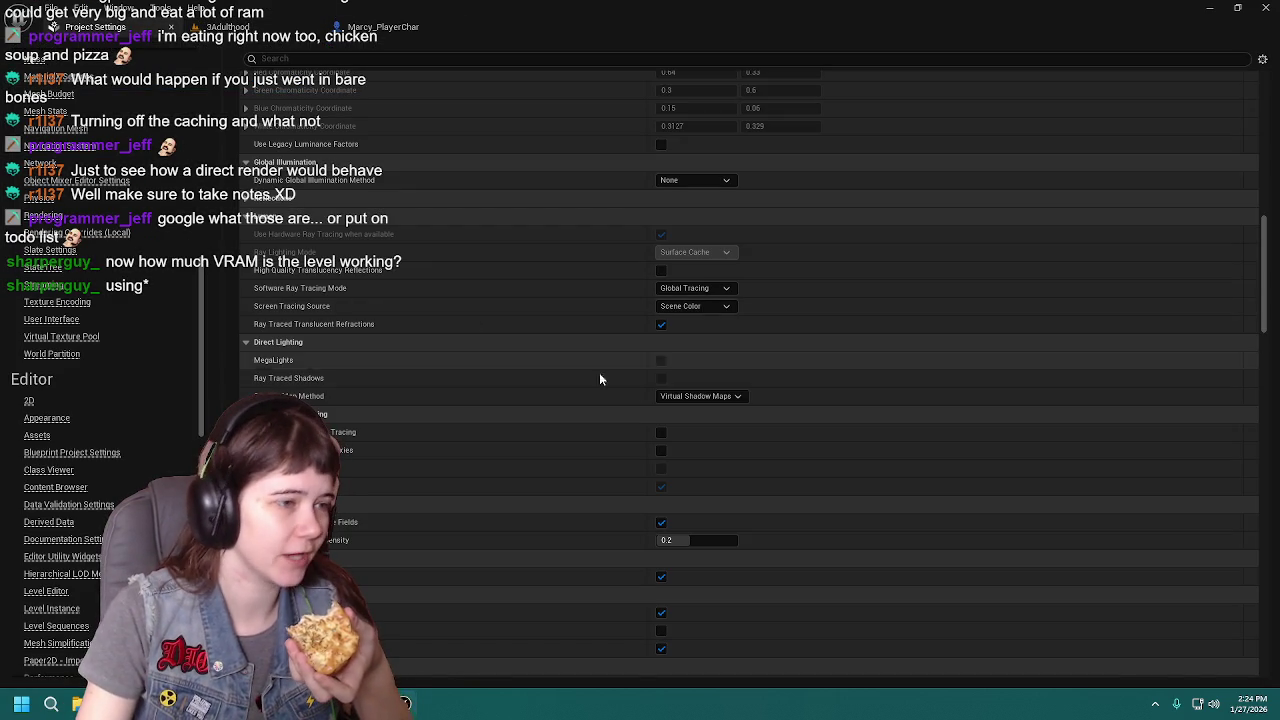
pyautogui.click(737, 397)
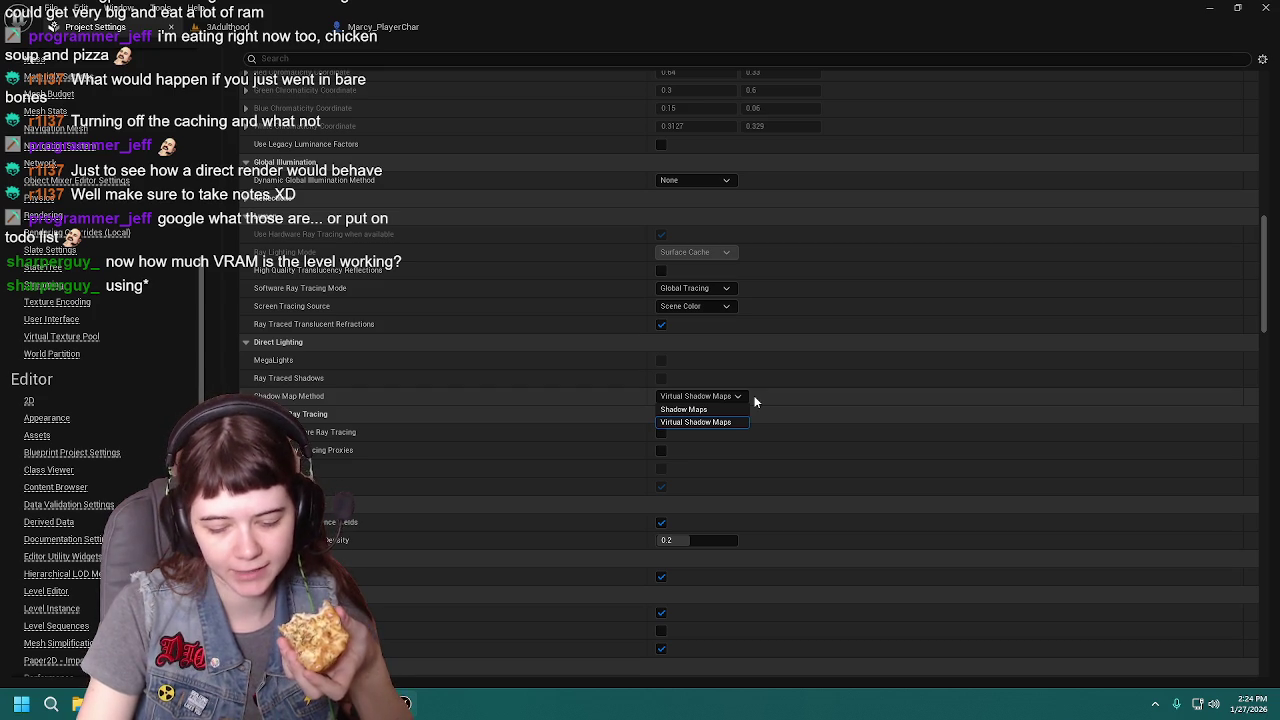
pyautogui.click(228, 27)
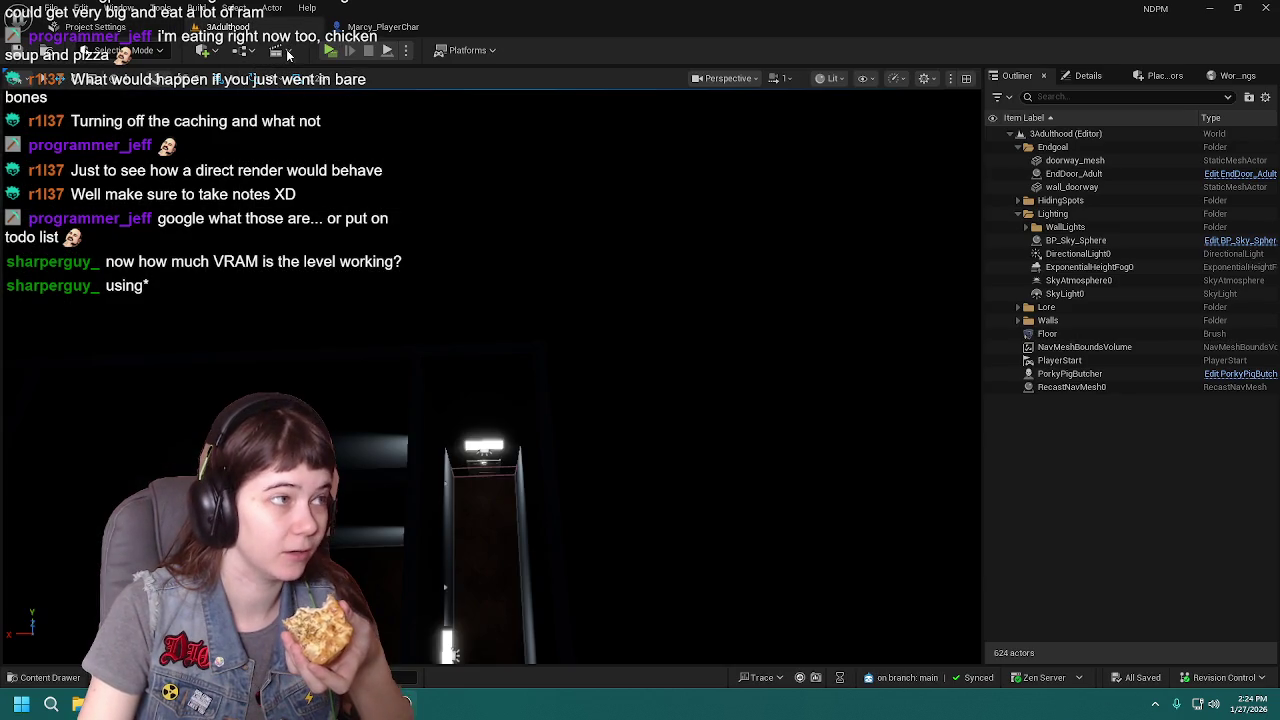
# Switch the viewport to Optimization Viewmodes > Light Complexity and fly across the maze.
pyautogui.click(831, 78)
pyautogui.moveTo(895, 302)
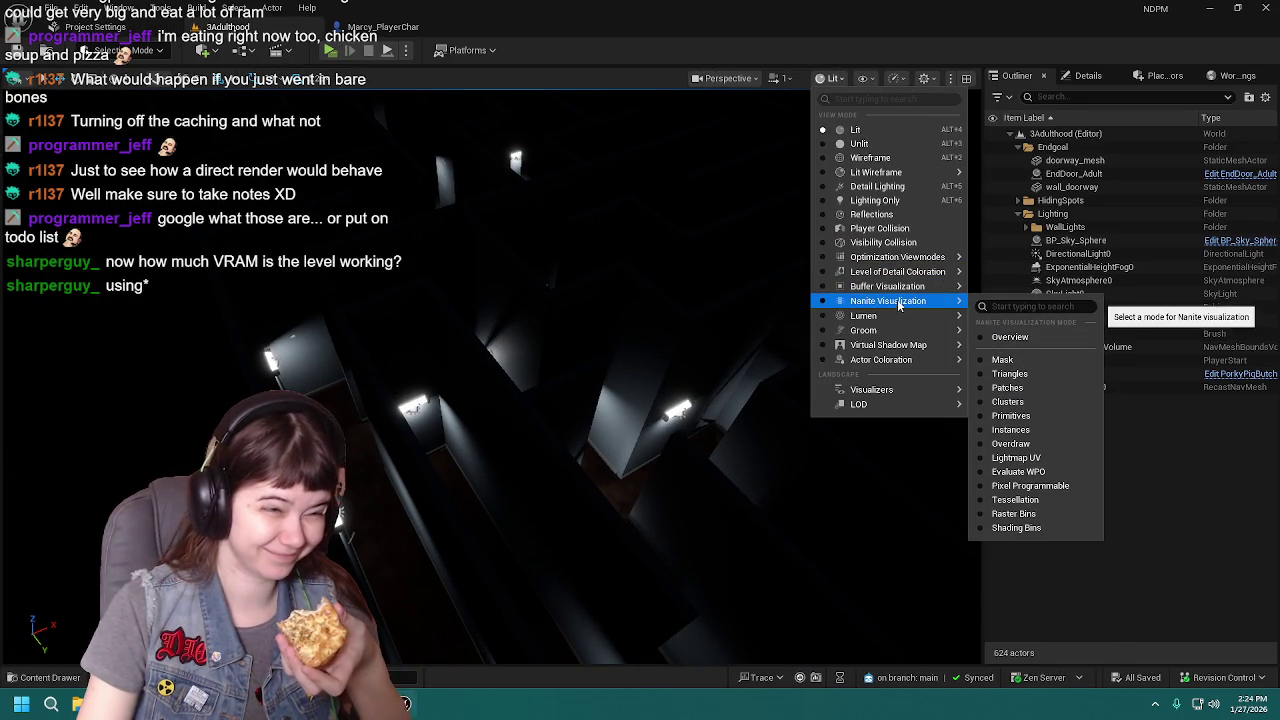
pyautogui.moveTo(900, 257)
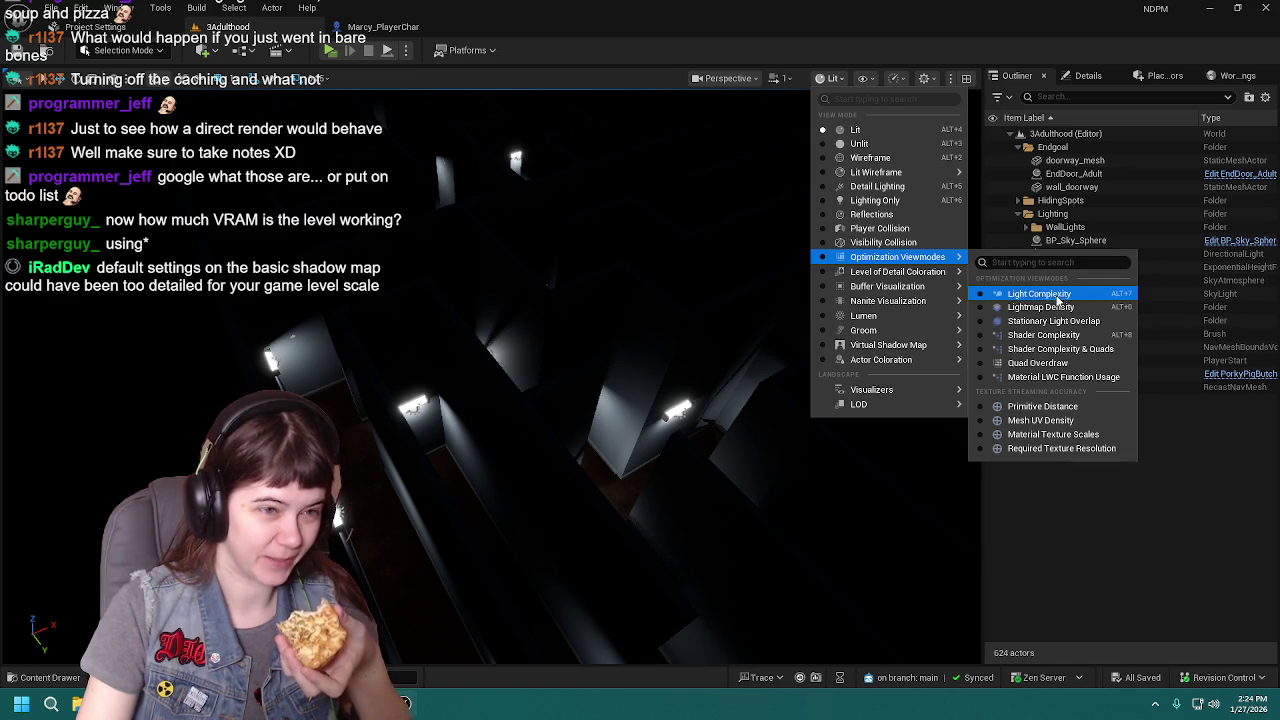
pyautogui.click(1050, 293)
pyautogui.press('Left')
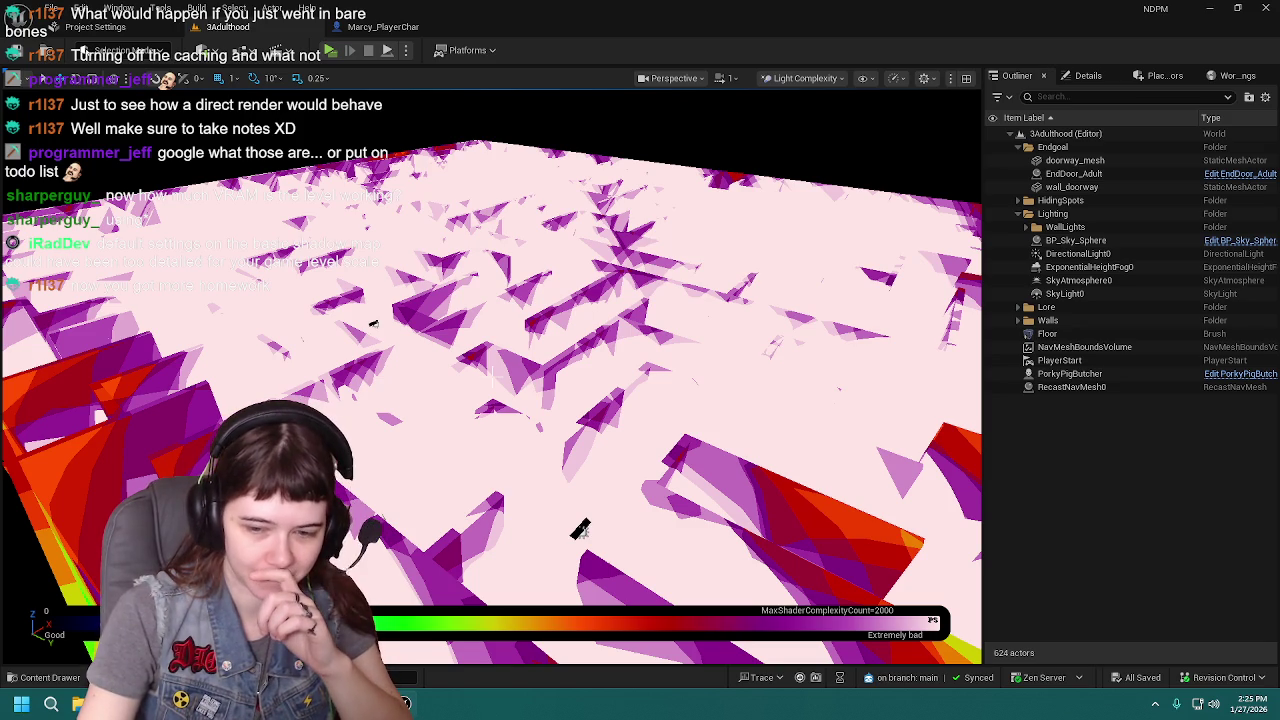
pyautogui.hotkey('ctrl', 'shift', 'Escape')
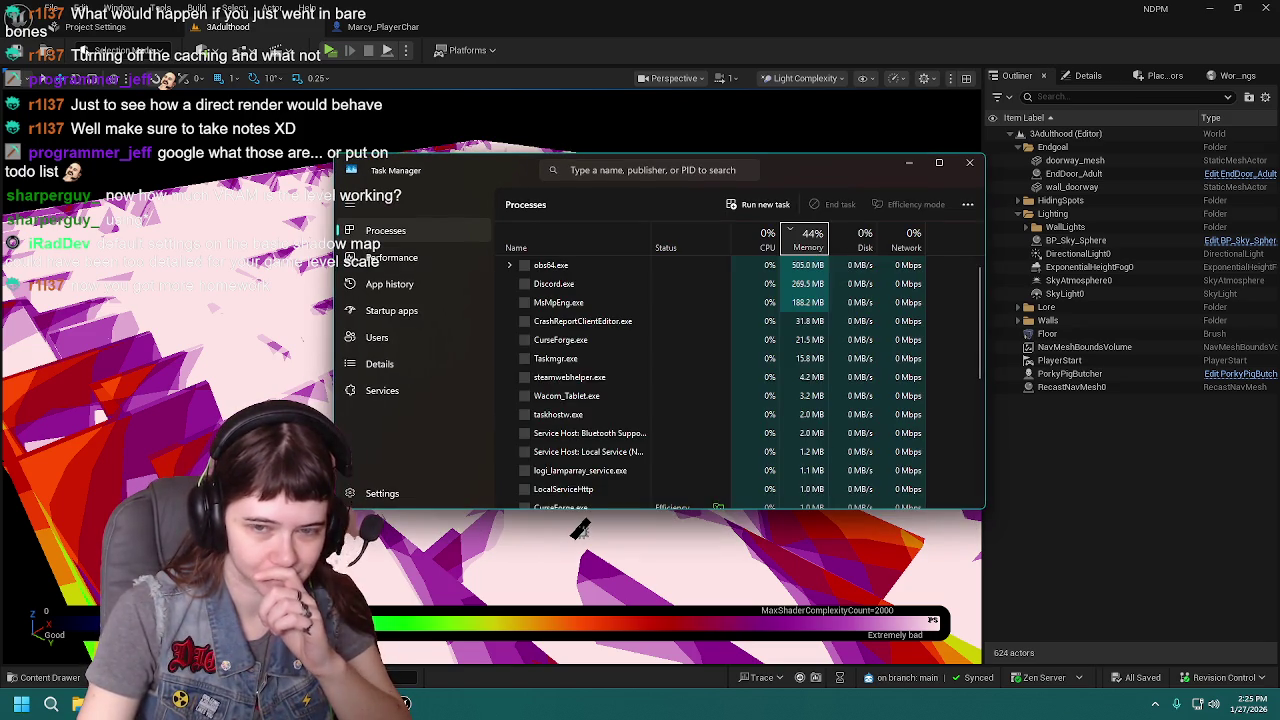
pyautogui.click(420, 258)
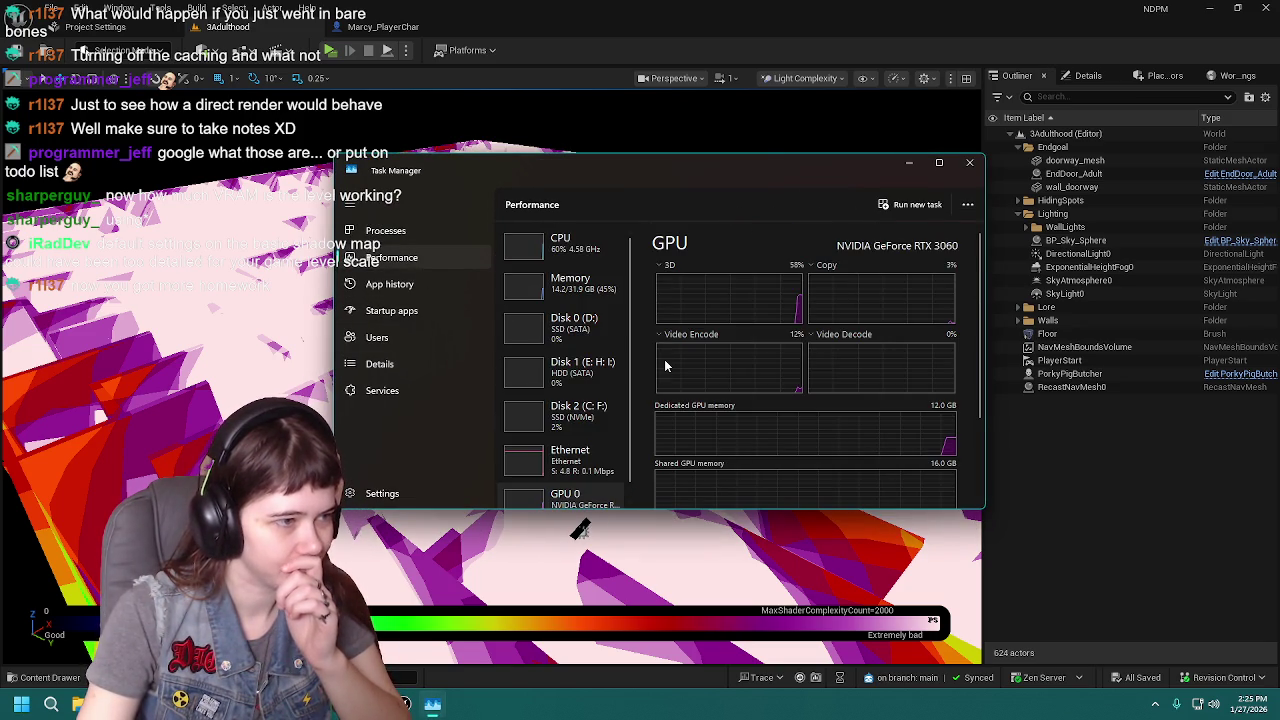
pyautogui.scroll(-1, 560, 420)
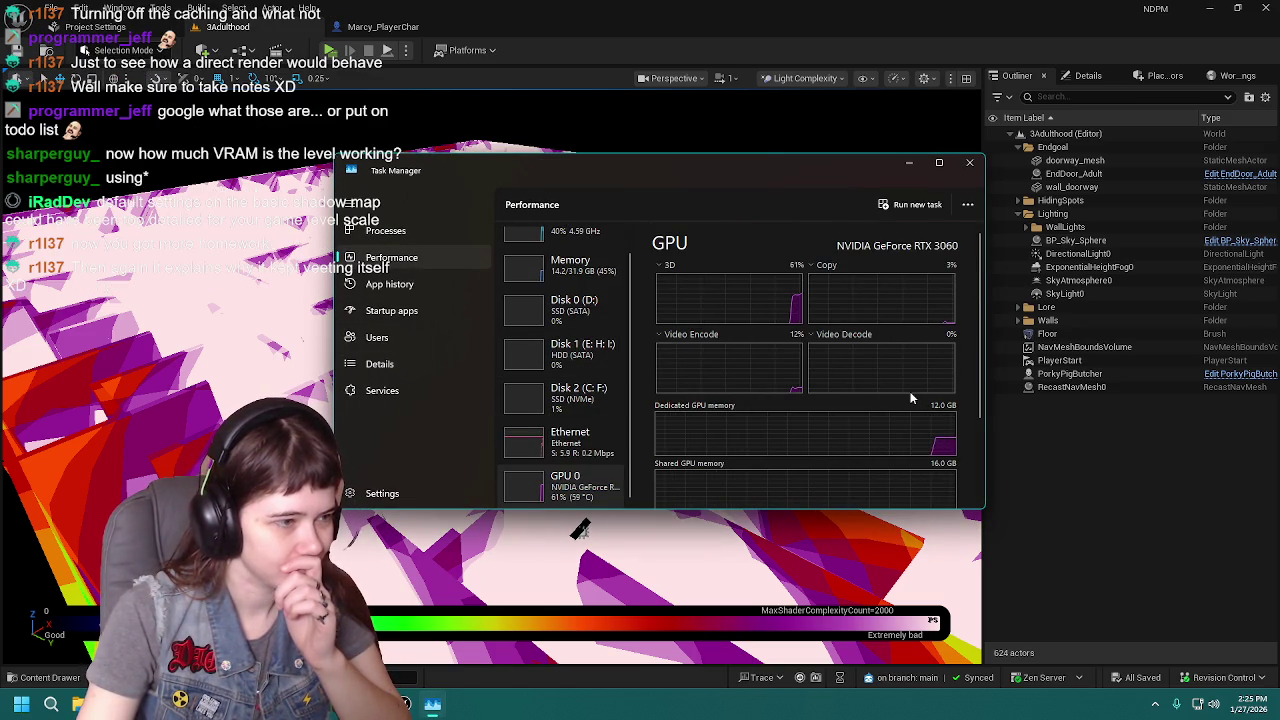
pyautogui.scroll(1, 565, 370)
pyautogui.scroll(-1, 565, 372)
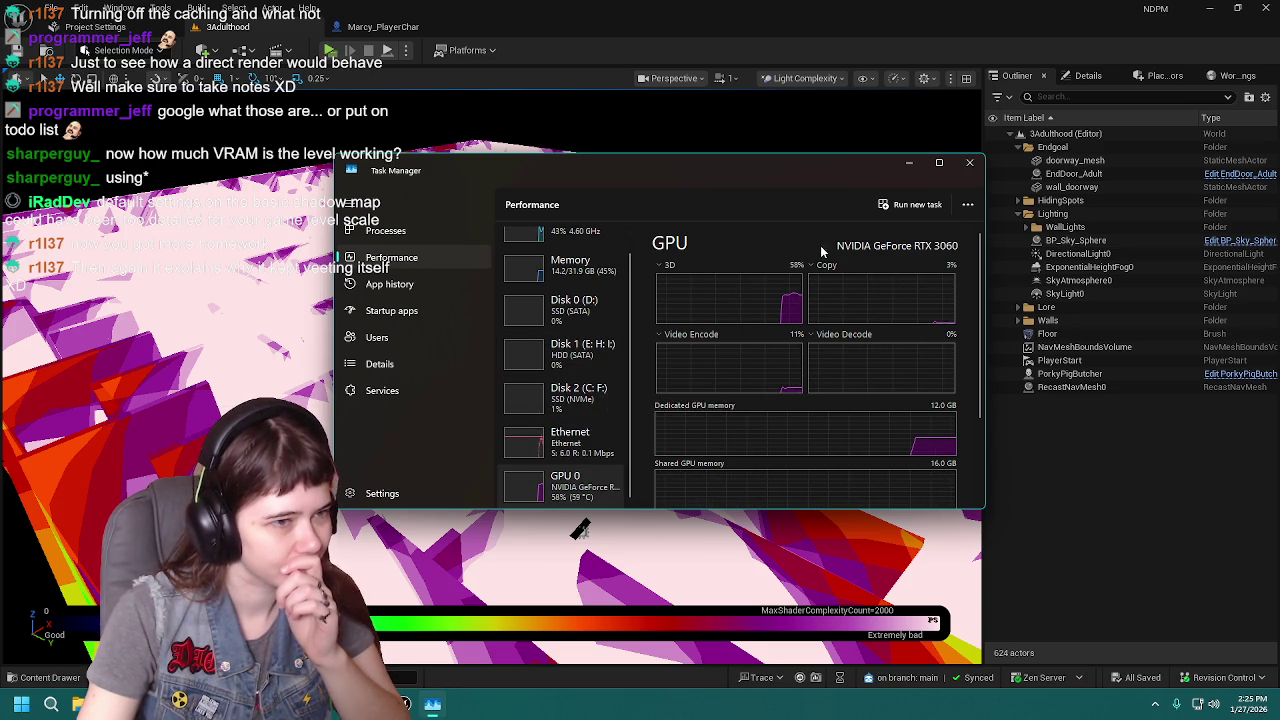
pyautogui.scroll(-5, 810, 330)
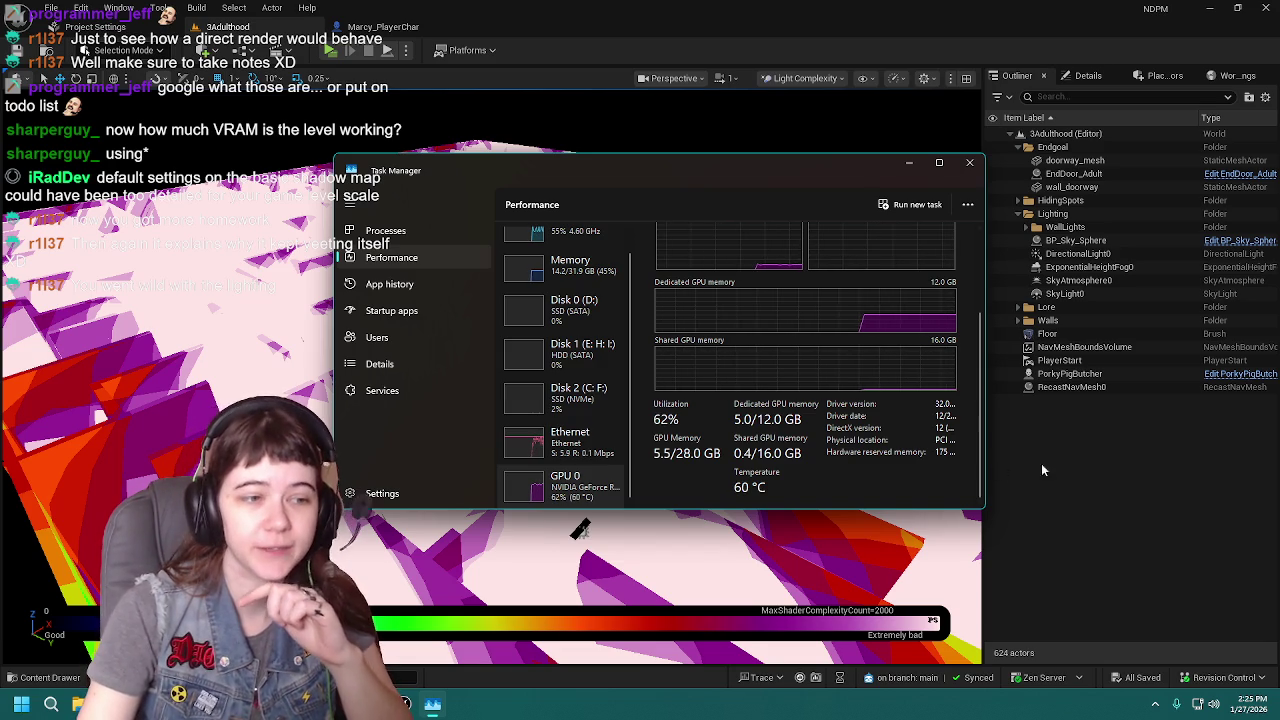
pyautogui.moveTo(877, 180)
pyautogui.mouseDown()
pyautogui.moveTo(814, 186)
pyautogui.moveTo(791, 205)
pyautogui.moveTo(820, 199)
pyautogui.mouseUp()
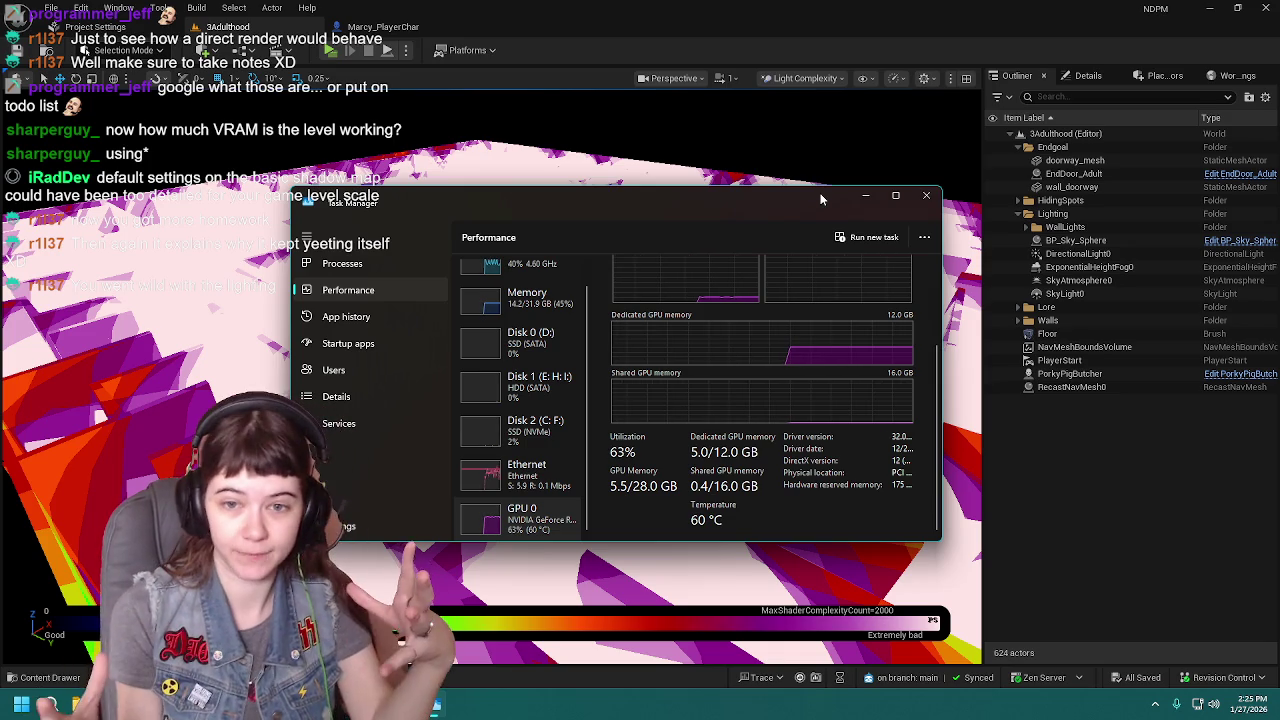
pyautogui.click(1104, 544)
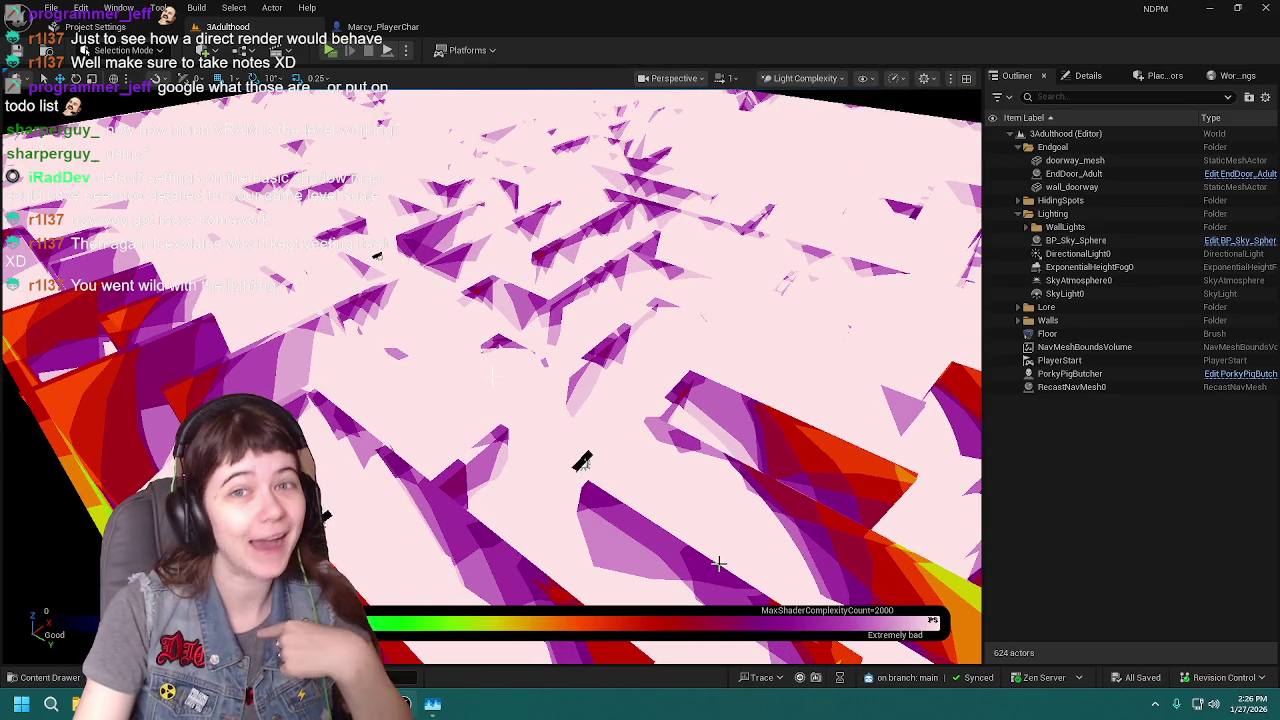
# Pull the camera back over the whole Light Complexity maze, then open the View Mode list.
pyautogui.moveTo(718, 563); pyautogui.dragTo(492, 376)
pyautogui.scroll(-10, 492, 376)
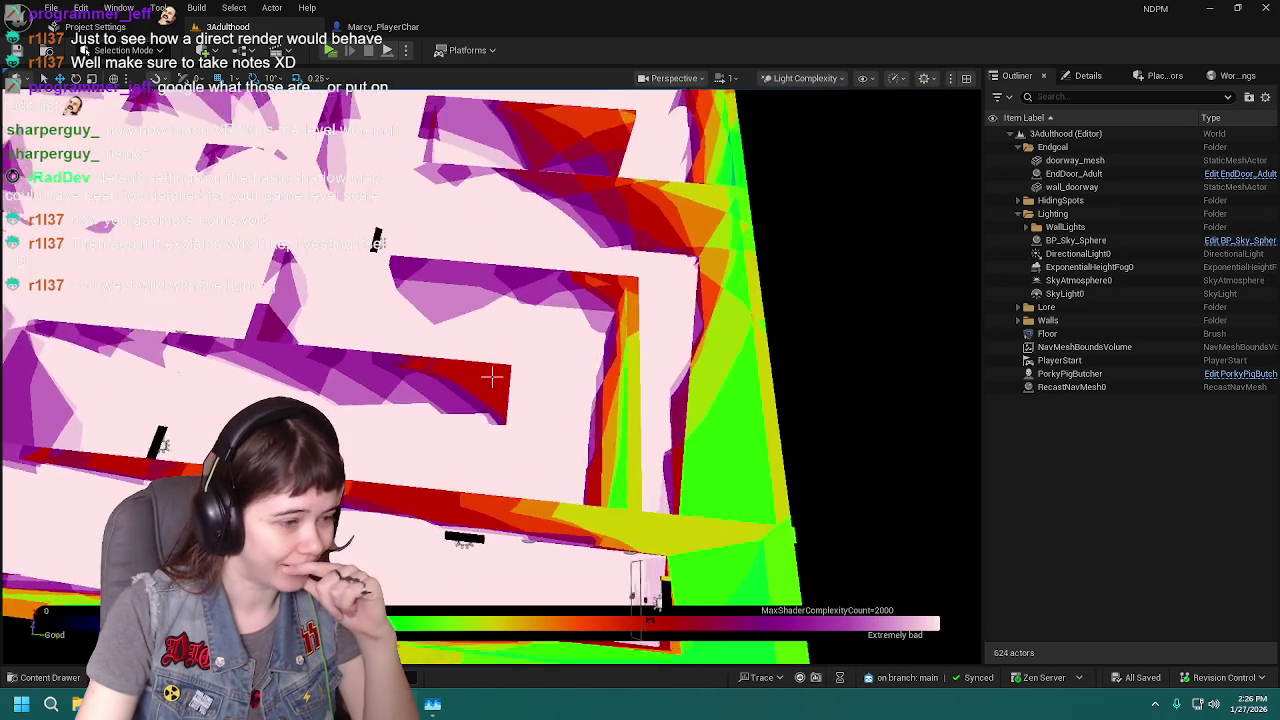
pyautogui.scroll(5, 534, 485)
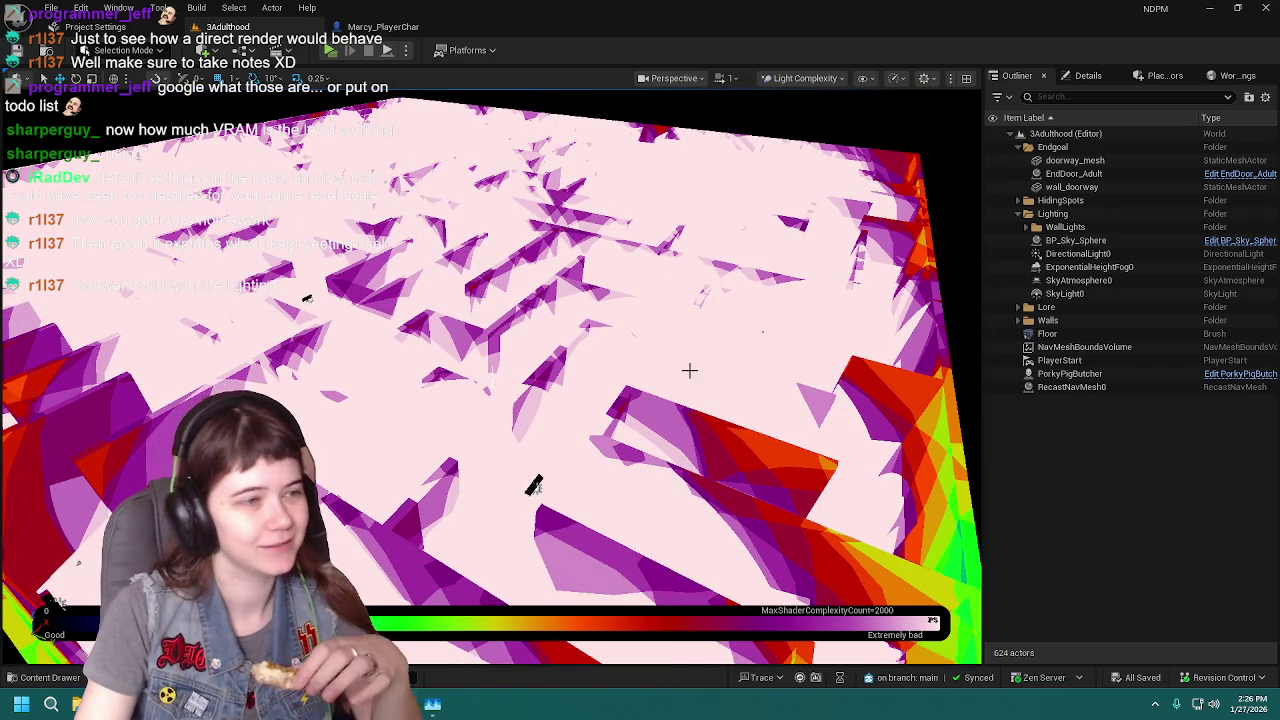
pyautogui.scroll(3, 689, 370)
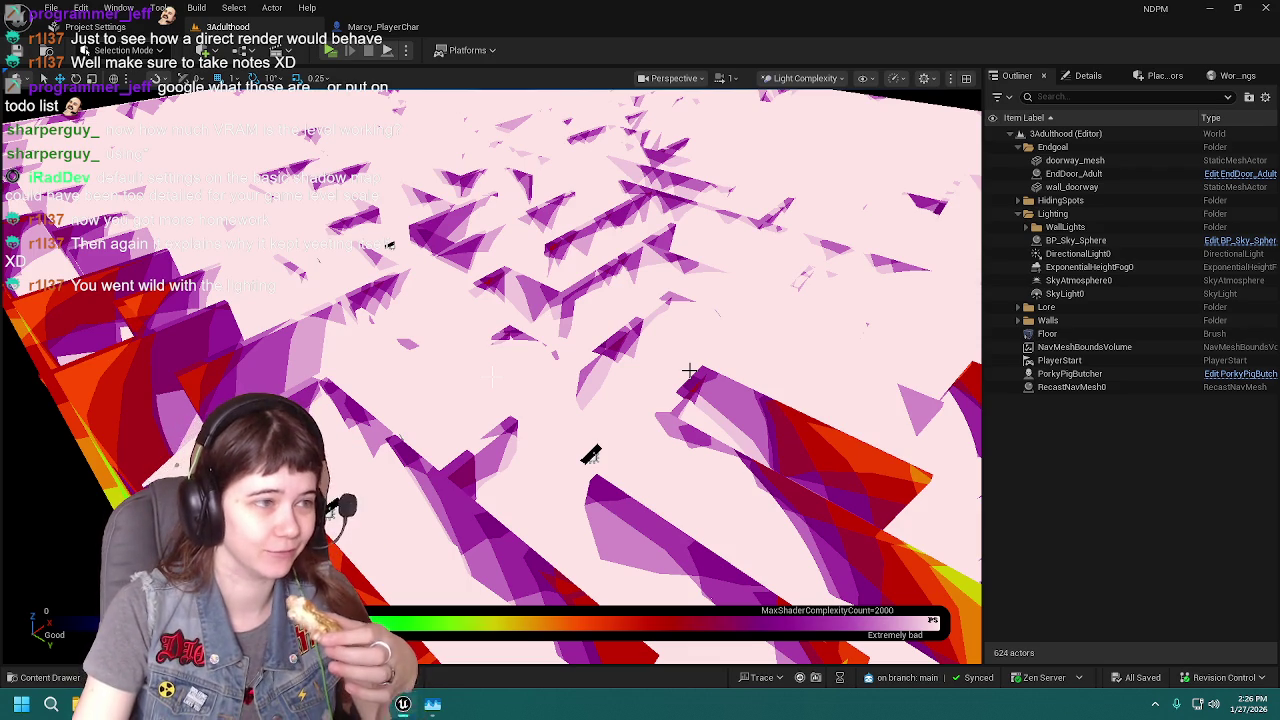
pyautogui.scroll(-4, 624, 367)
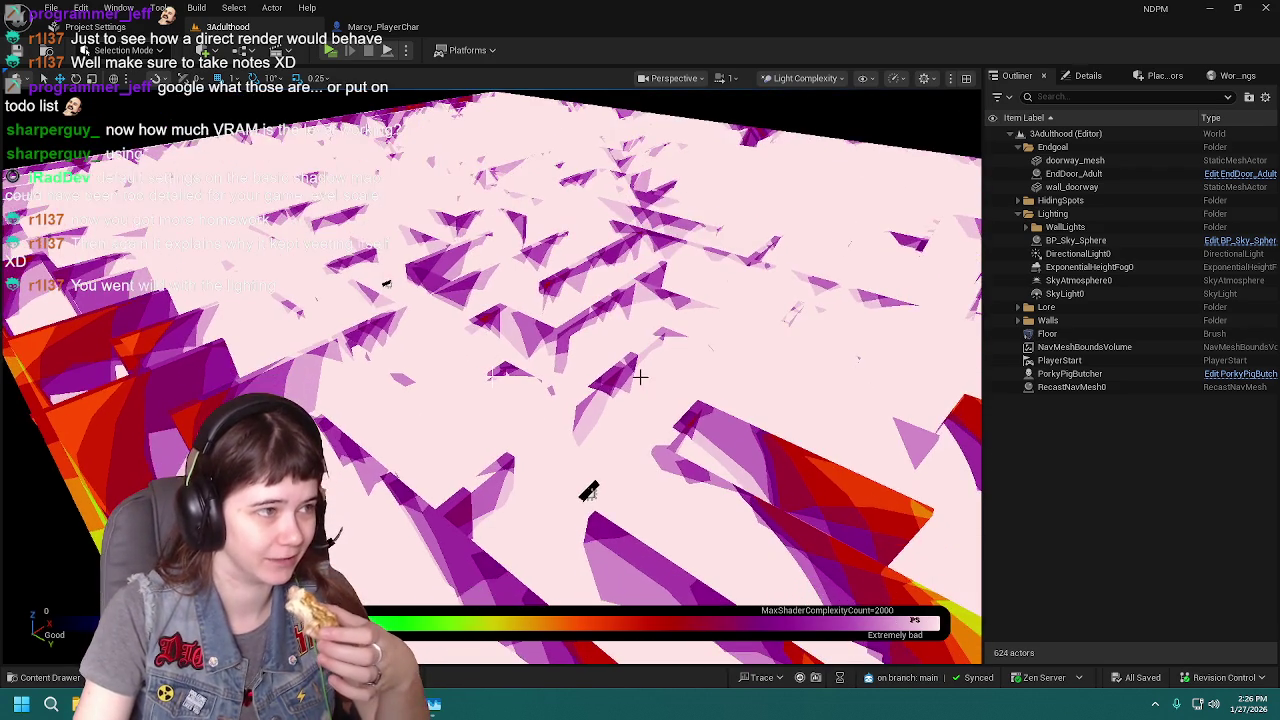
pyautogui.scroll(-2, 490, 380)
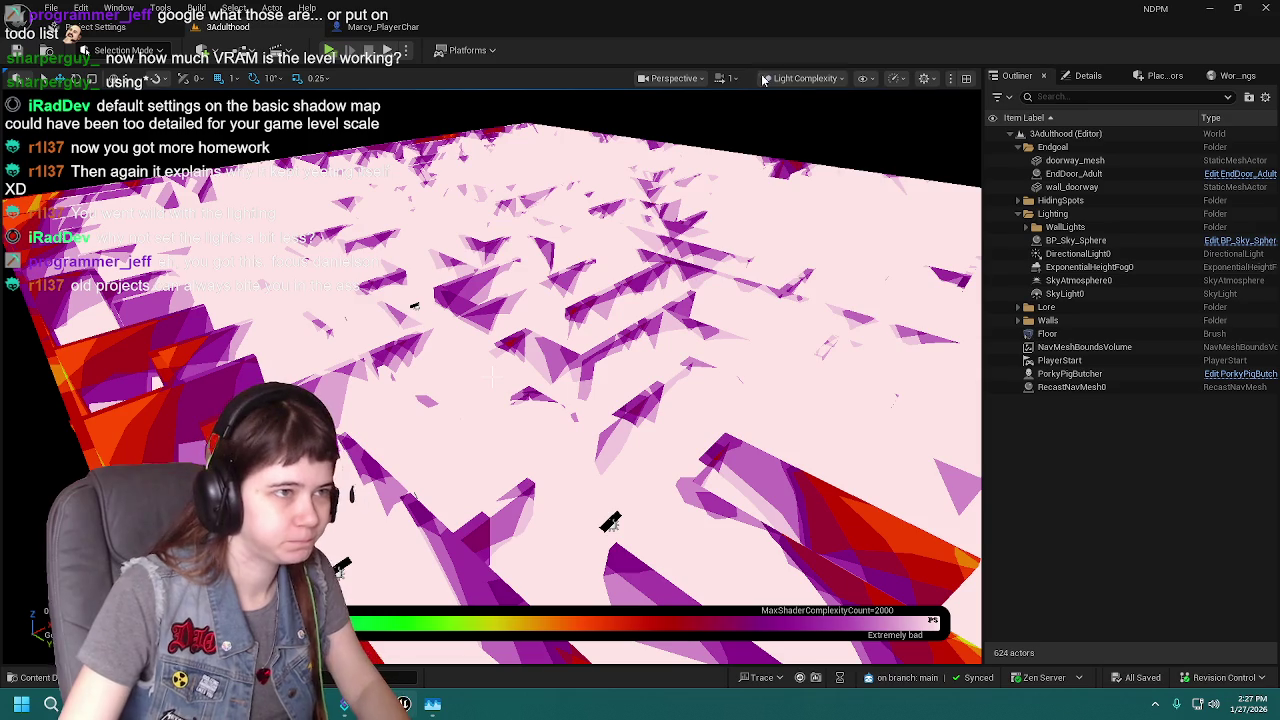
pyautogui.click(805, 78)
# Switch the viewport back to Lit, view the maze from a new angle, and expand the WallLights folder.
pyautogui.click(803, 130)
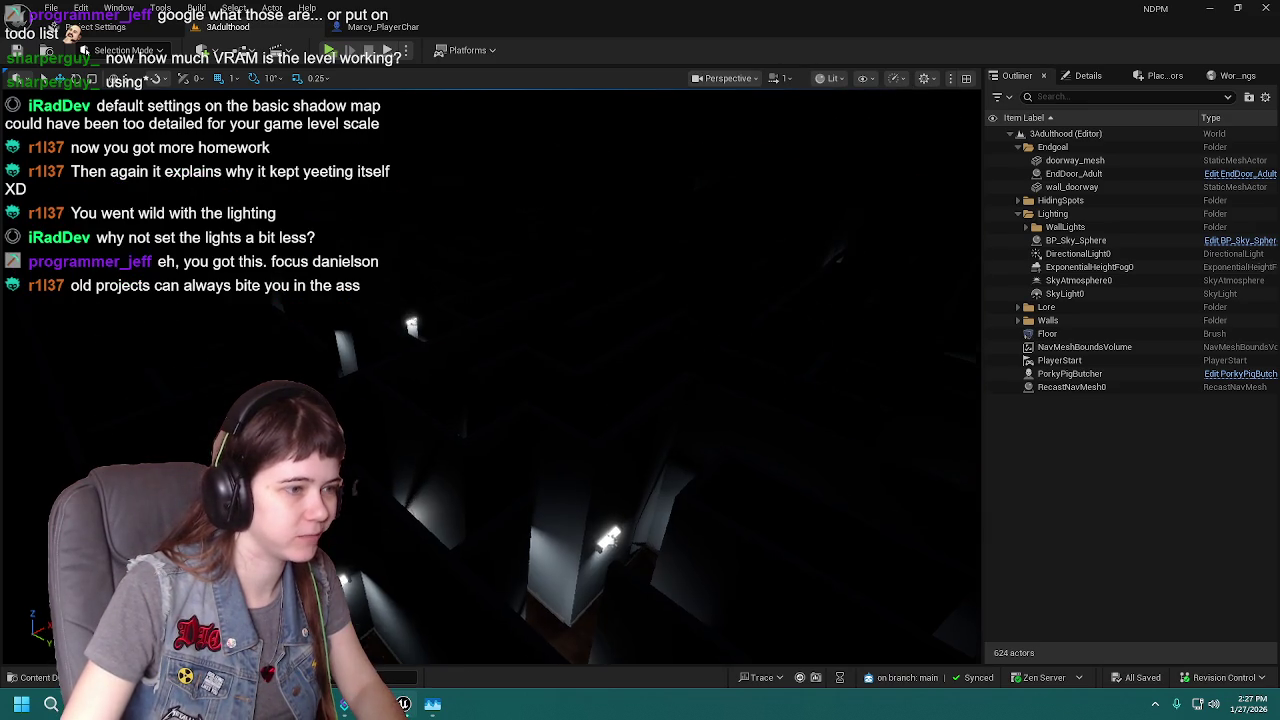
pyautogui.moveTo(520, 380)
pyautogui.mouseDown()
pyautogui.moveTo(570, 360)
pyautogui.moveTo(621, 373)
pyautogui.moveTo(715, 358)
pyautogui.moveTo(478, 548)
pyautogui.moveTo(646, 397)
pyautogui.mouseUp()
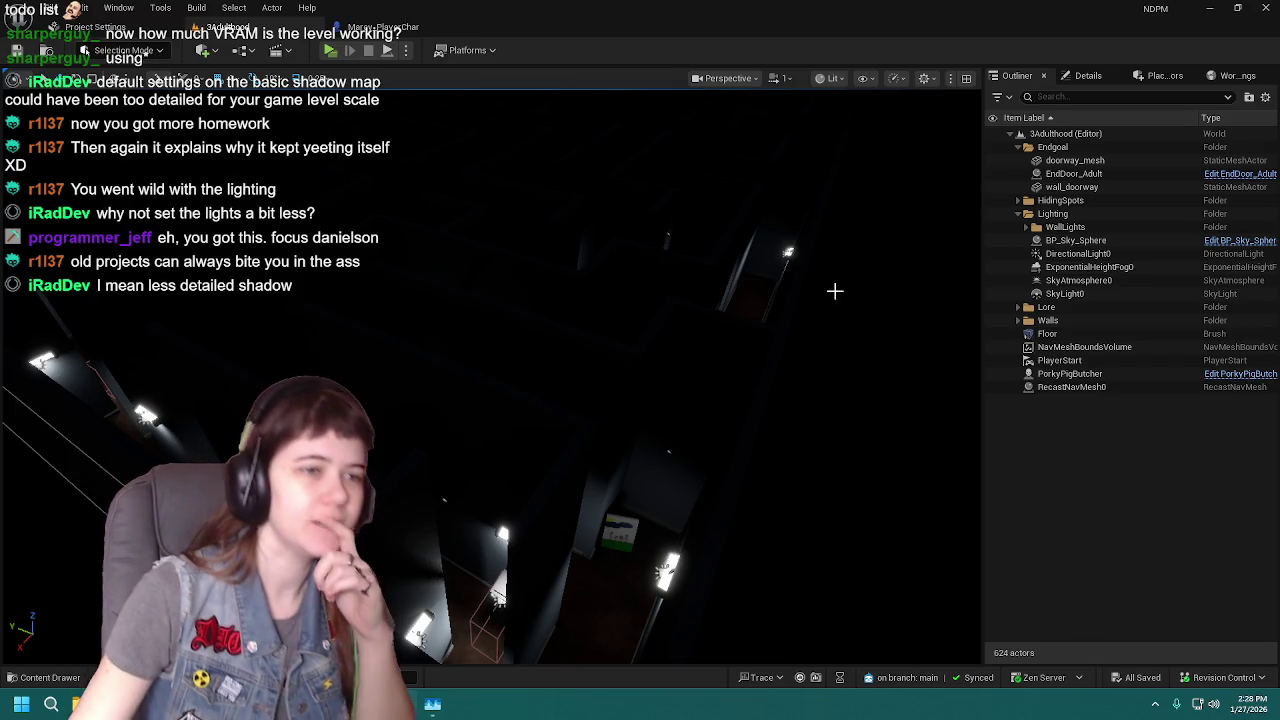
pyautogui.click(1033, 229)
# Browse the WallLights list in the Outliner and select WallLight120.
pyautogui.scroll(-5, 1106, 484)
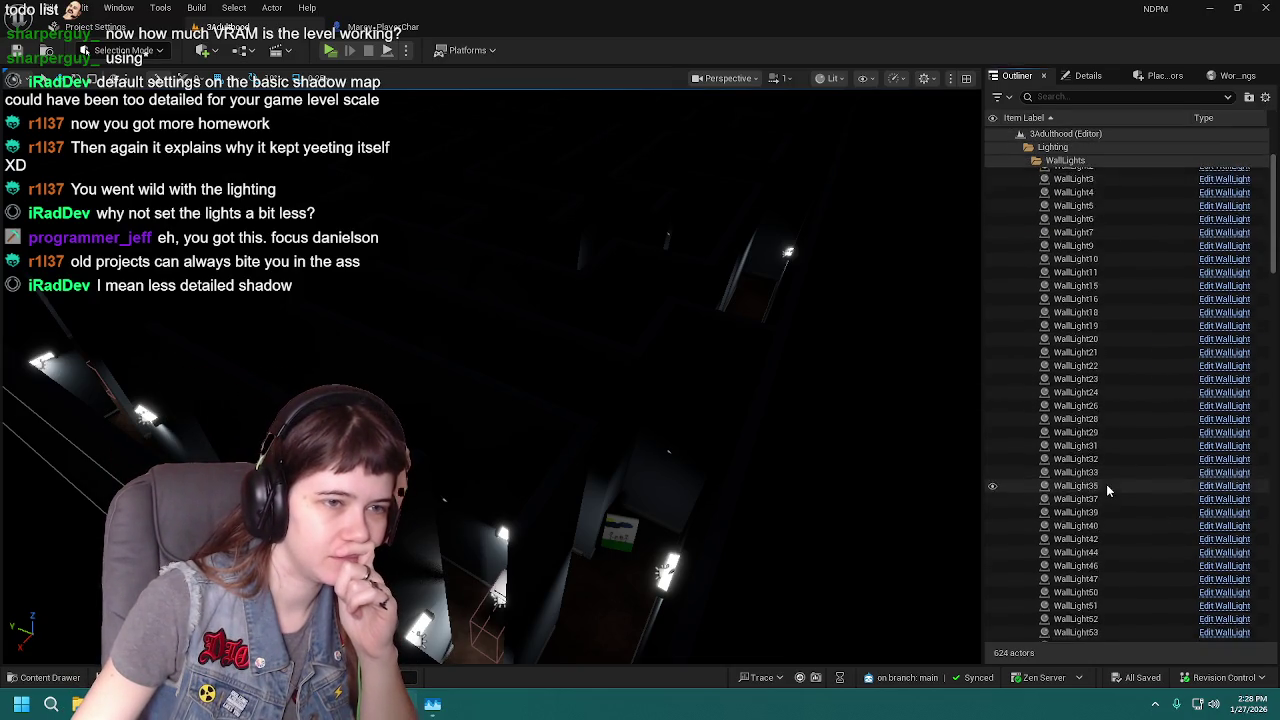
pyautogui.scroll(-10, 1106, 488)
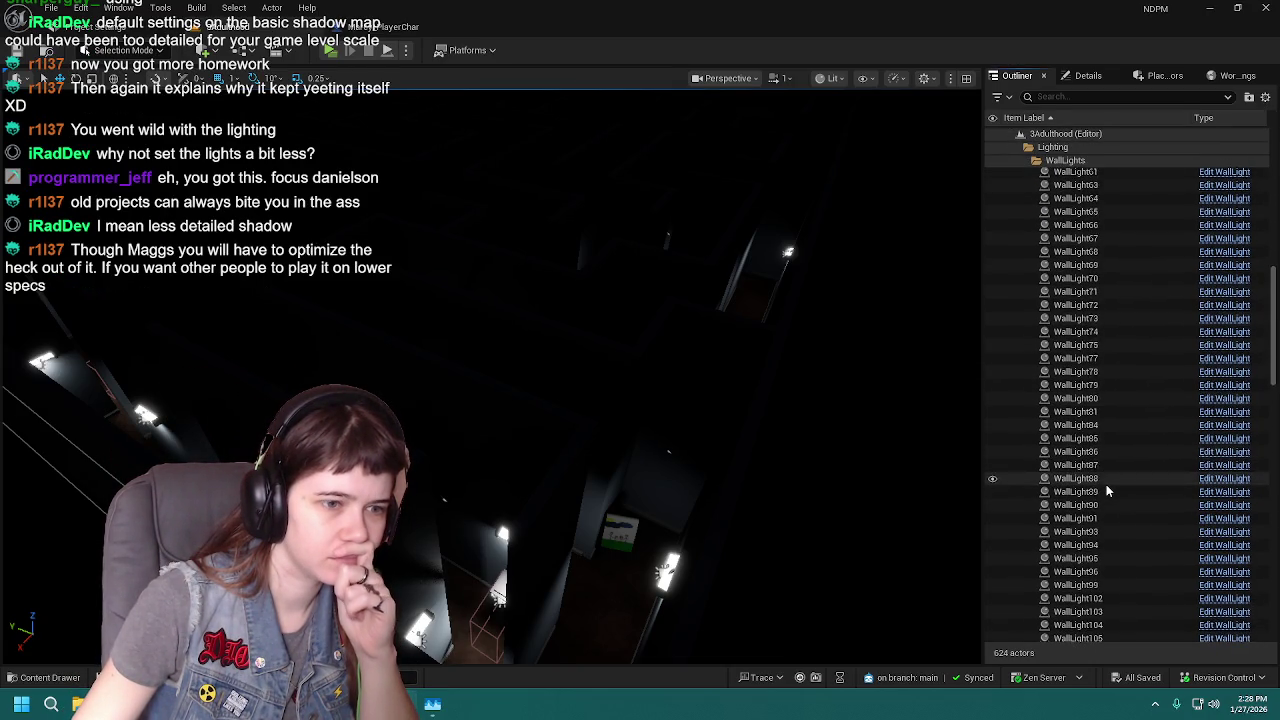
pyautogui.scroll(-4, 1106, 484)
pyautogui.click(1108, 481)
pyautogui.scroll(-7, 1108, 444)
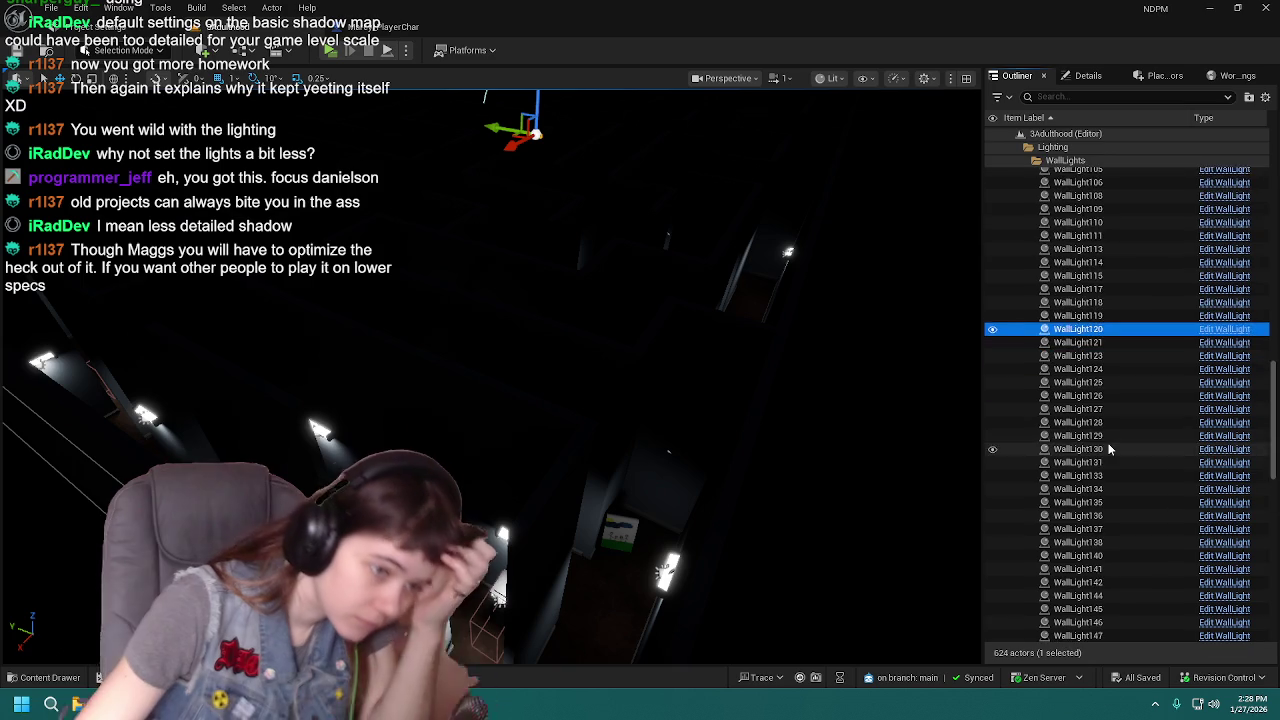
pyautogui.scroll(-12, 1108, 440)
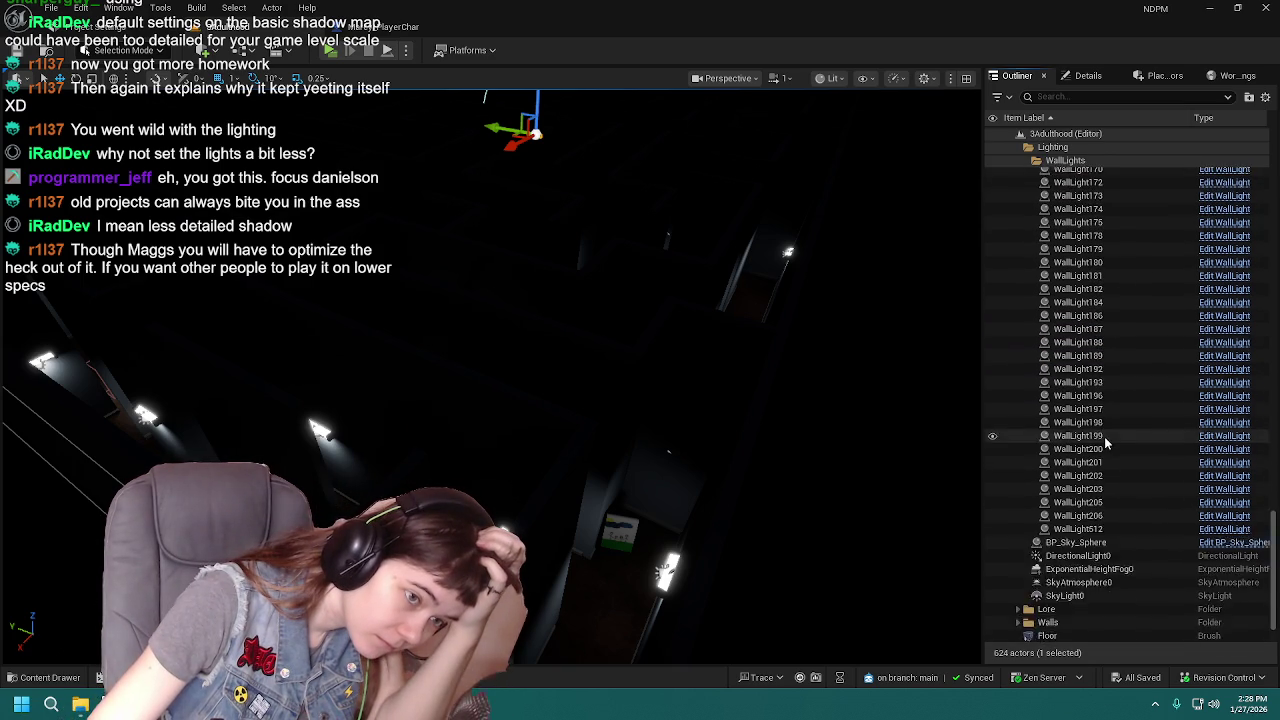
pyautogui.scroll(12, 1100, 380)
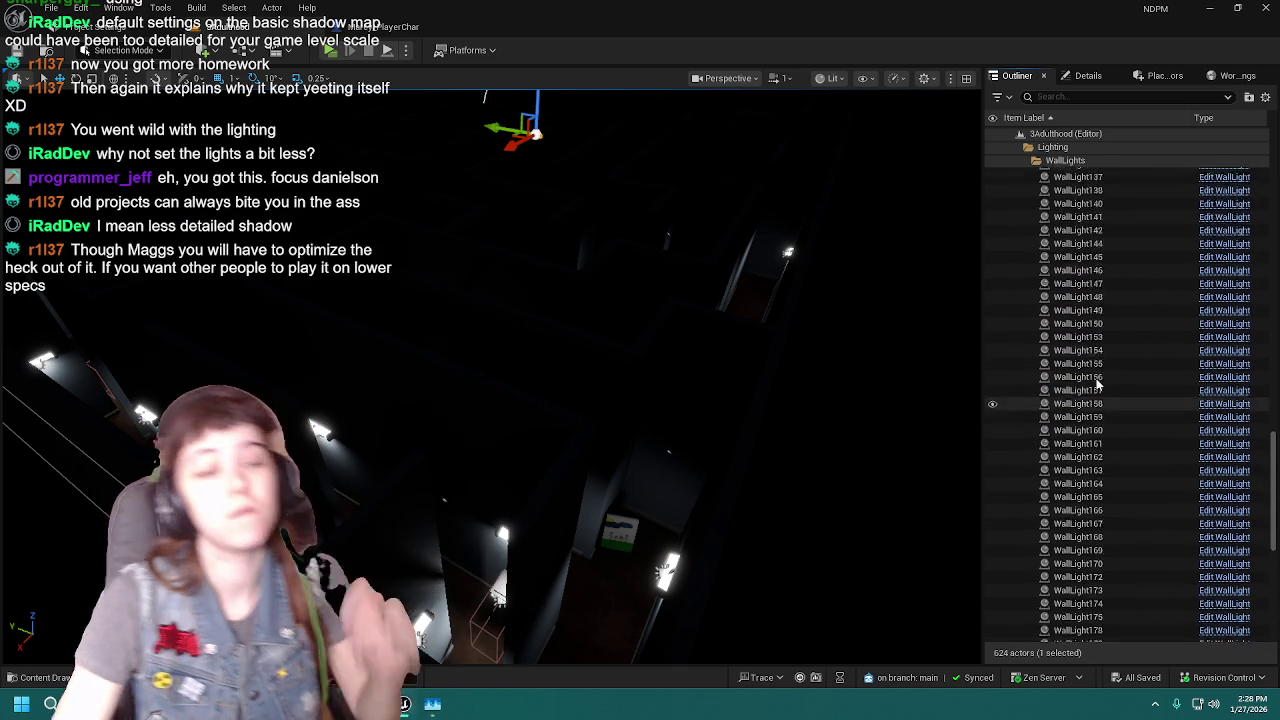
pyautogui.scroll(15, 1100, 380)
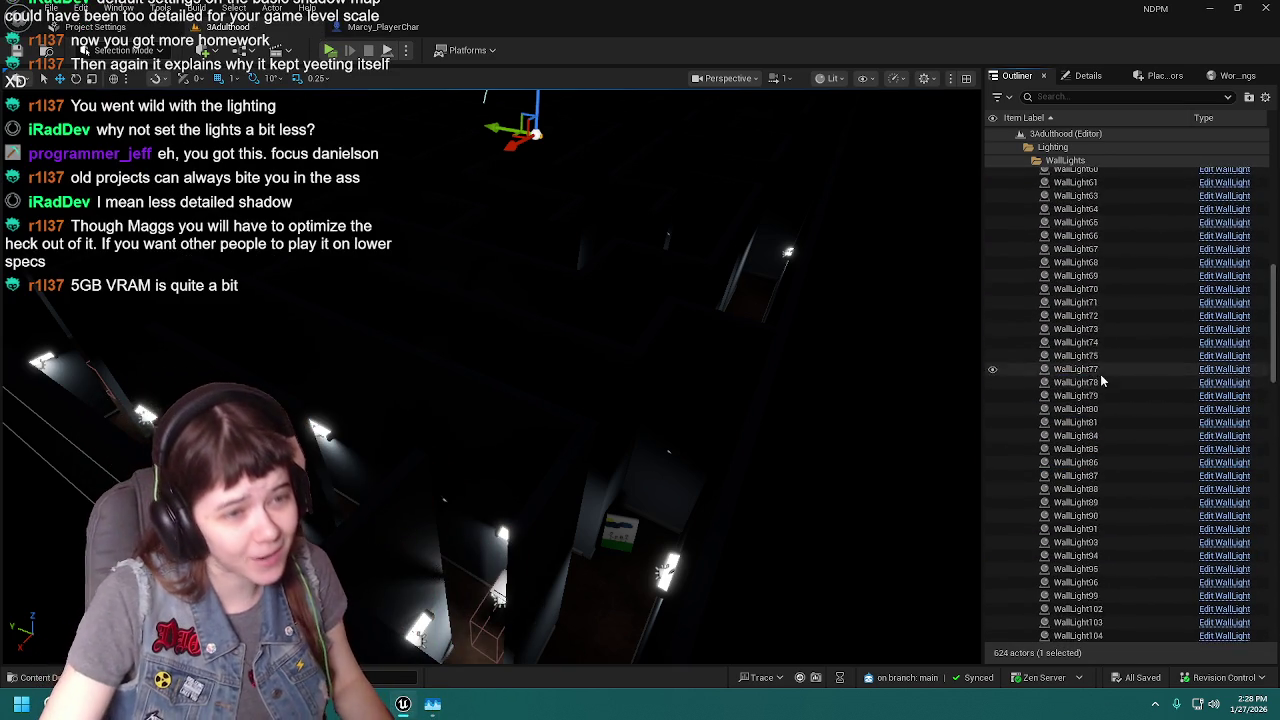
pyautogui.scroll(6, 1100, 378)
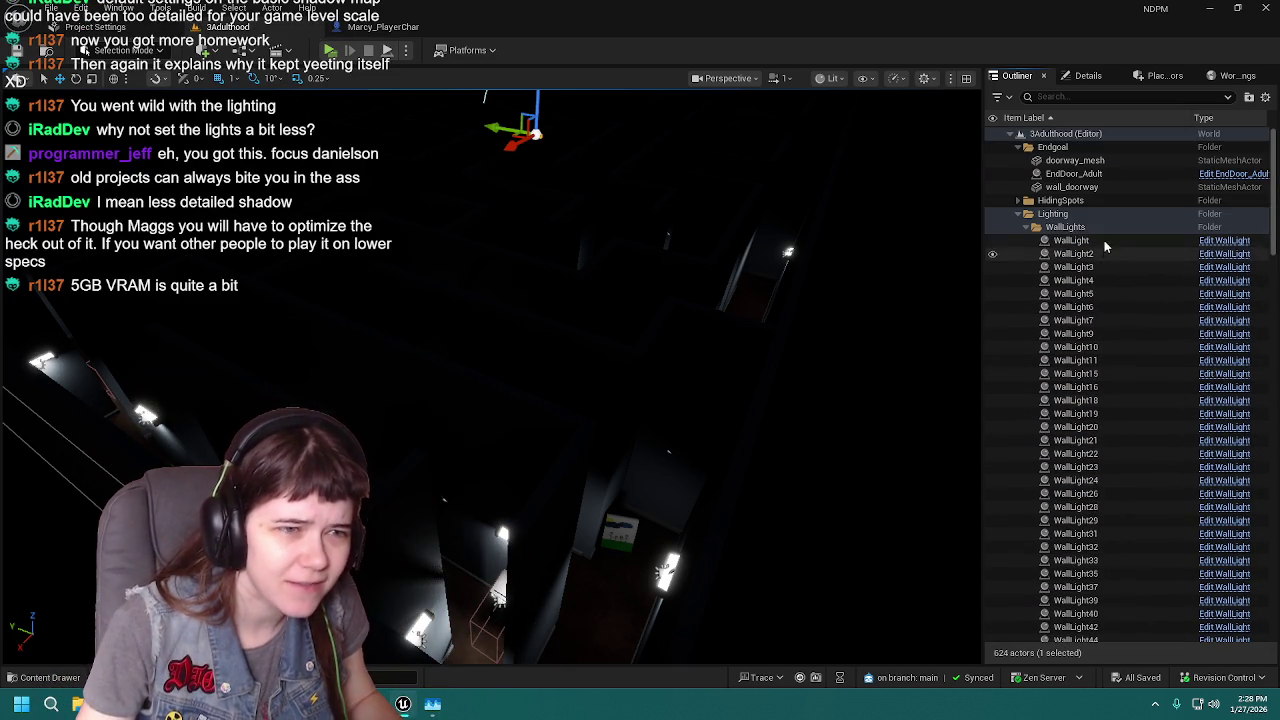
# Select WallLight through WallLight512 and frame all 162 wall lights in the viewport.
pyautogui.click(1102, 240)
pyautogui.scroll(-18, 1110, 280)
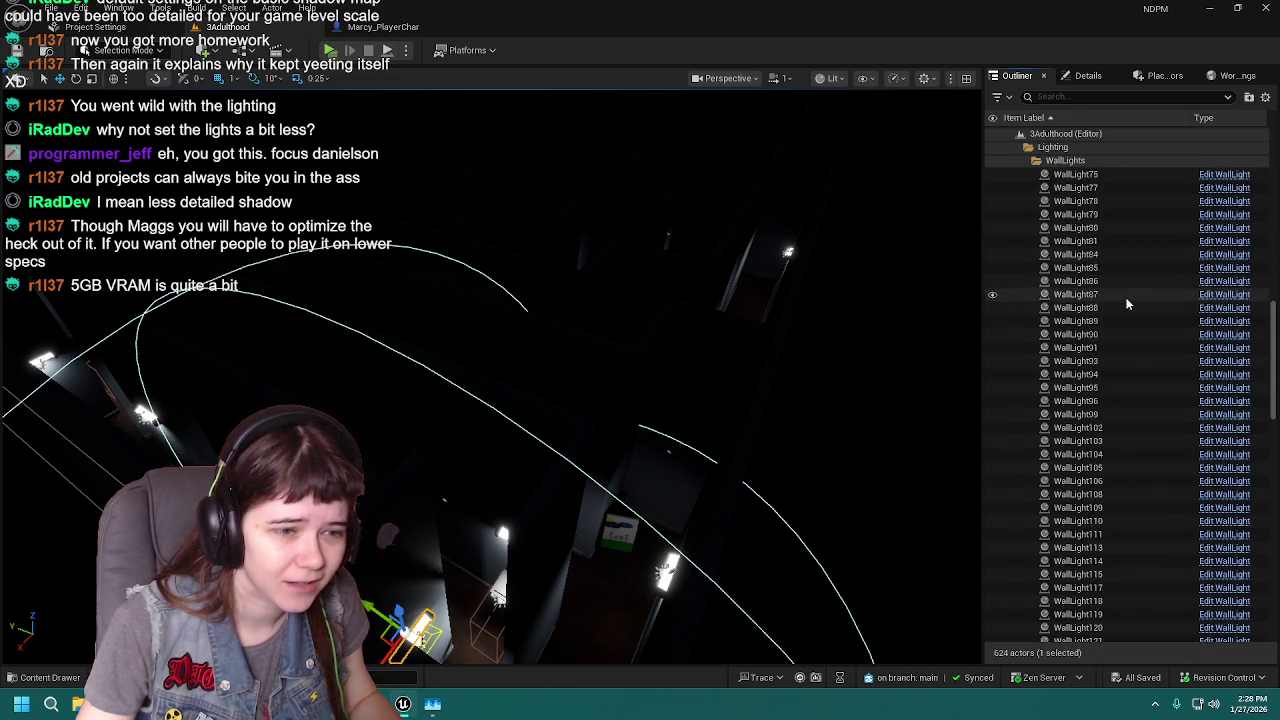
pyautogui.scroll(-12, 1127, 303)
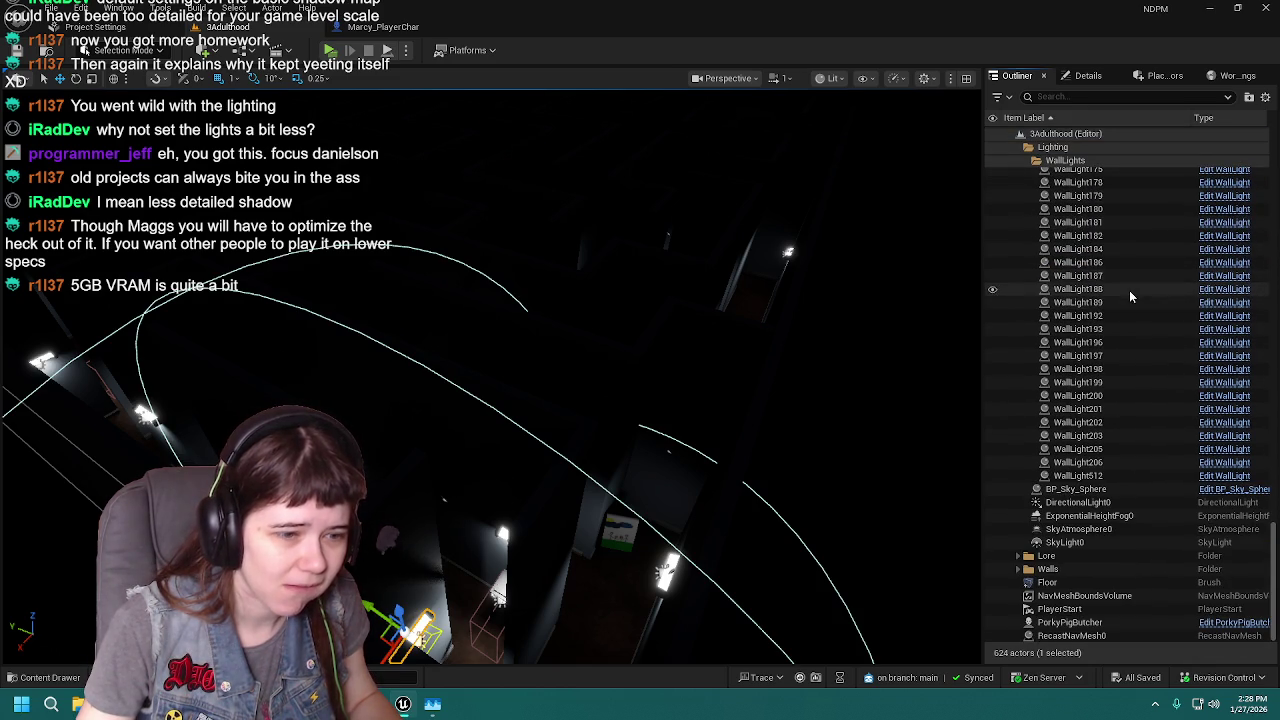
pyautogui.keyDown('shift'); pyautogui.click(1107, 470); pyautogui.keyUp('shift')
pyautogui.press('f')
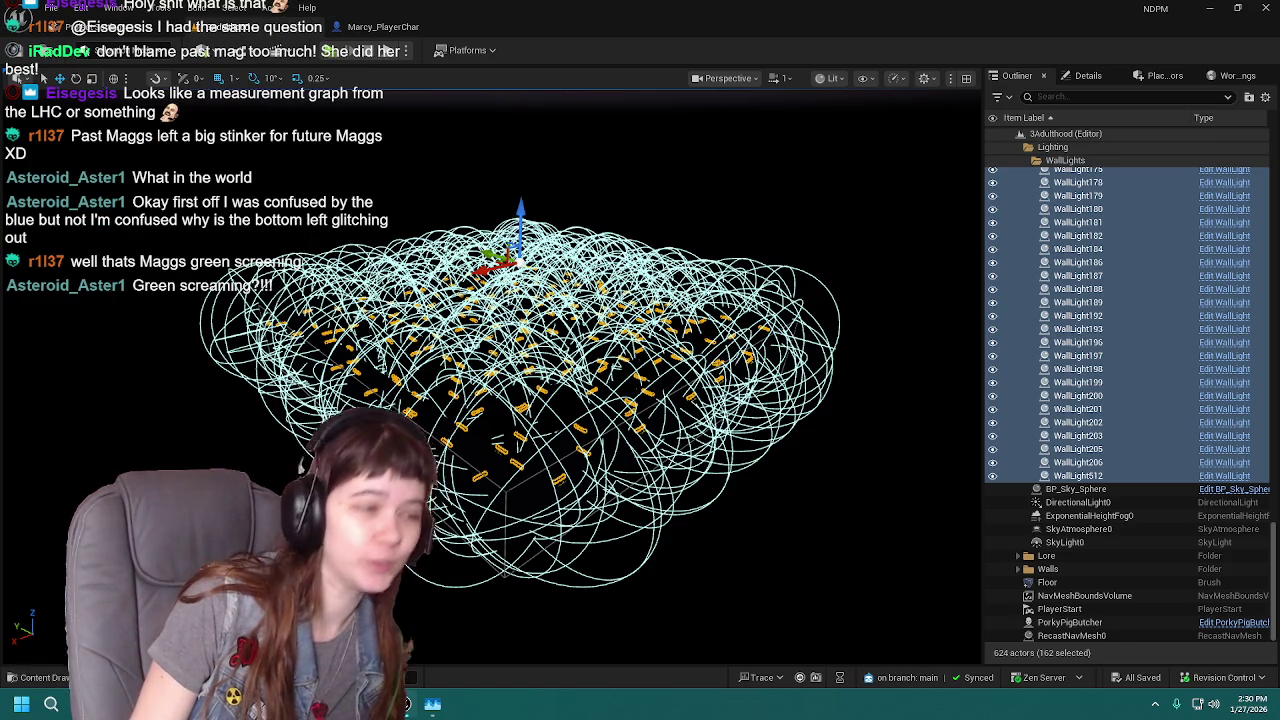
pyautogui.moveTo(770, 393); pyautogui.dragTo(767, 381)
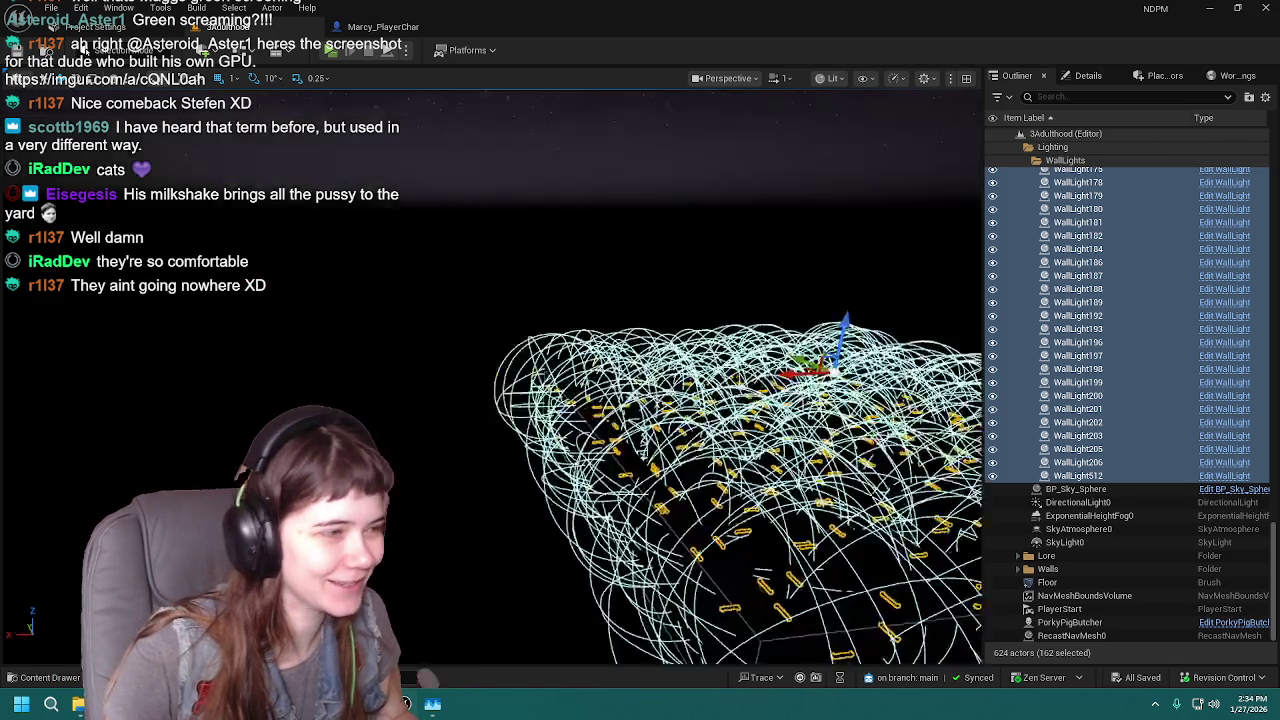
pyautogui.moveTo(645, 350)
pyautogui.mouseDown()
pyautogui.moveTo(645, 390)
pyautogui.moveTo(600, 410)
pyautogui.moveTo(600, 330)
pyautogui.mouseUp()
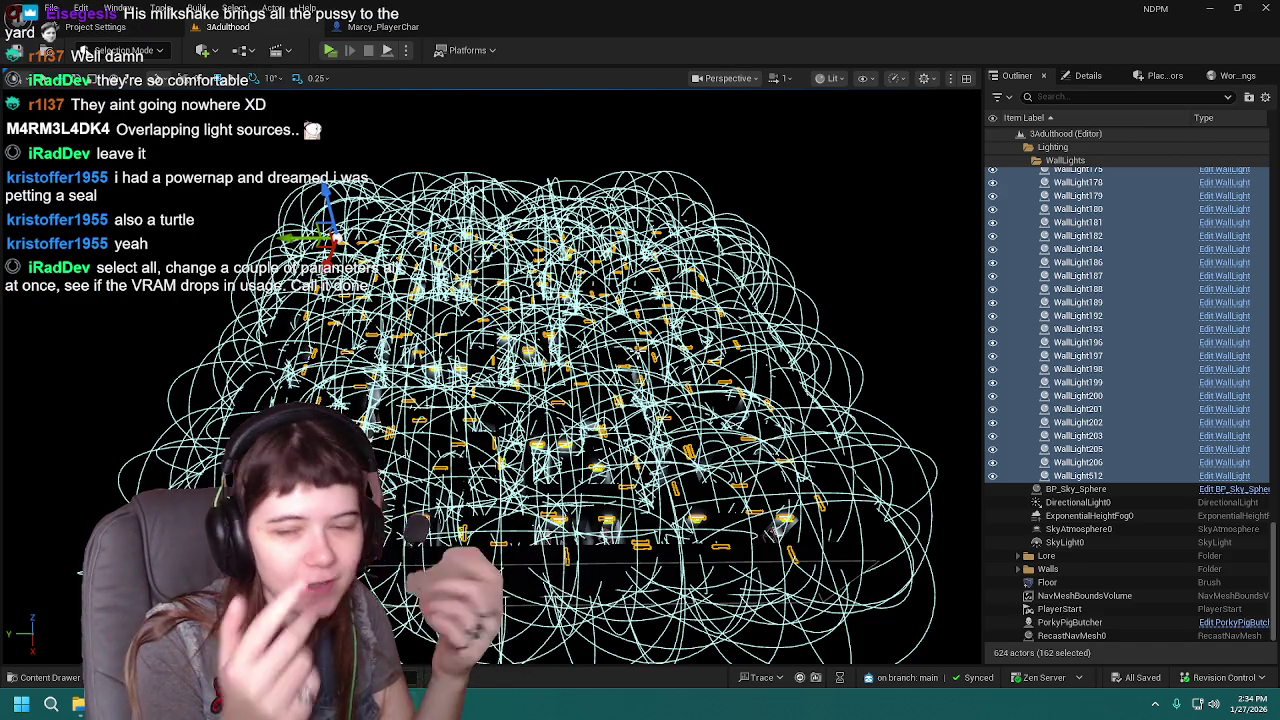
# Set the viewport view mode to Optimization Viewmodes > Light Complexity and zoom in on the maze.
pyautogui.click(833, 78)
pyautogui.moveTo(920, 287)
pyautogui.moveTo(914, 258)
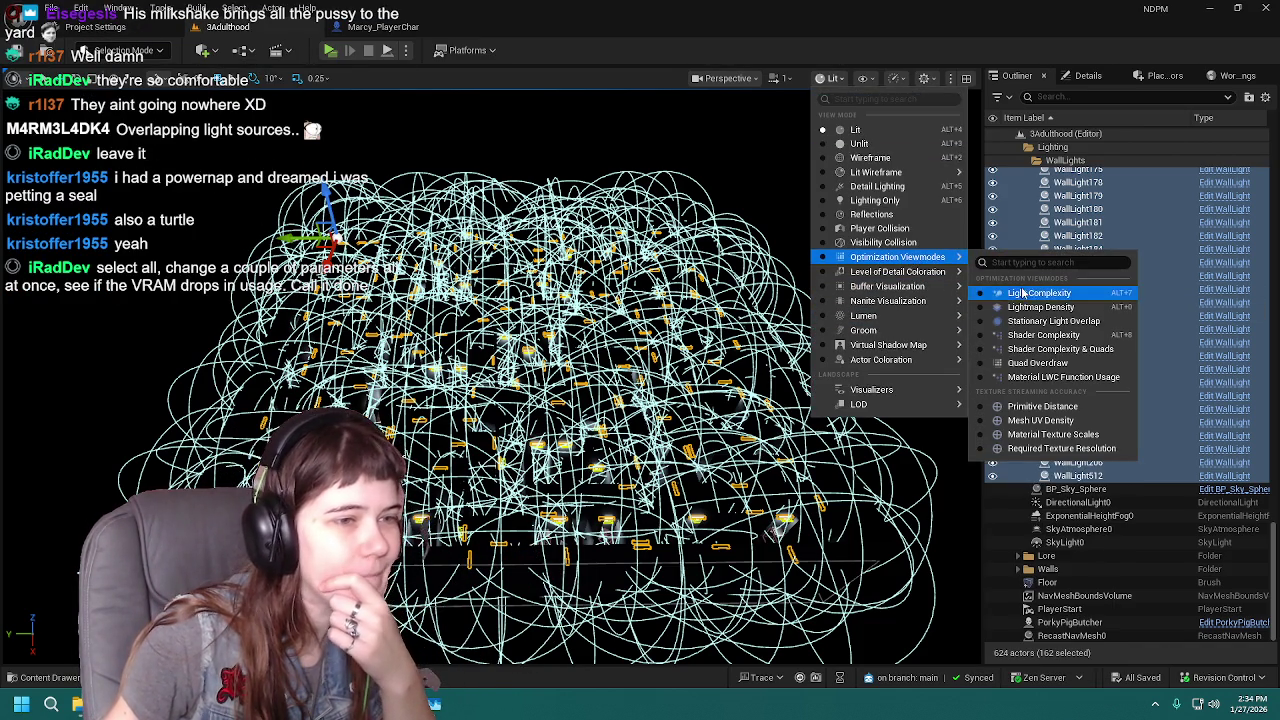
pyautogui.click(1030, 292)
pyautogui.scroll(5, 490, 380)
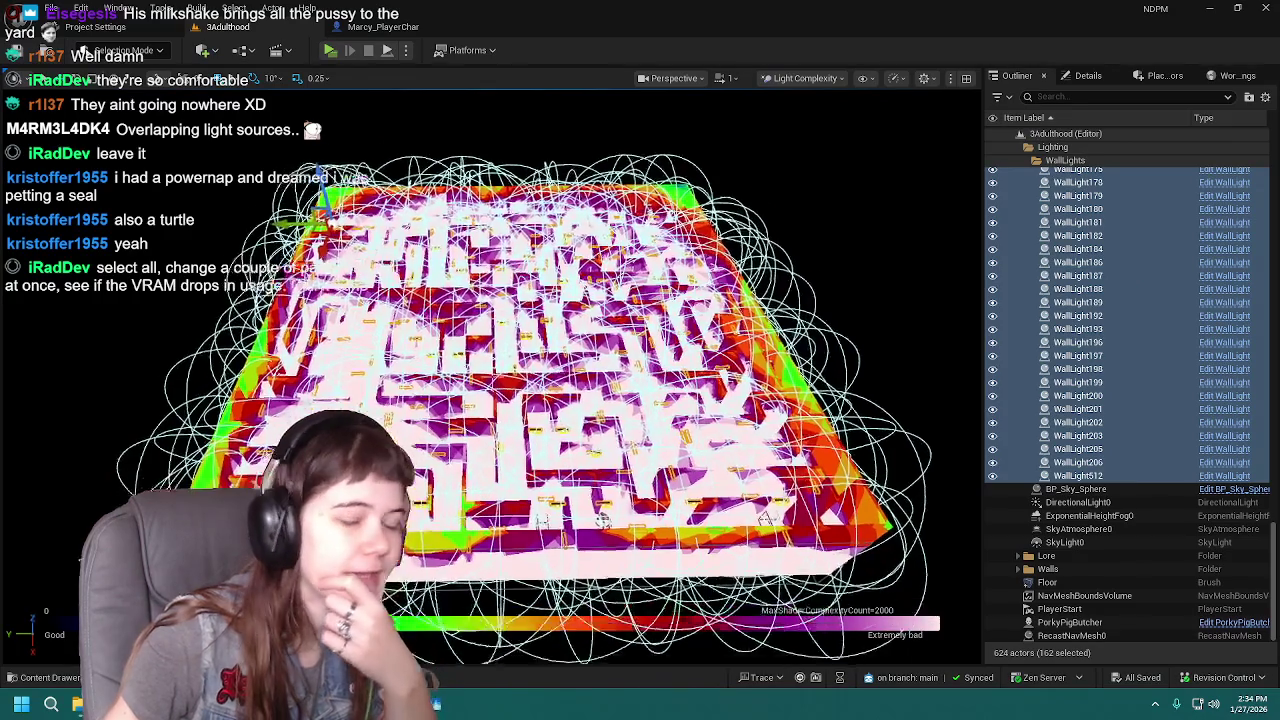
pyautogui.scroll(1, 530, 340)
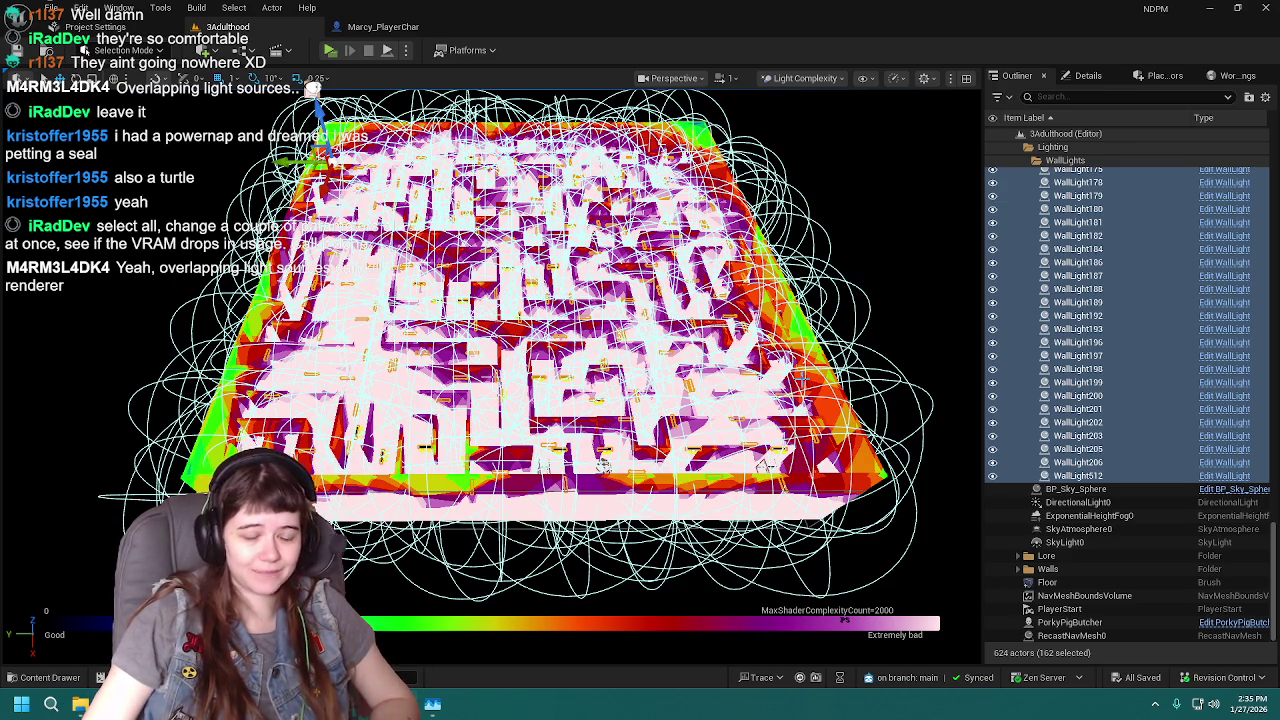
# Select WallLight200 and inspect the WallLight blueprint's mesh component in its 3D preview.
pyautogui.click(1212, 398)
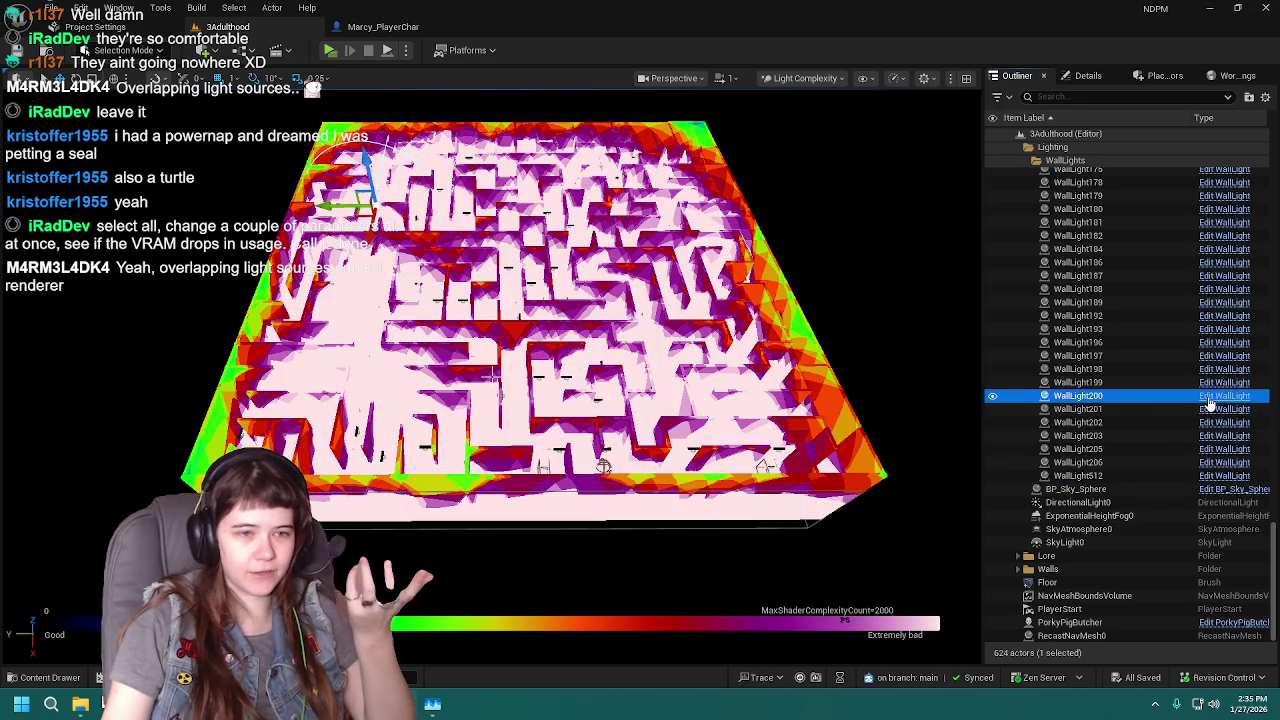
pyautogui.click(1212, 402)
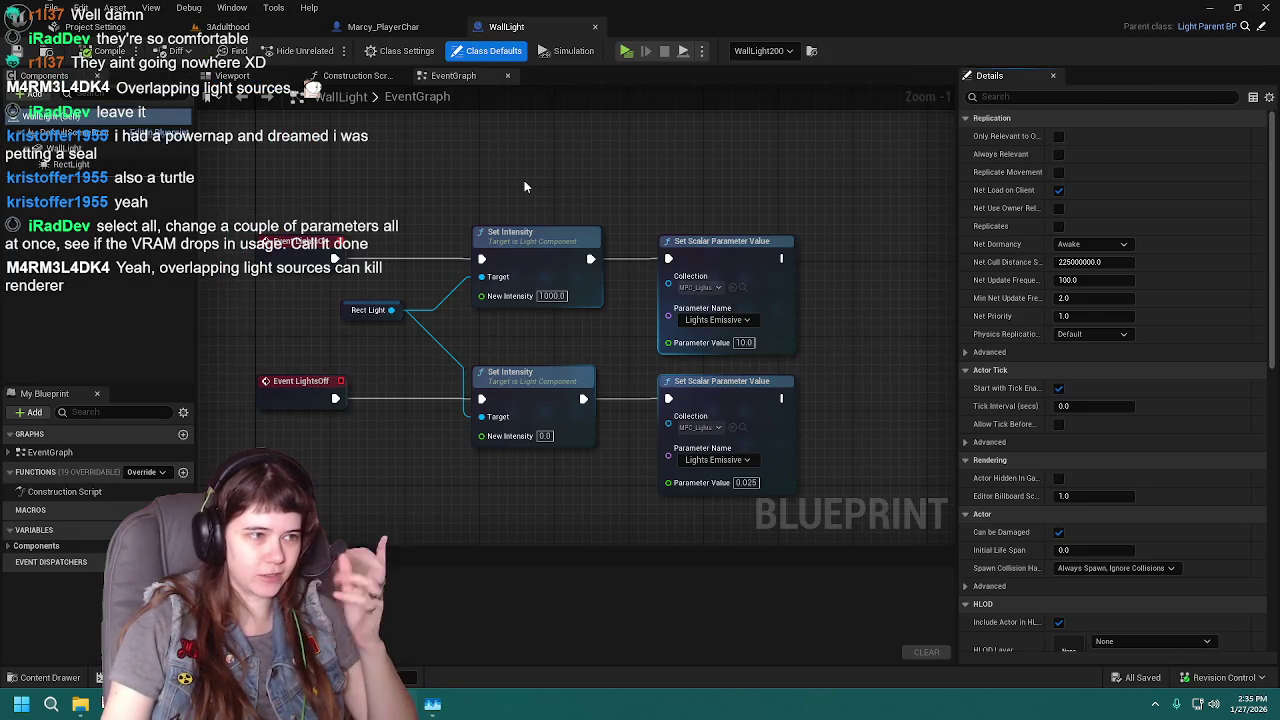
pyautogui.click(232, 76)
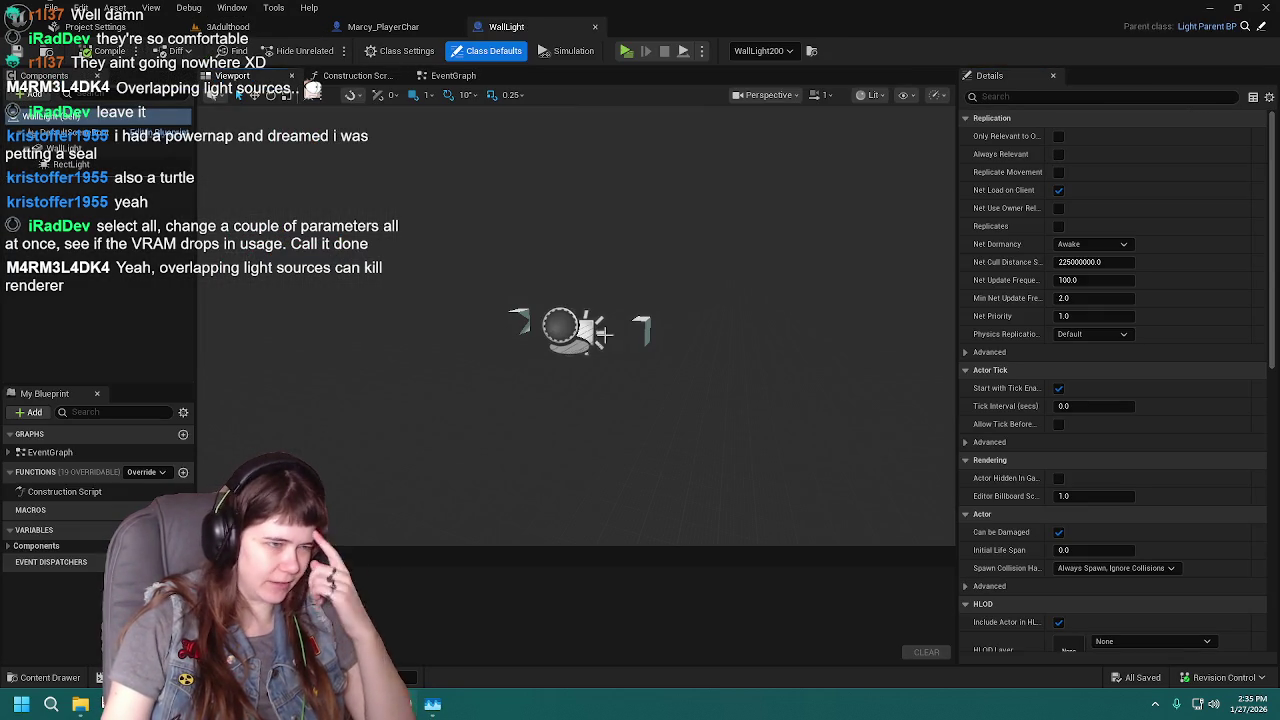
pyautogui.click(641, 330)
pyautogui.moveTo(705, 330)
pyautogui.mouseDown()
pyautogui.moveTo(640, 330)
pyautogui.moveTo(640, 290)
pyautogui.moveTo(690, 330)
pyautogui.moveTo(704, 323)
pyautogui.mouseUp()
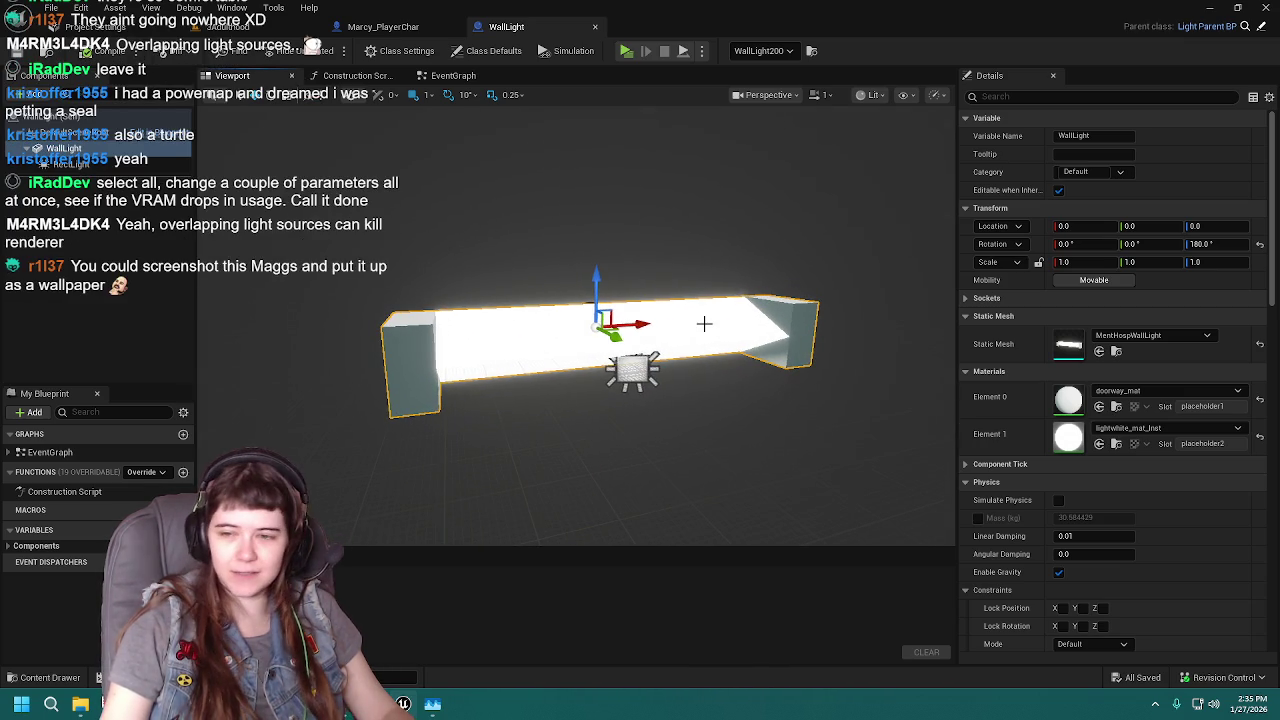
# Check the project's rendering settings, then return to the Light Complexity maze view.
pyautogui.click(110, 26)
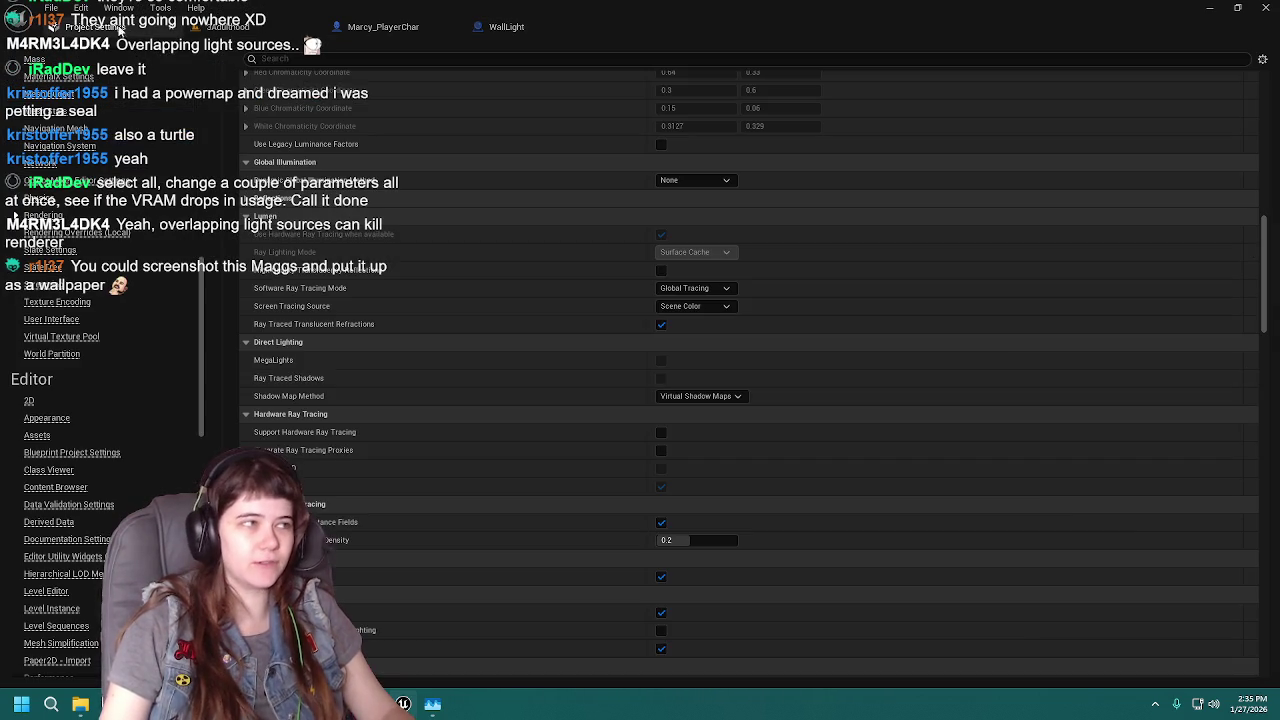
pyautogui.click(243, 28)
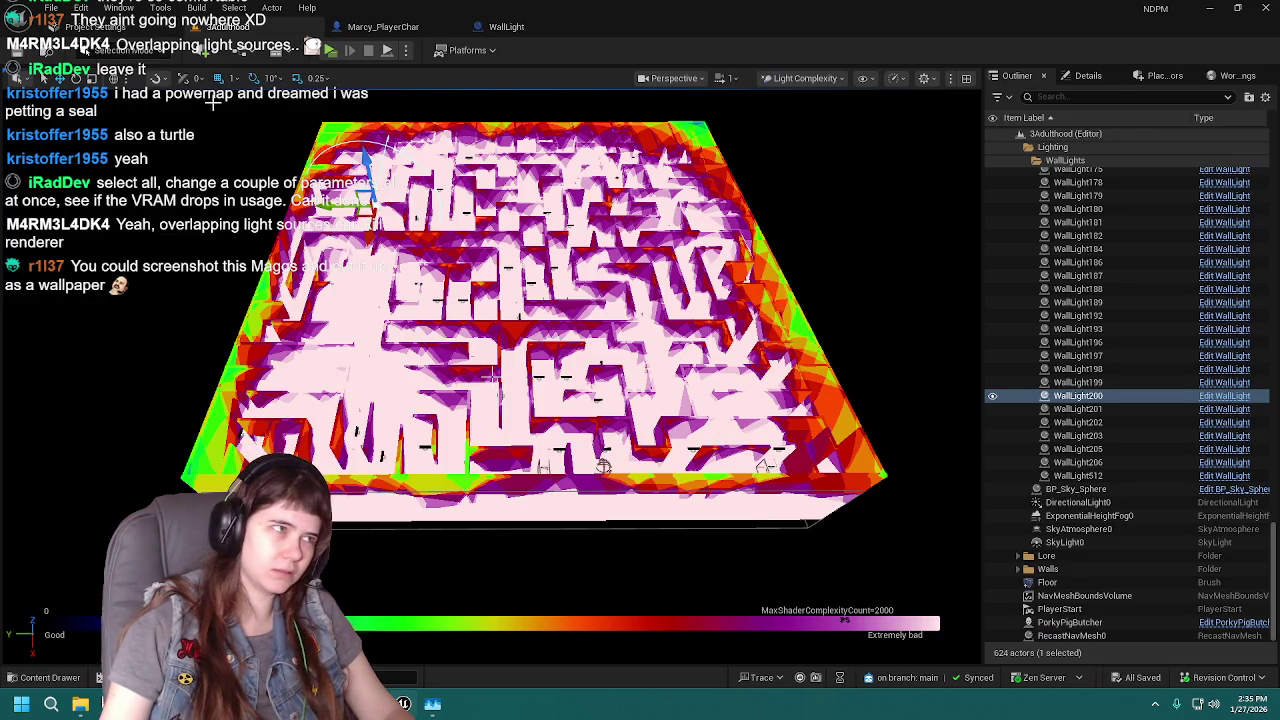
pyautogui.click(176, 27)
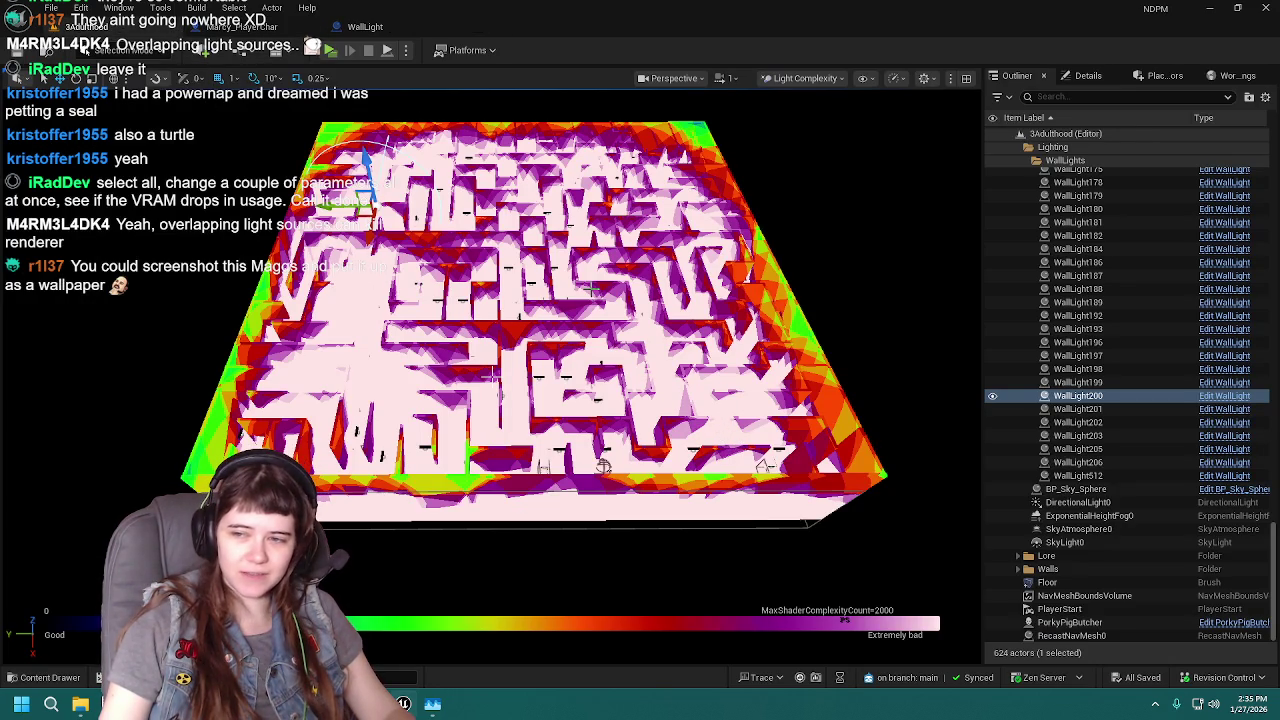
# Zoom out, reselect all 162 wall lights with Ctrl+Z, and start a Win+Shift+S snip.
pyautogui.scroll(-3, 592, 290)
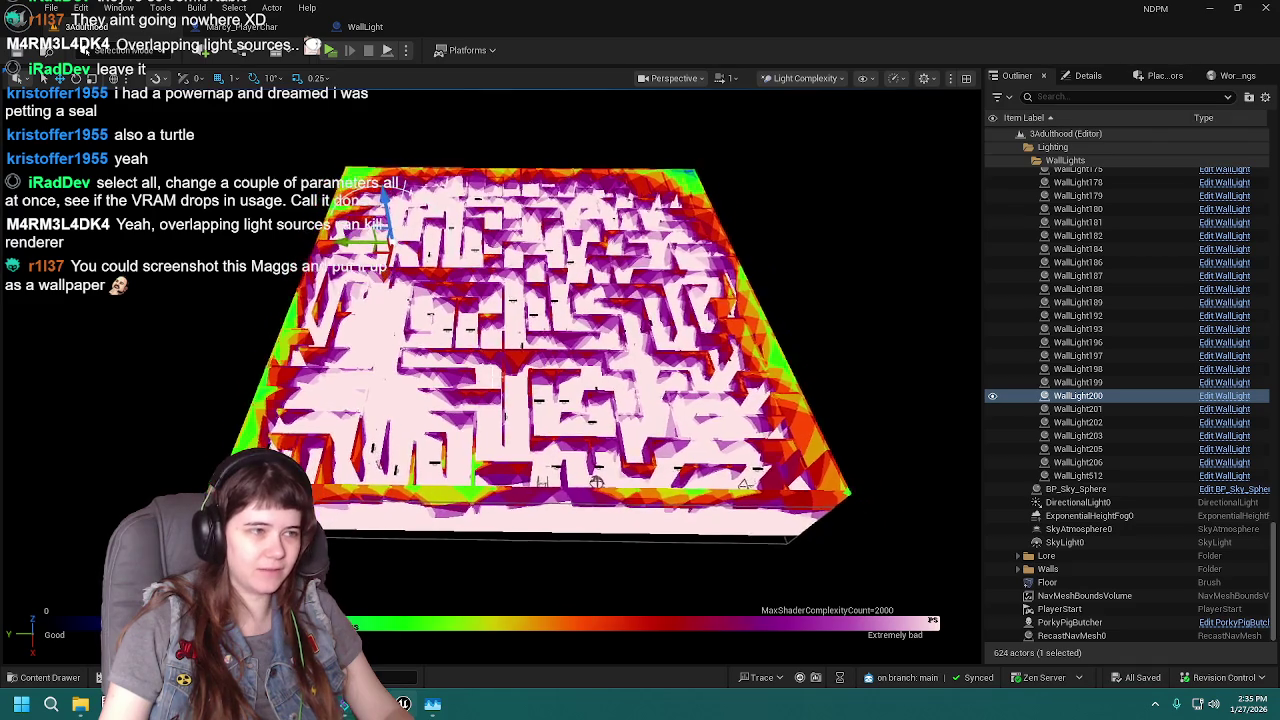
pyautogui.hotkey('ctrl', 'z')
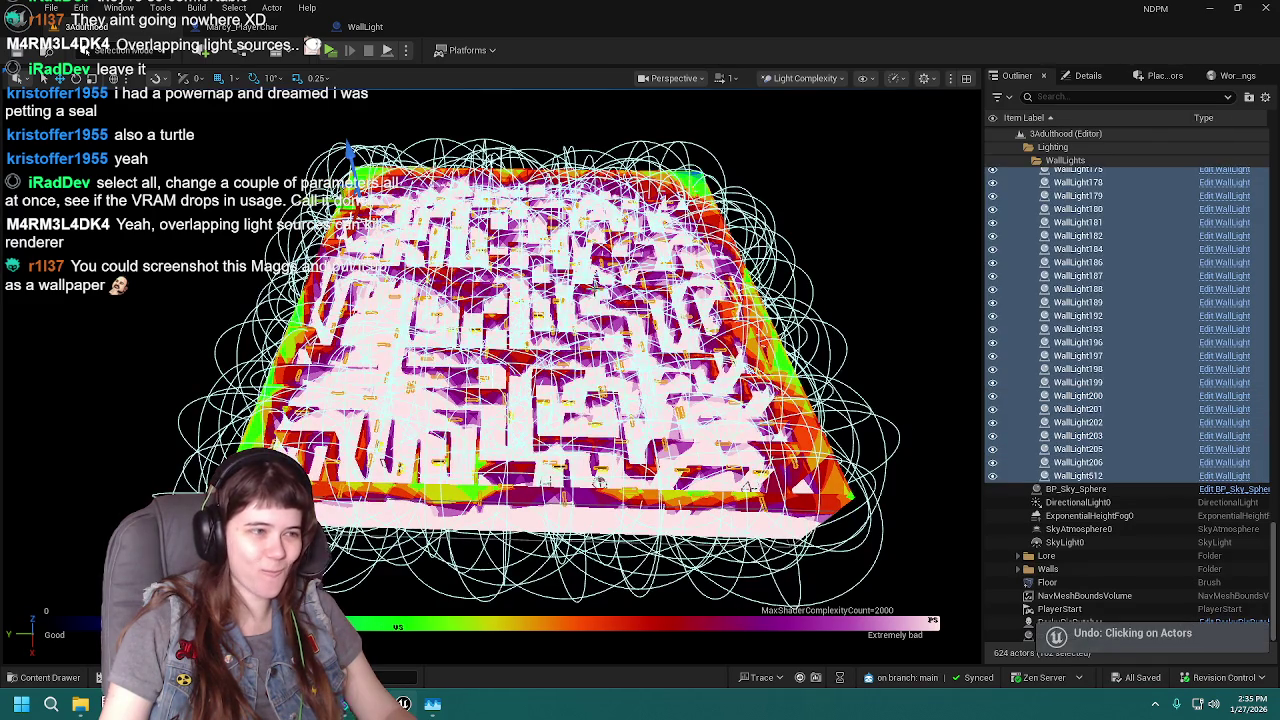
pyautogui.scroll(-2, 830, 285)
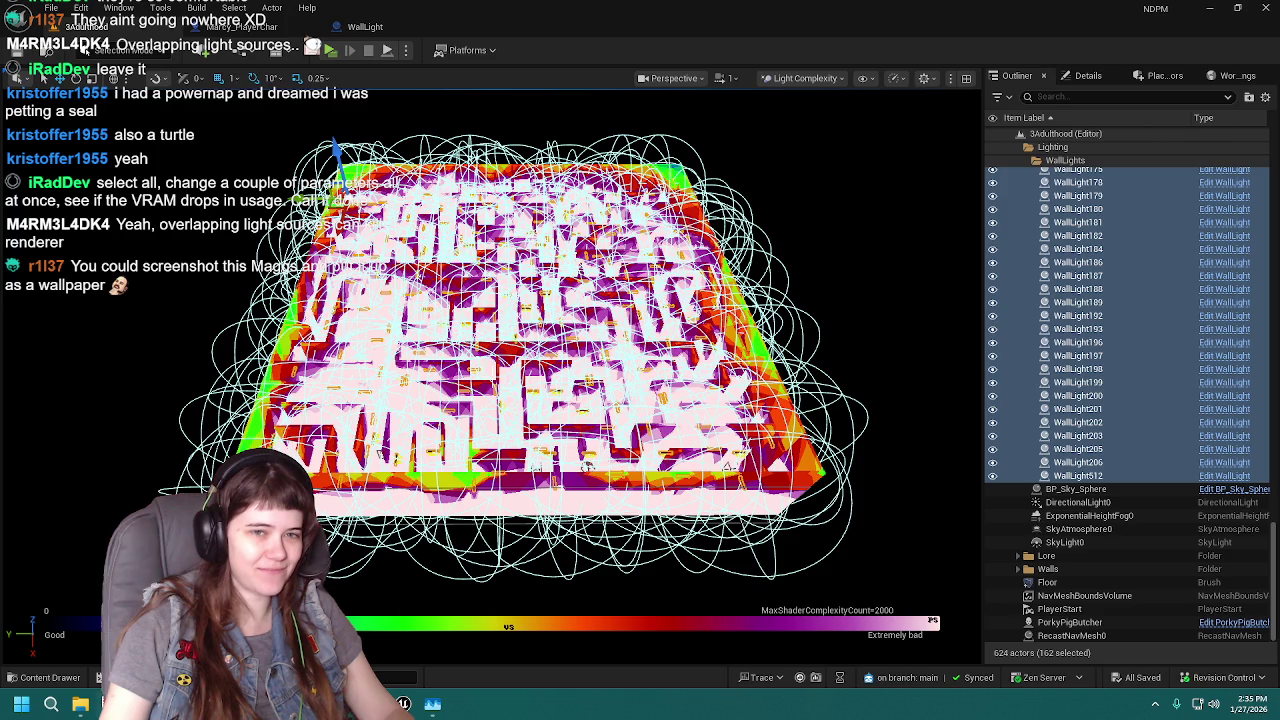
pyautogui.press('super+shift+s')
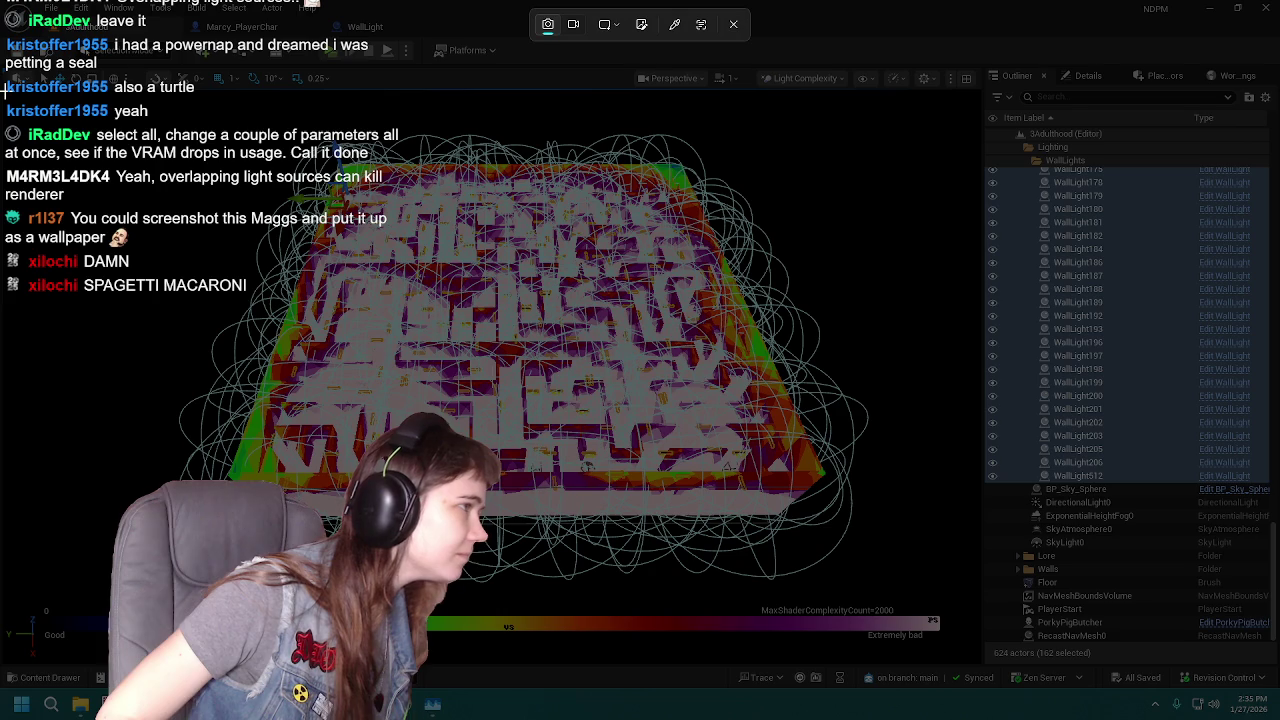
# Snip the maze viewport region, preview the captured screenshot, then dismiss the preview.
pyautogui.moveTo(4, 88)
pyautogui.mouseDown()
pyautogui.moveTo(682, 571)
pyautogui.moveTo(978, 666)
pyautogui.mouseUp()
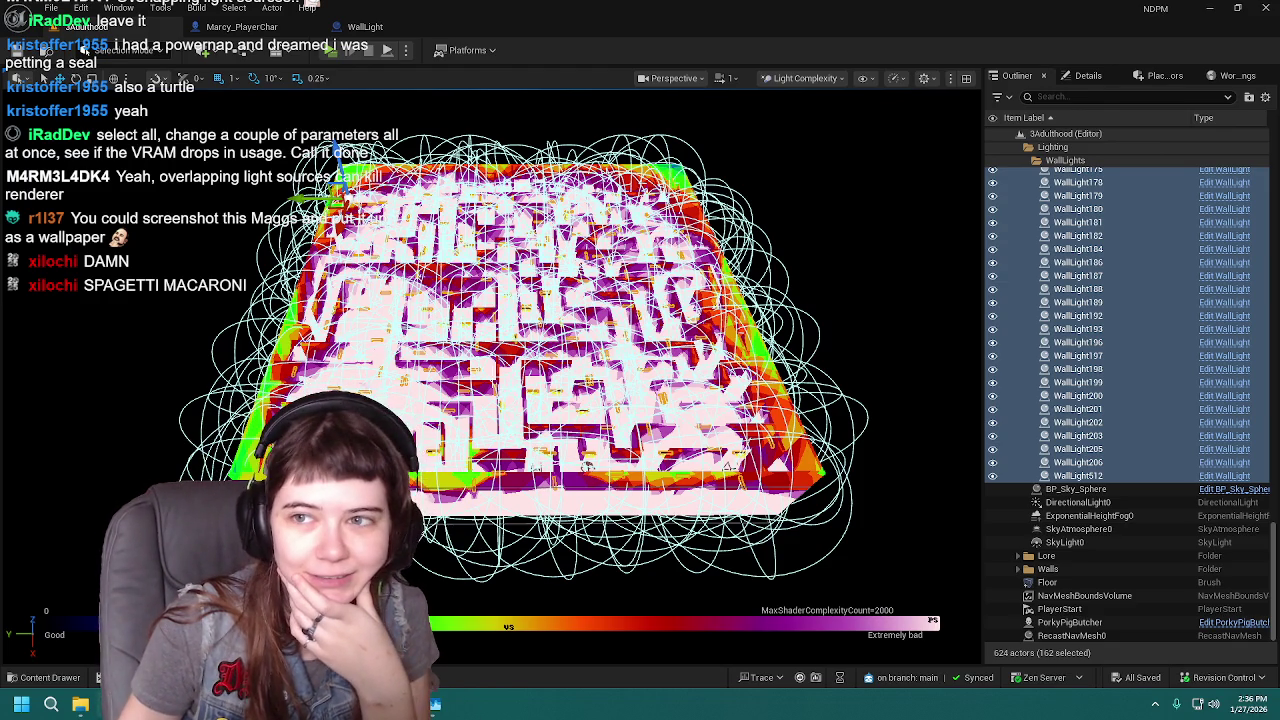
pyautogui.press('Print')
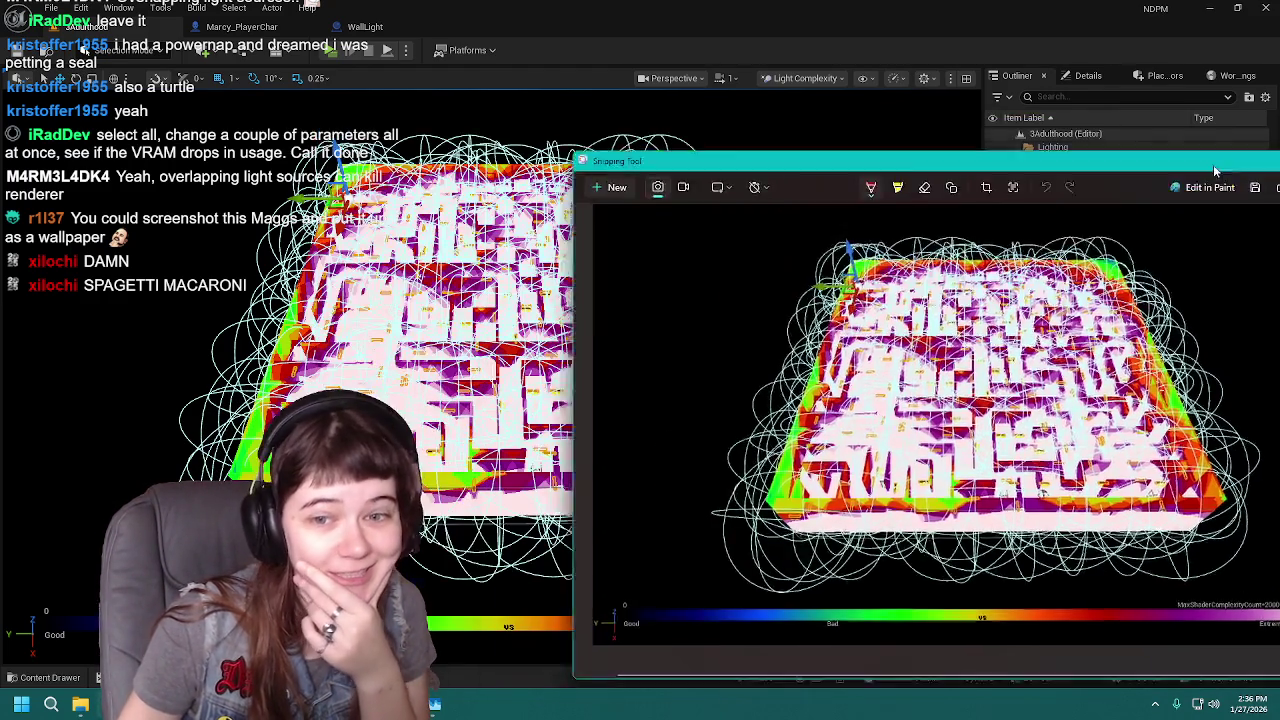
pyautogui.press('Escape')
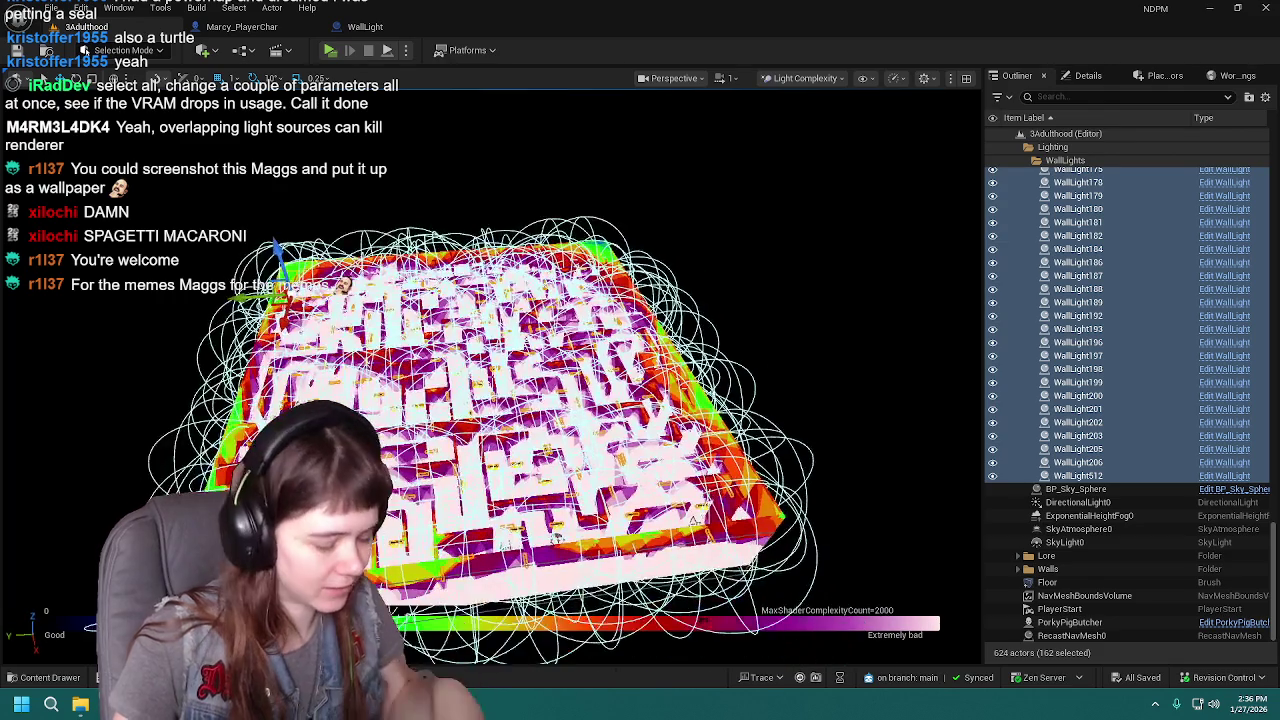
# Lower the camera, switch the viewport back to Lit, and frame the selected wall lights.
pyautogui.press('pagedown')
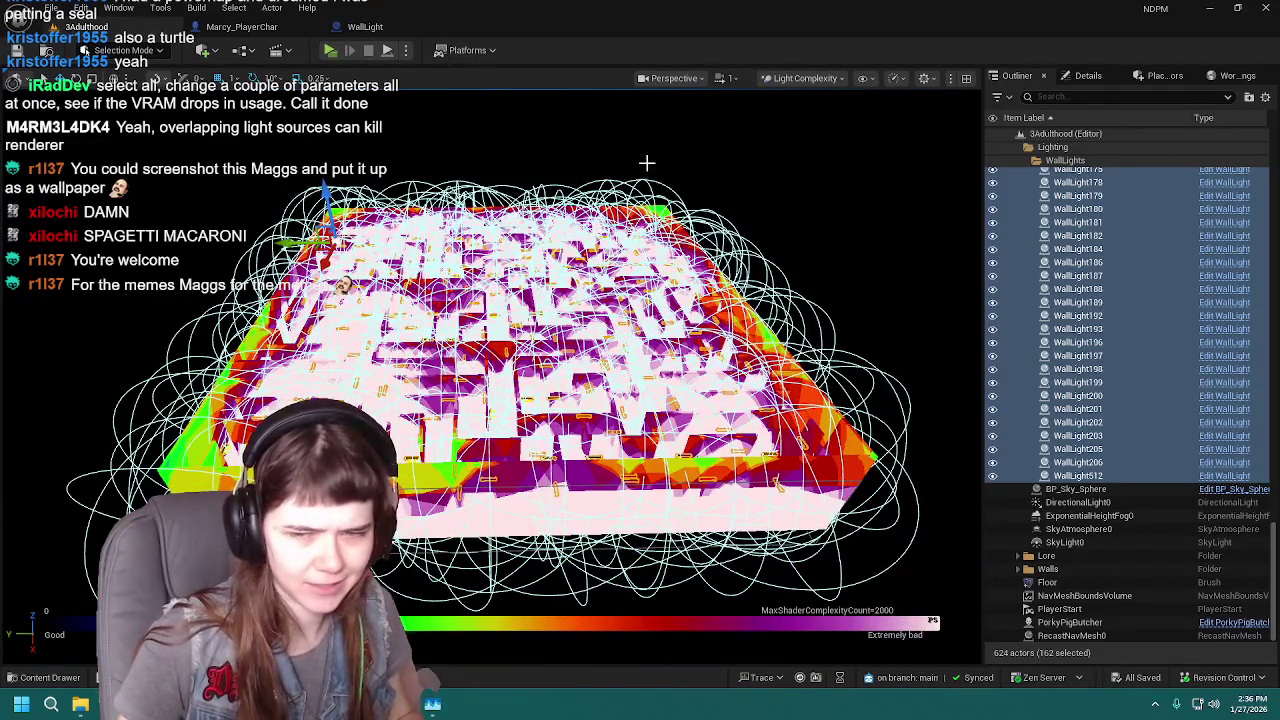
pyautogui.click(807, 79)
pyautogui.click(822, 130)
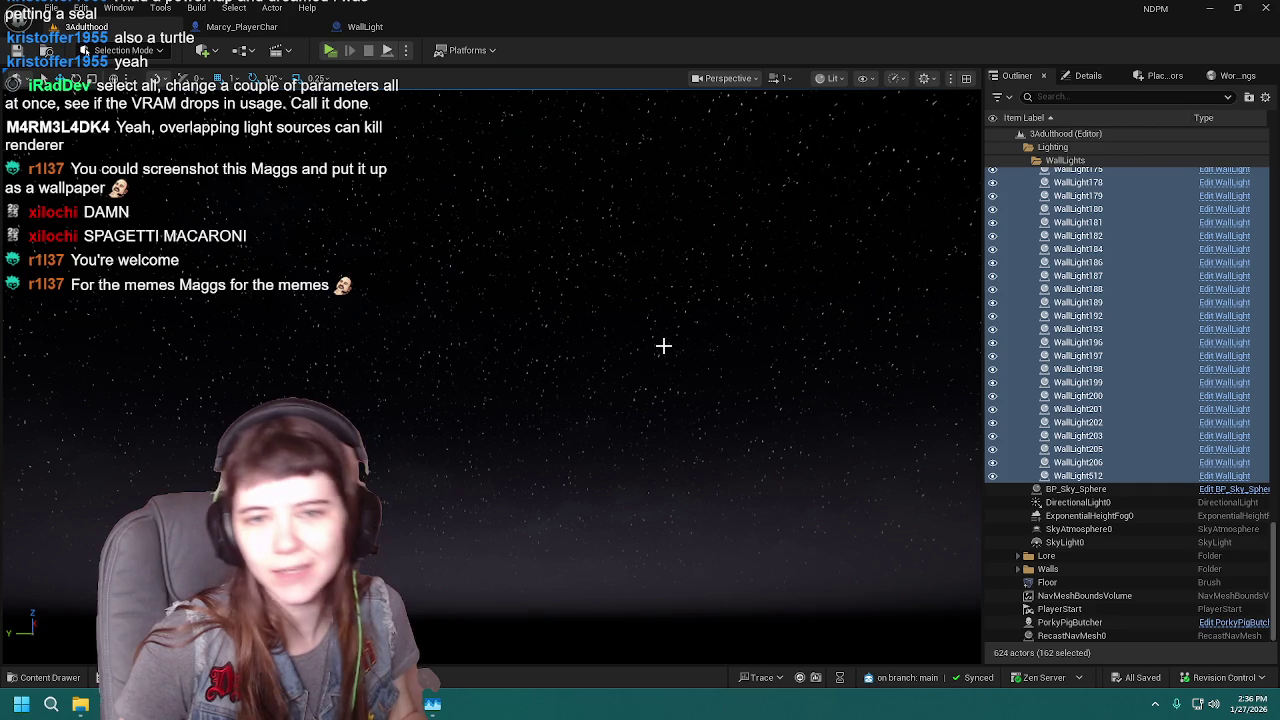
pyautogui.press('f')
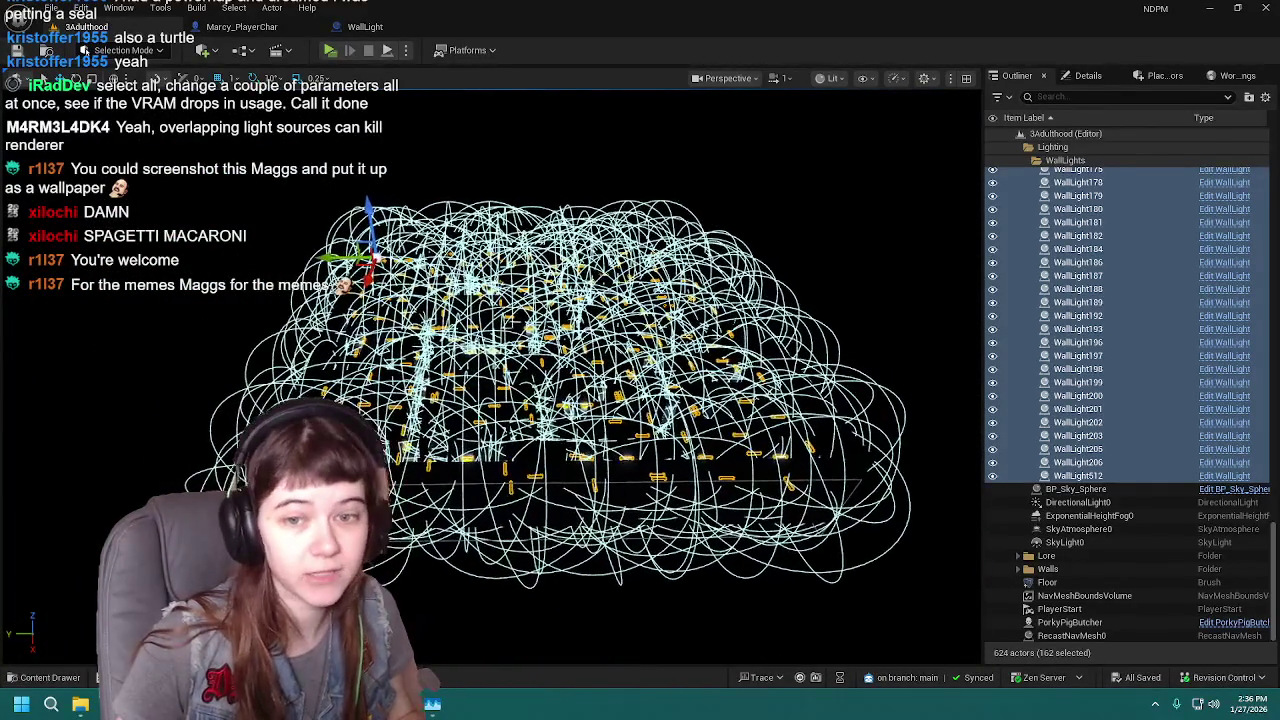
pyautogui.scroll(5, 490, 400)
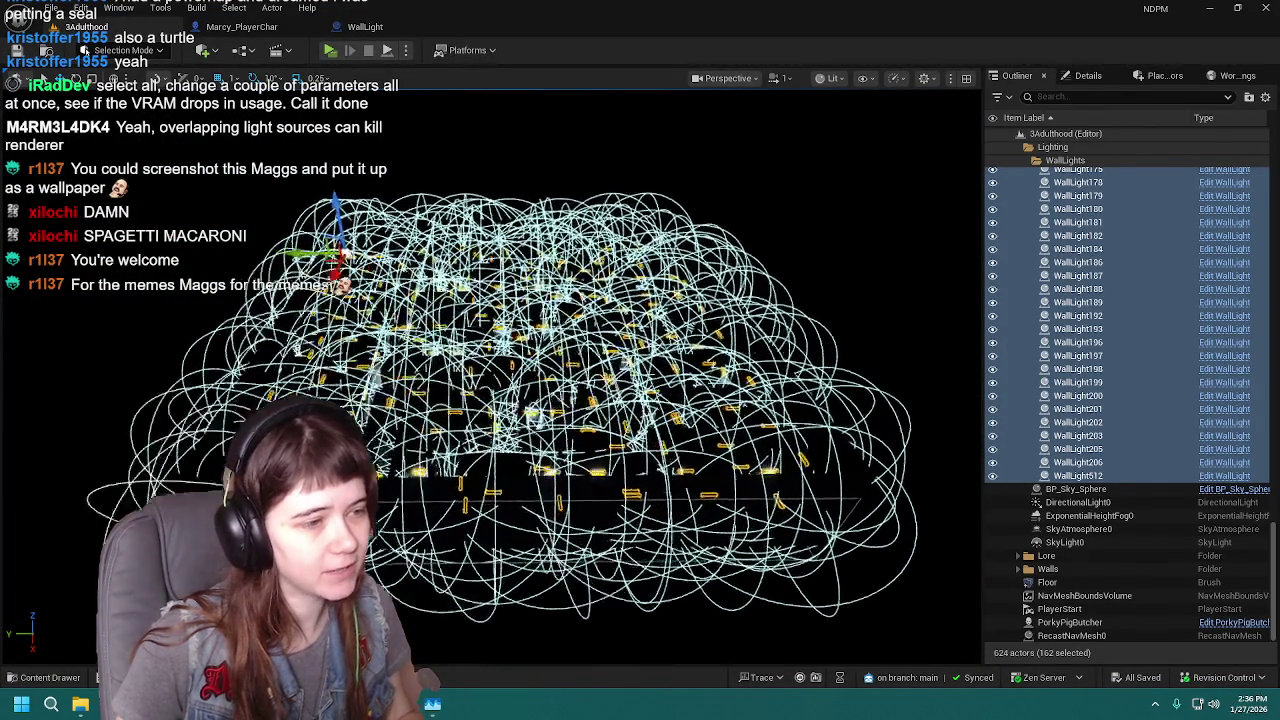
pyautogui.scroll(-3, 490, 400)
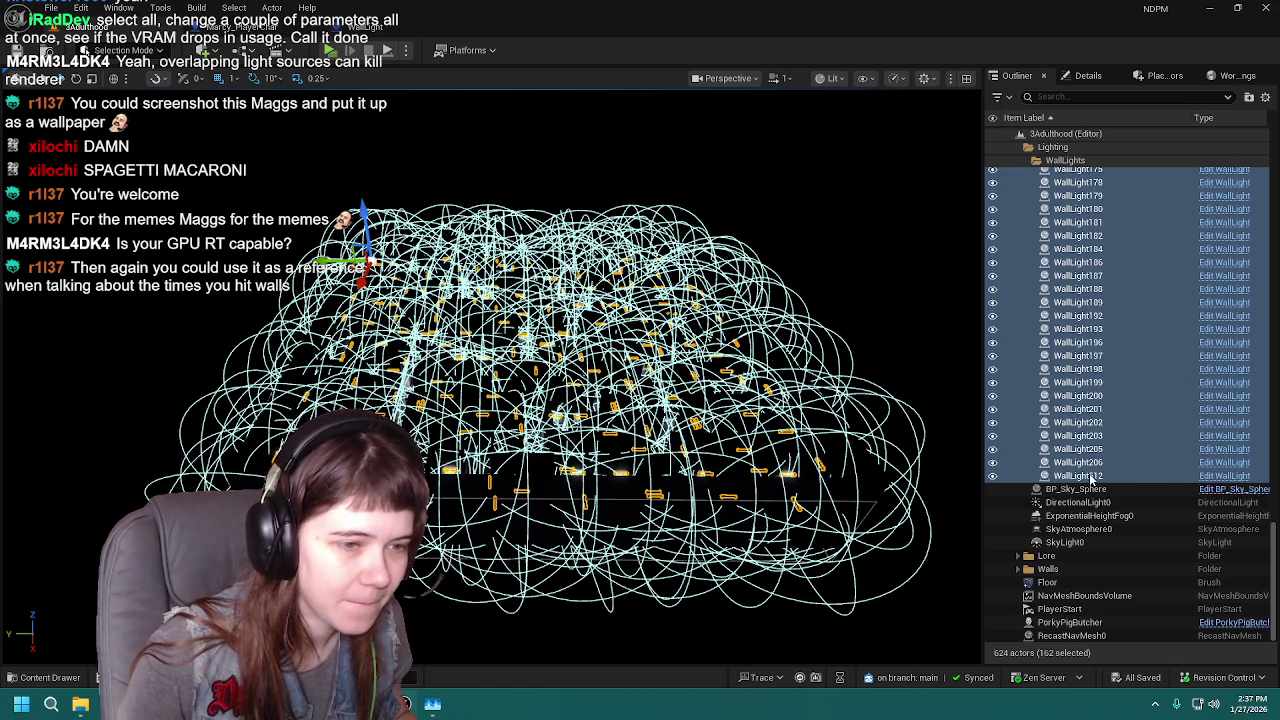
pyautogui.scroll(3, 1093, 481)
pyautogui.scroll(-3, 1100, 500)
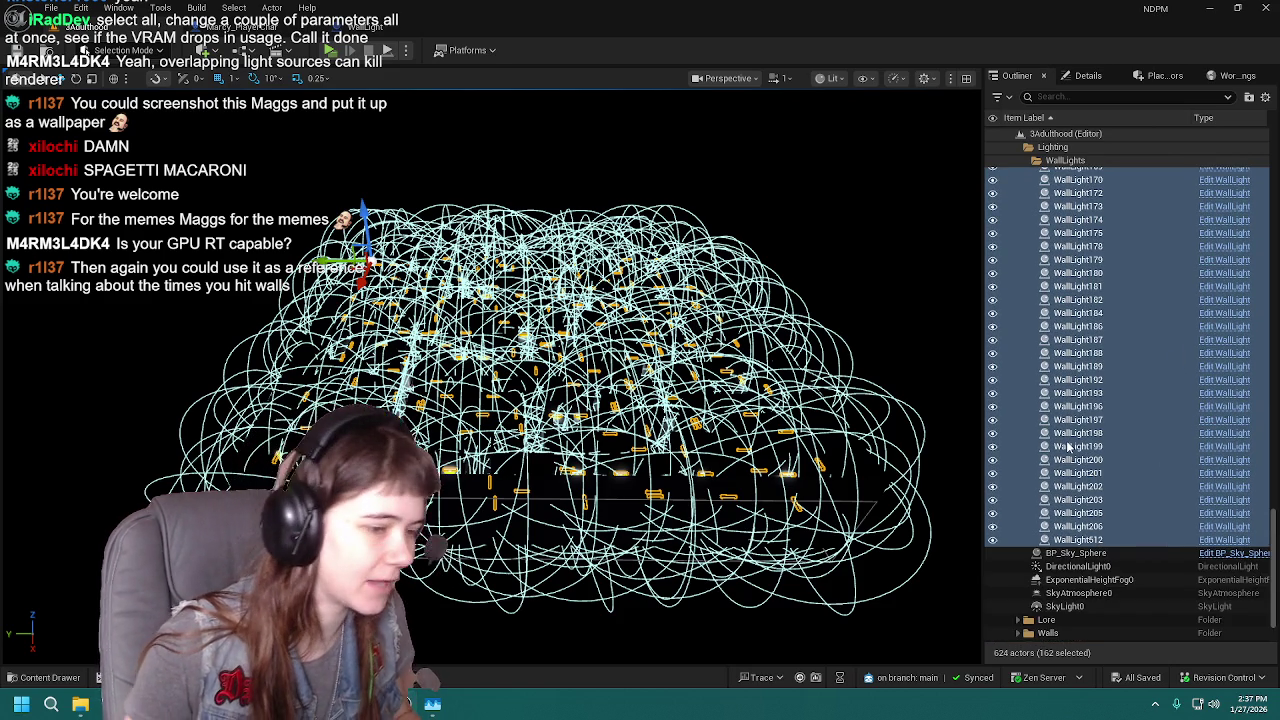
pyautogui.scroll(20, 1068, 447)
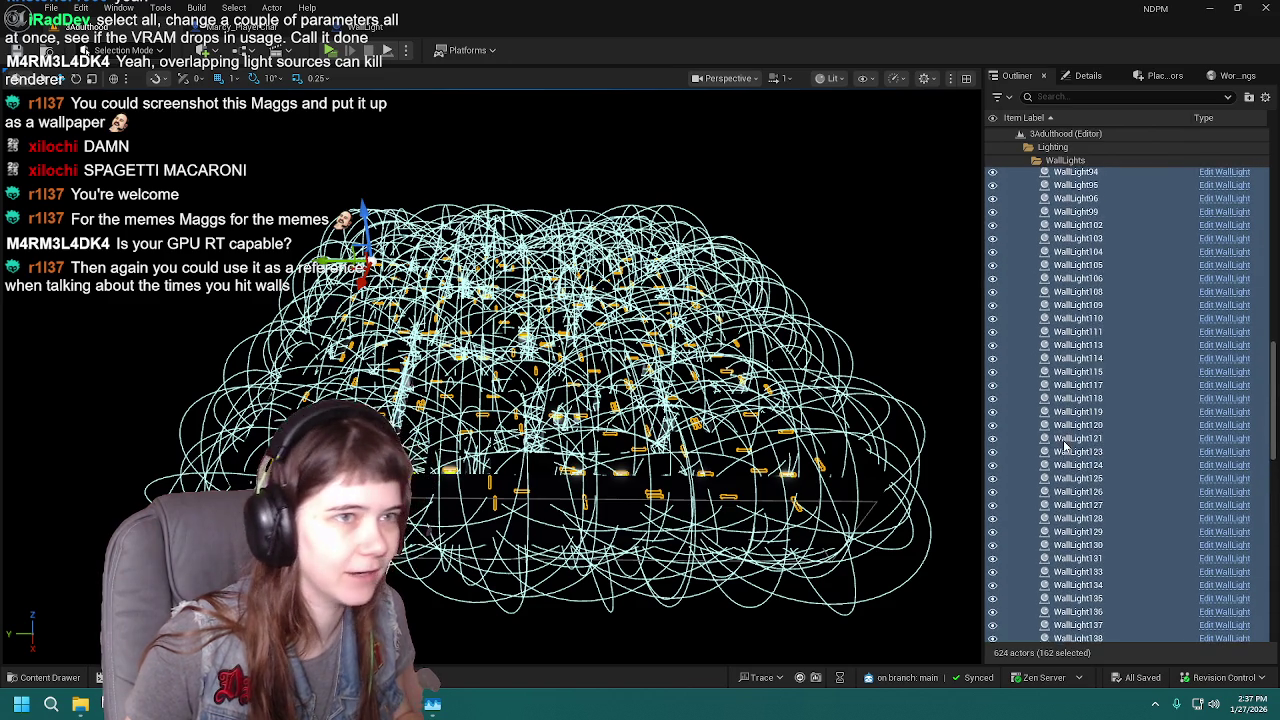
pyautogui.scroll(20, 1062, 447)
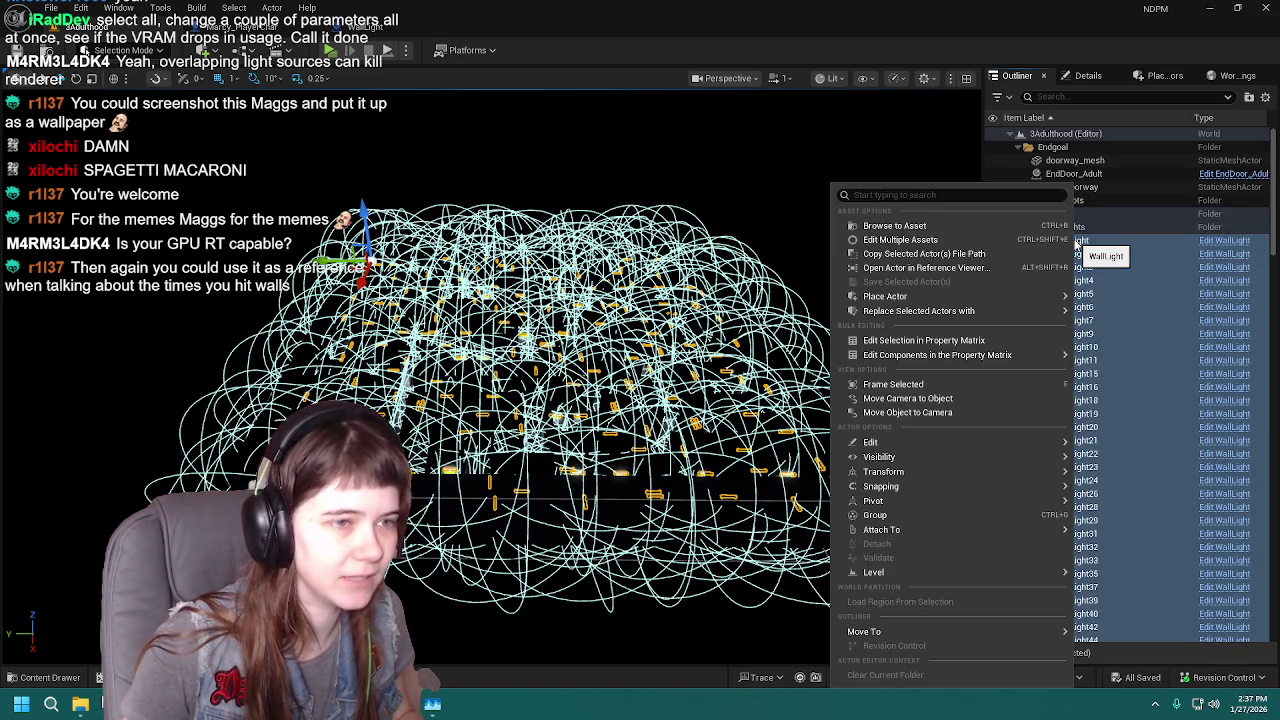
pyautogui.rightClick(1077, 243)
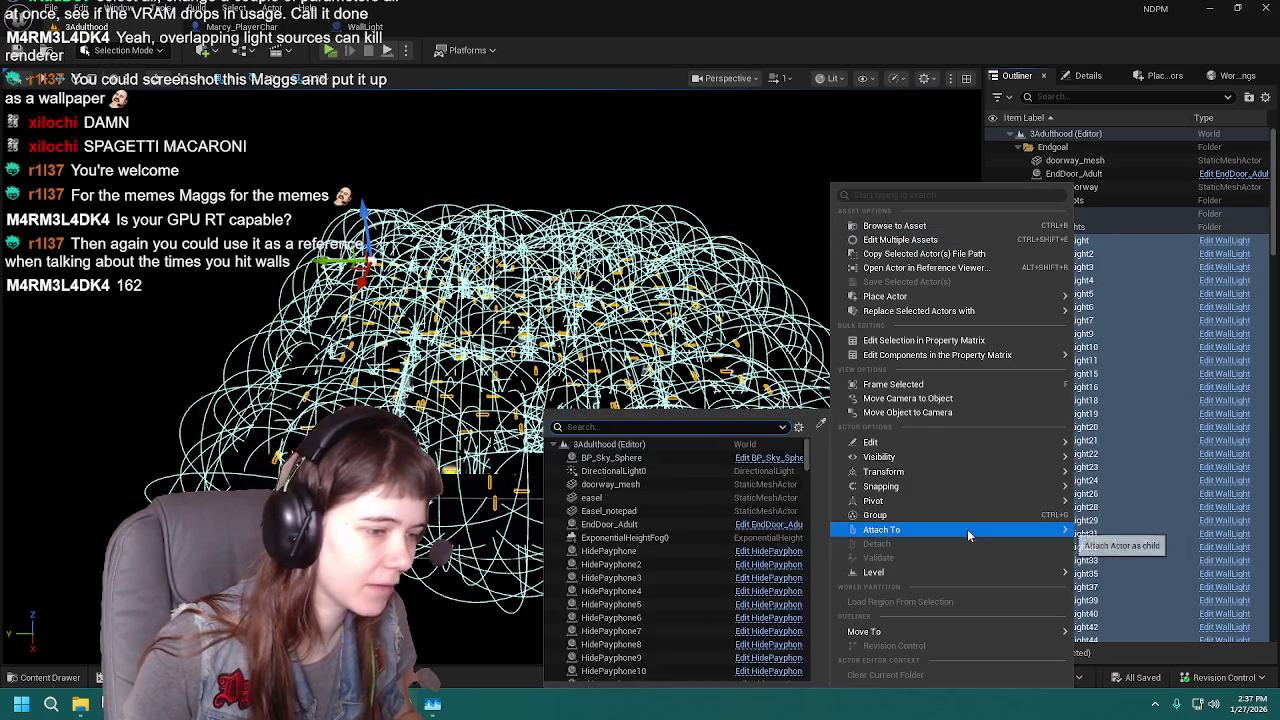
pyautogui.click(1146, 243)
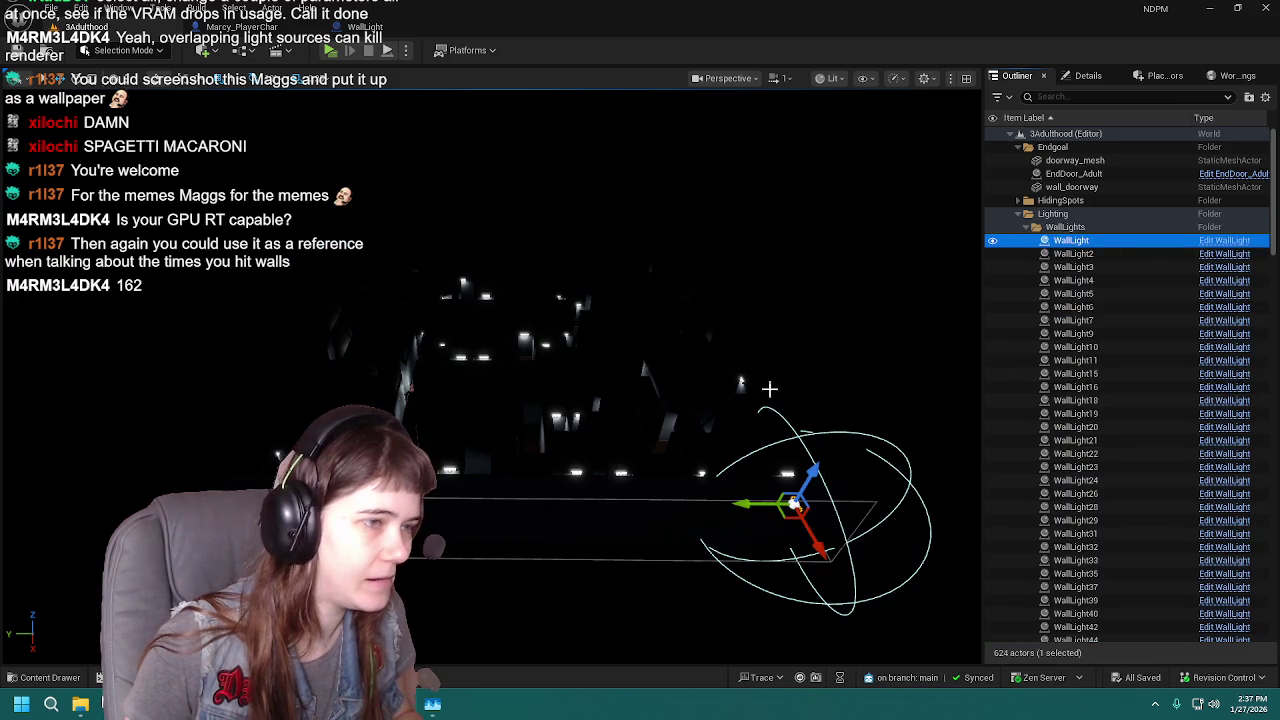
pyautogui.hotkey('ctrl', 'z')
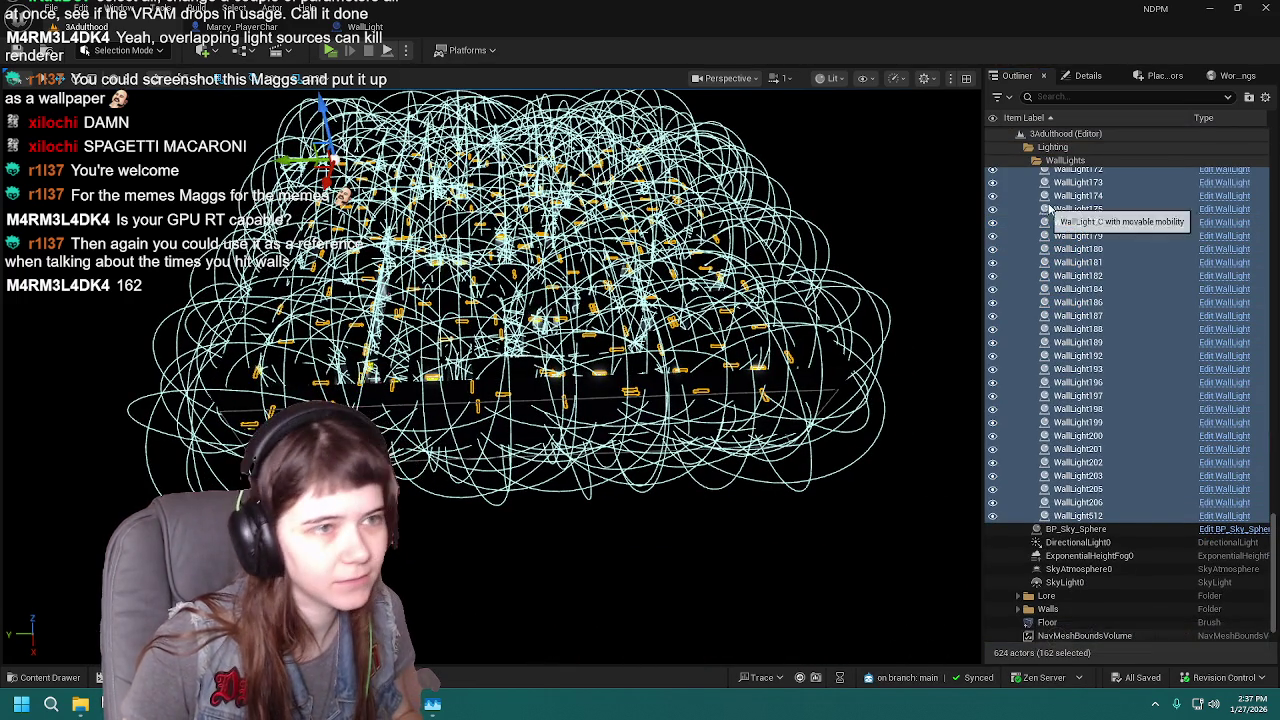
pyautogui.scroll(15, 1138, 503)
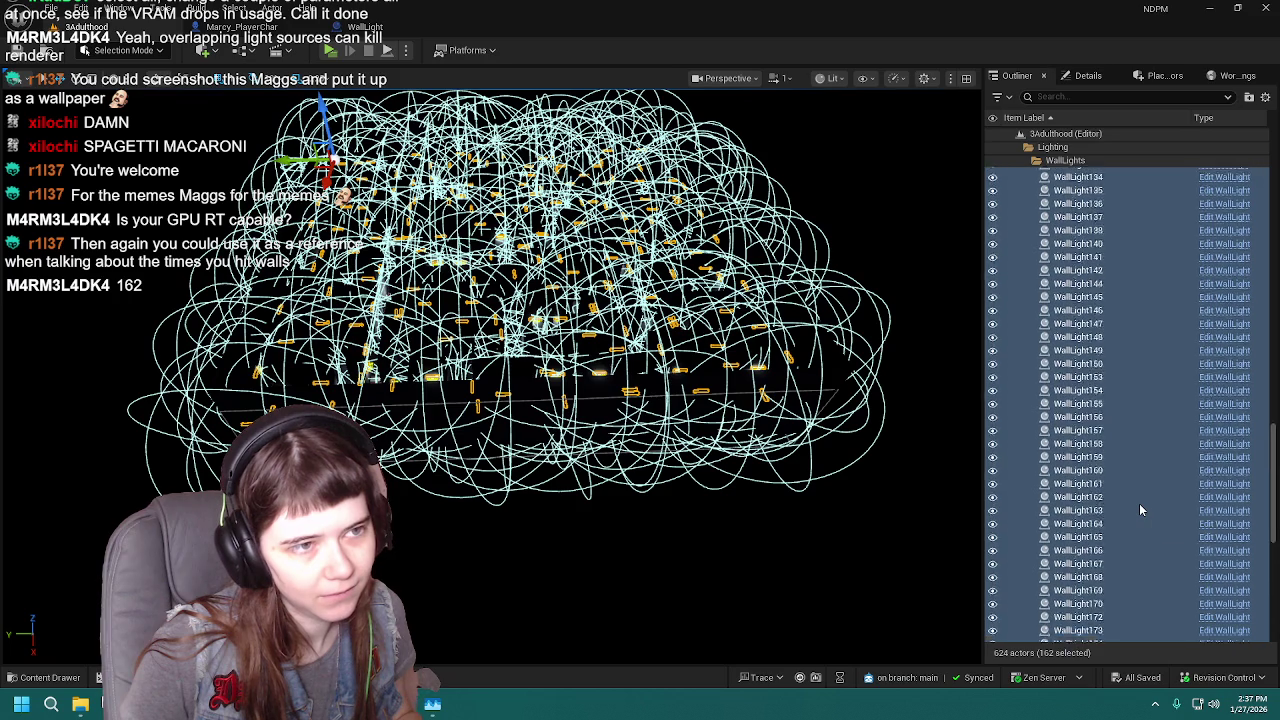
pyautogui.scroll(10, 1141, 502)
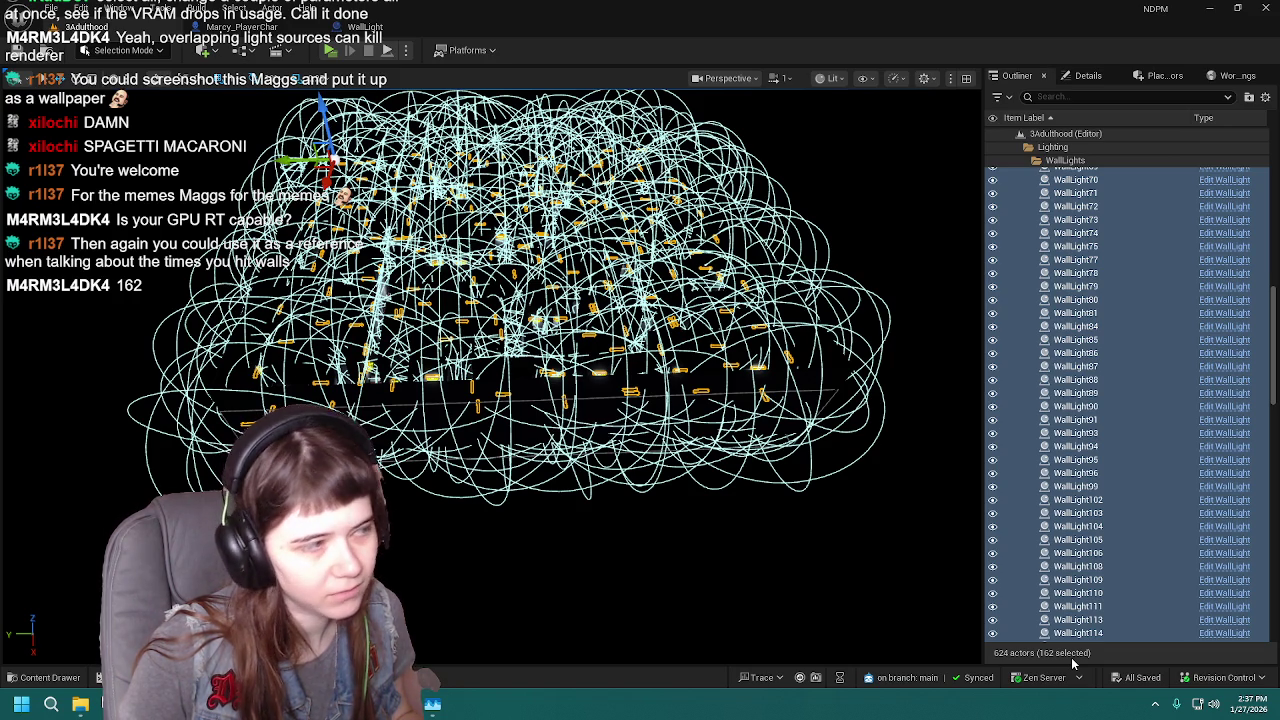
pyautogui.moveTo(829, 491); pyautogui.dragTo(829, 440)
pyautogui.scroll(5, 1157, 462)
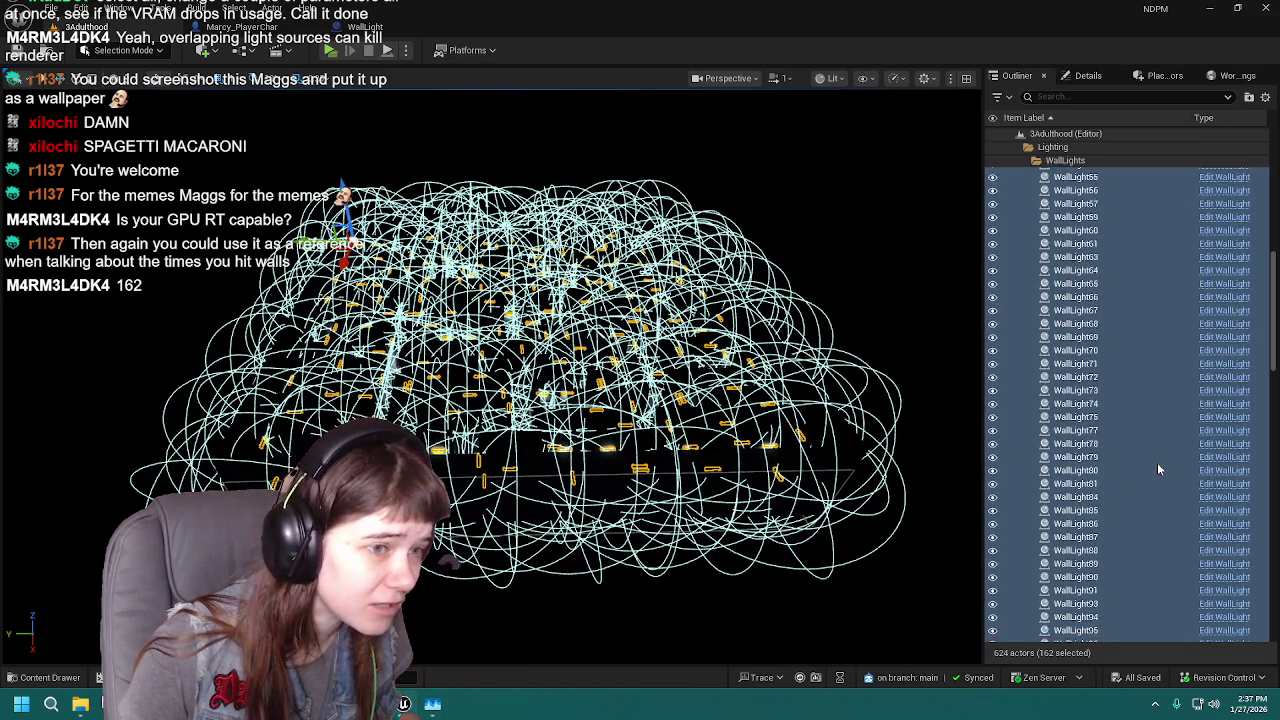
pyautogui.scroll(15, 1157, 462)
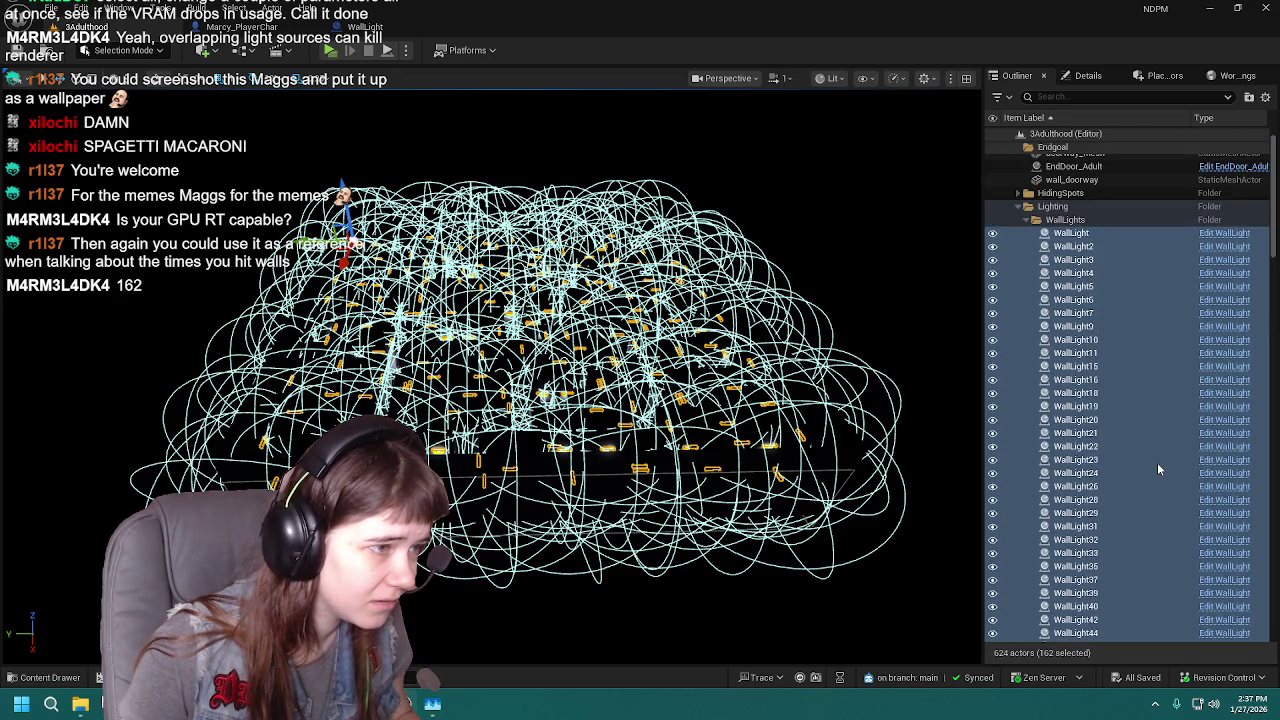
pyautogui.scroll(1, 1157, 462)
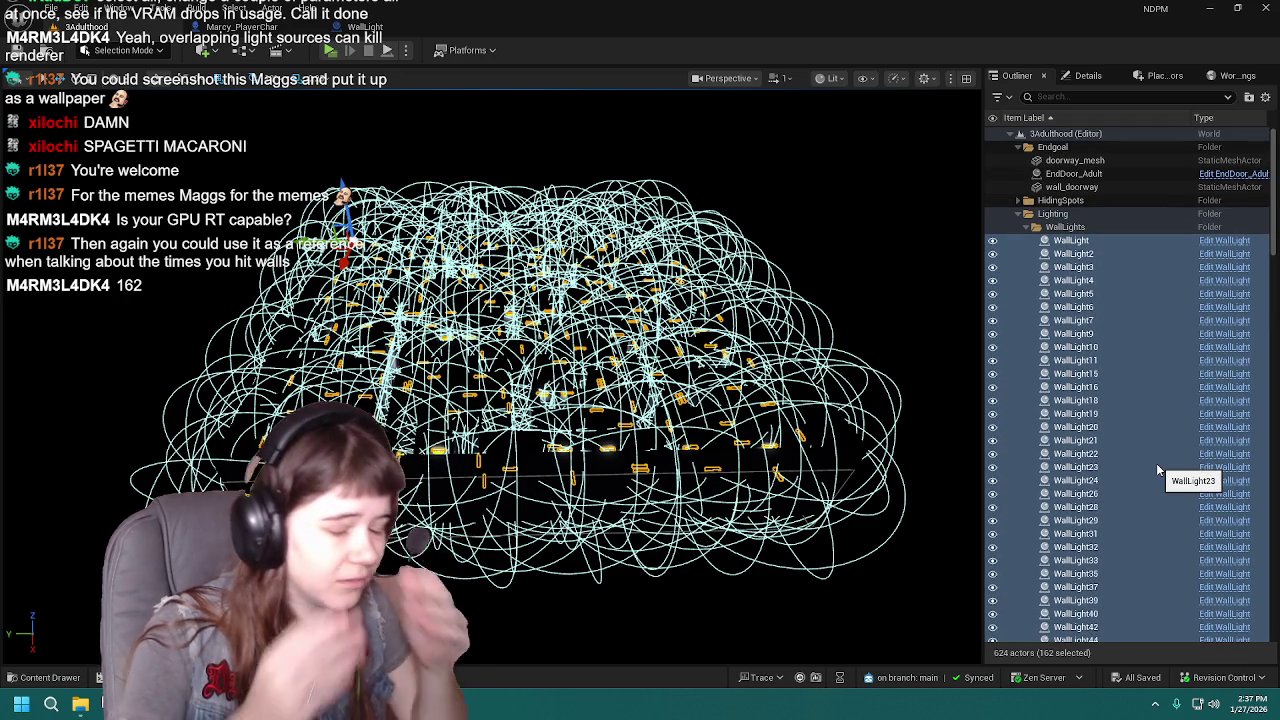
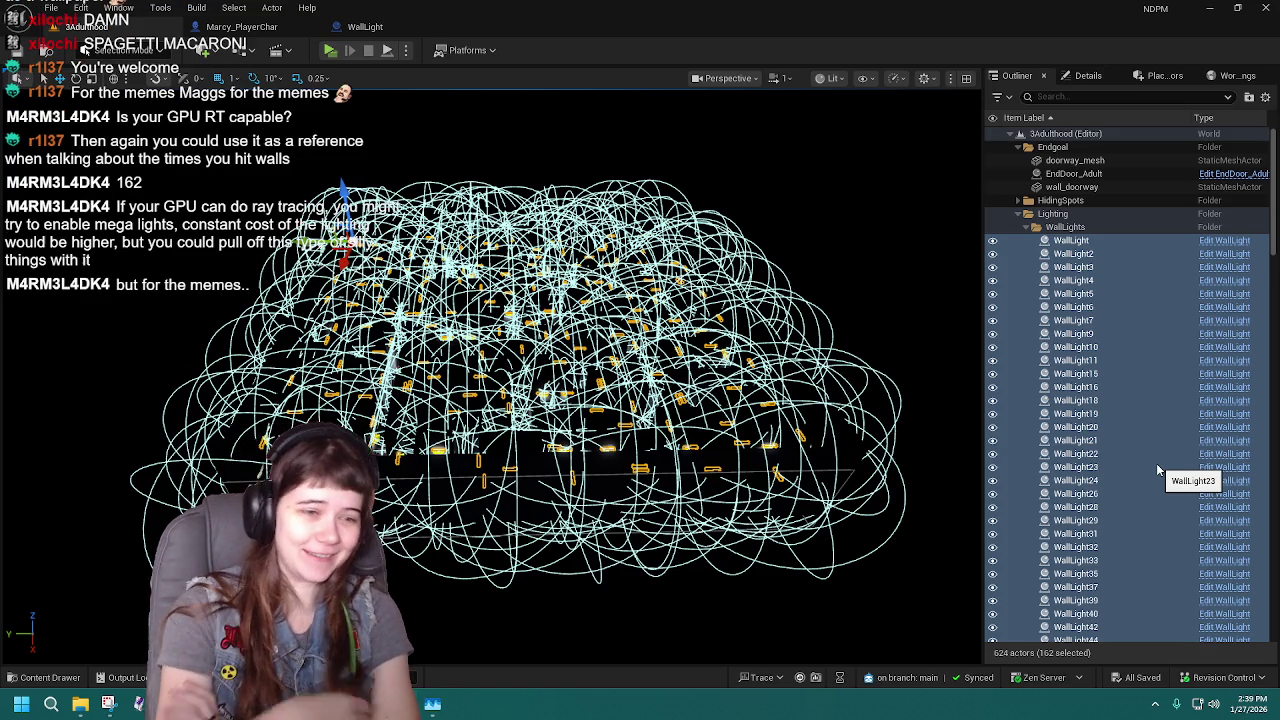
# Frame the 162 selected WallLights and zoom in among their overlapping light radii.
pyautogui.press('f')
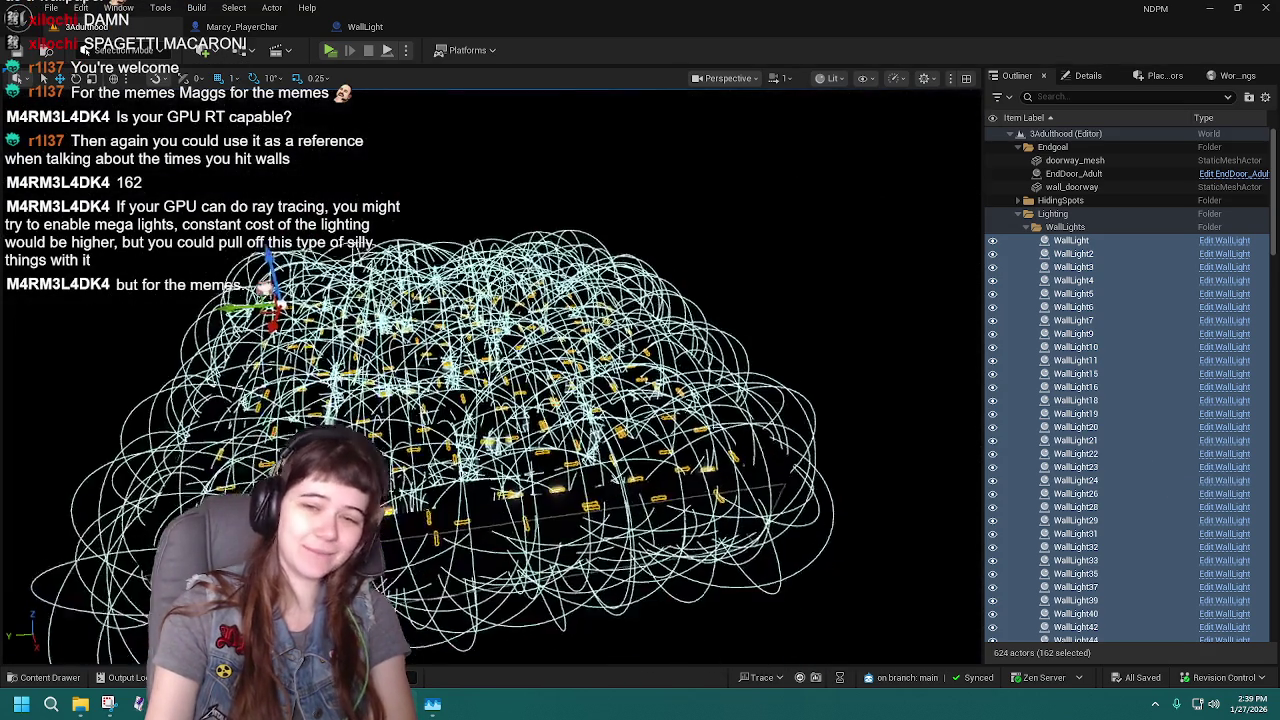
pyautogui.scroll(5, 485, 375)
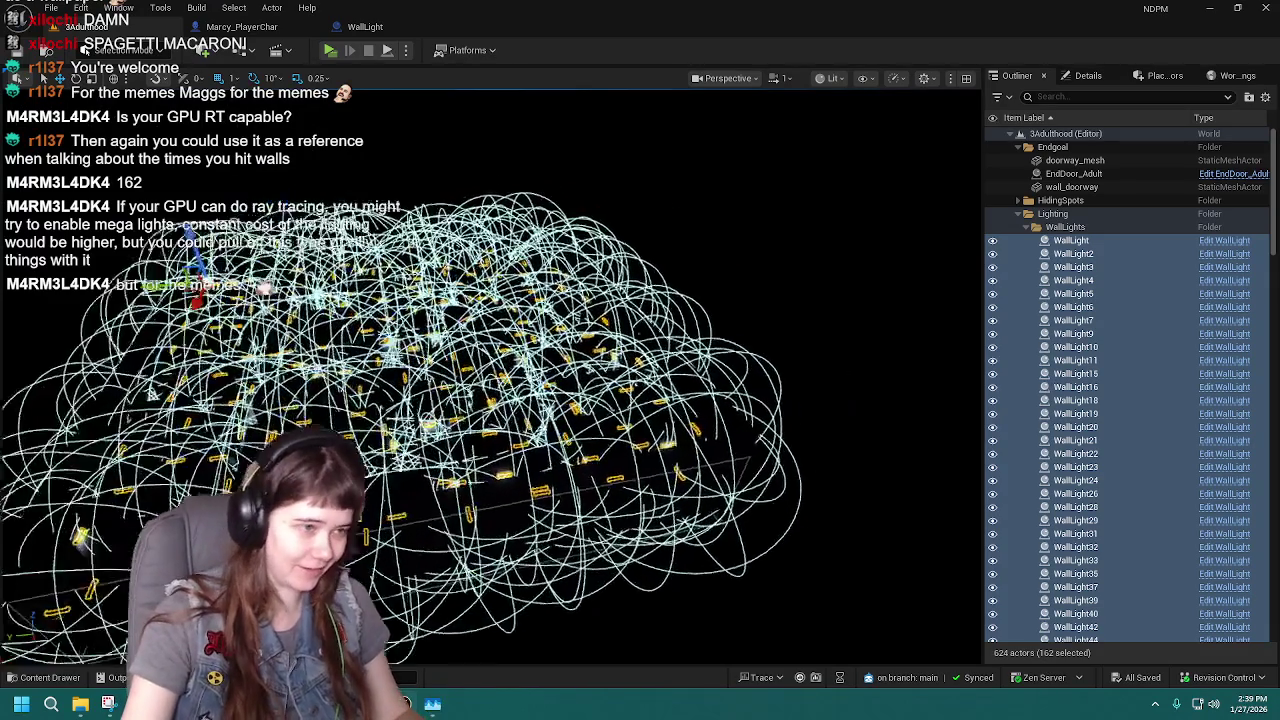
pyautogui.scroll(8, 485, 375)
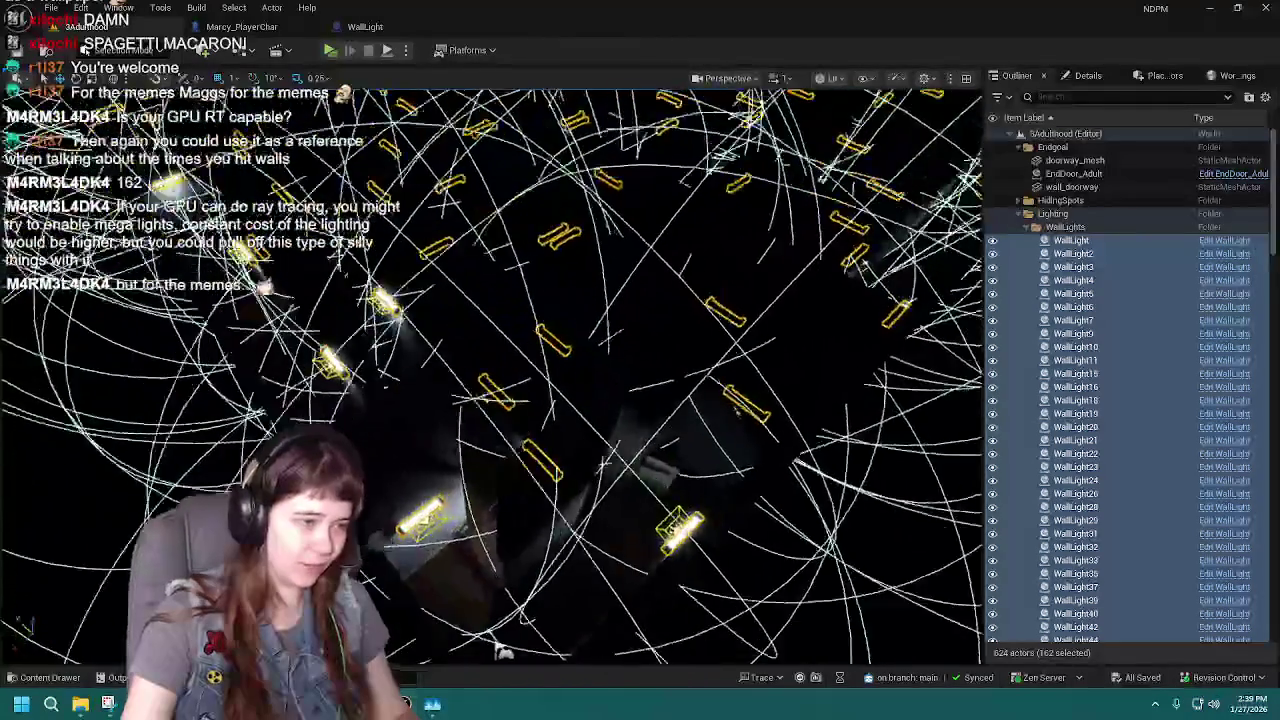
pyautogui.scroll(8, 485, 375)
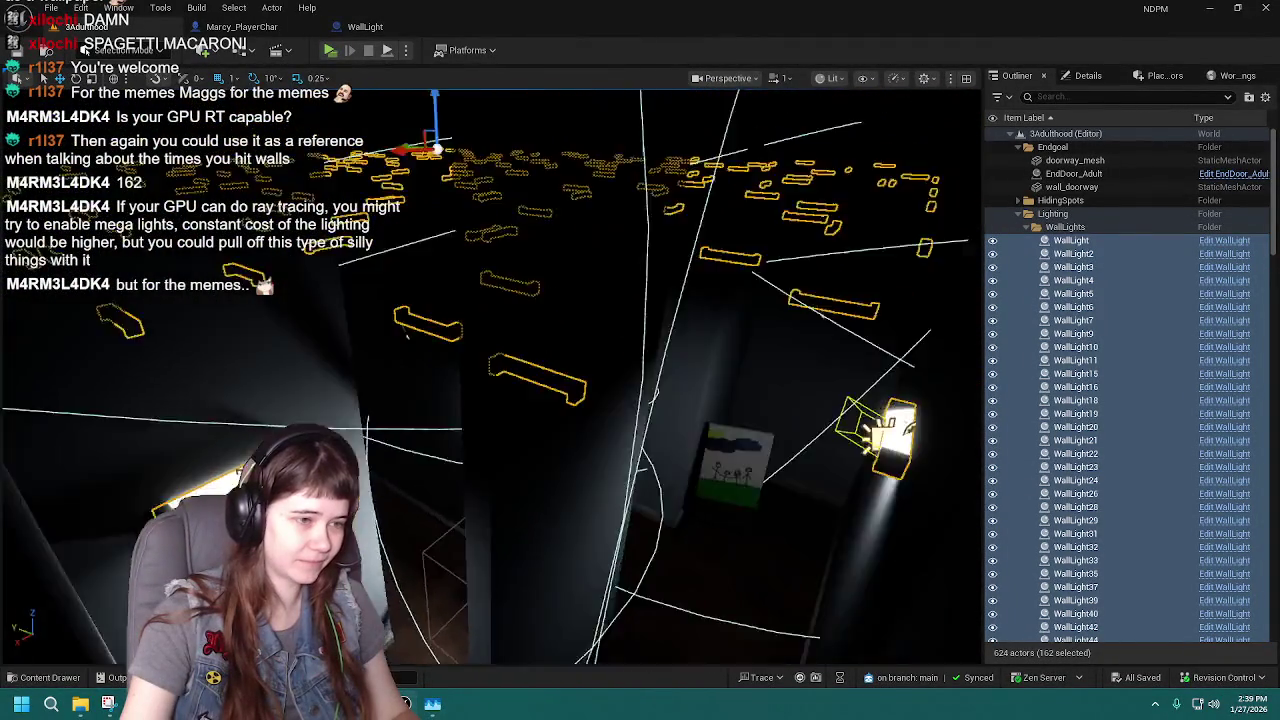
pyautogui.scroll(8, 485, 375)
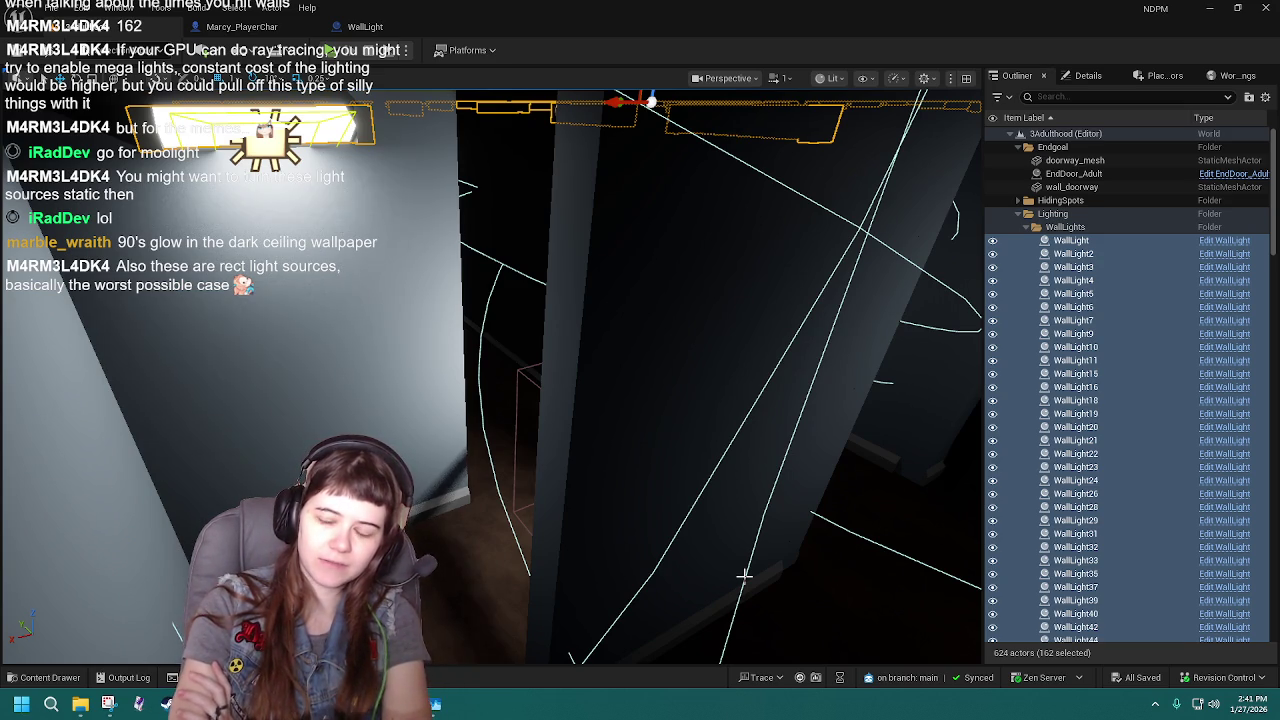
# Check the selected lights' Details, then open the WallLight Blueprint from the Outliner.
pyautogui.click(1088, 76)
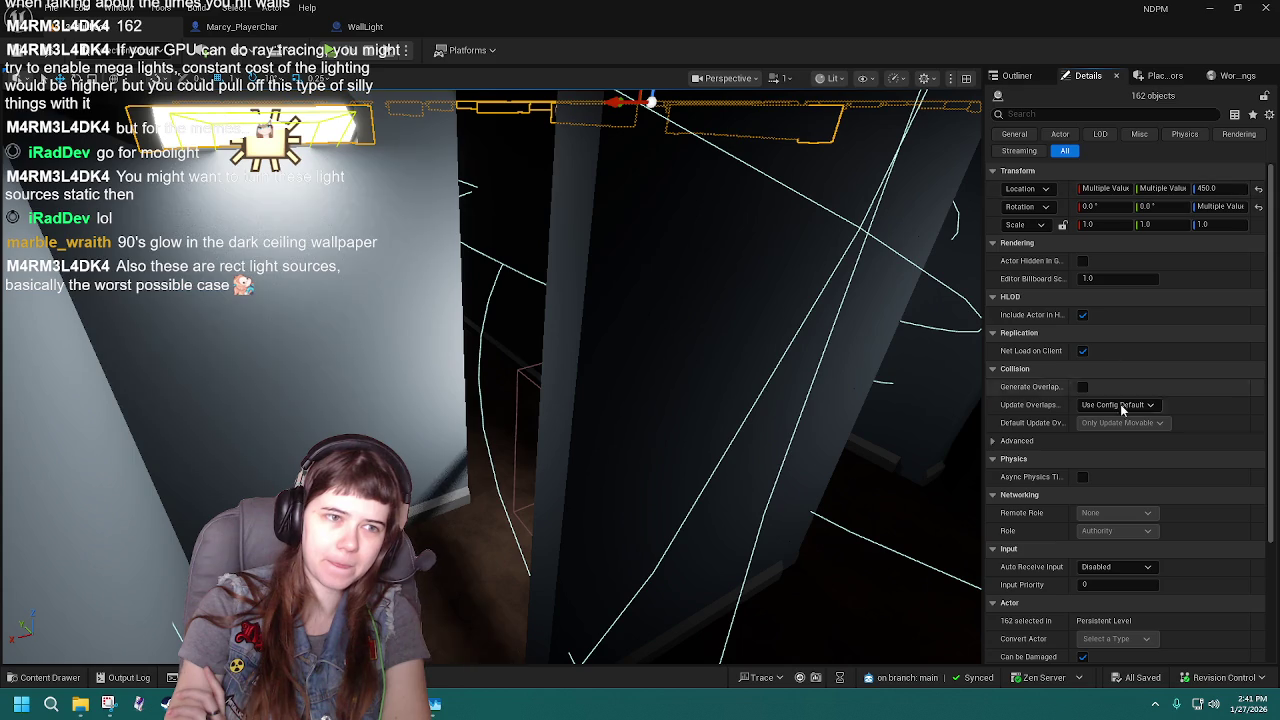
pyautogui.scroll(-3, 1127, 404)
pyautogui.scroll(3, 1127, 404)
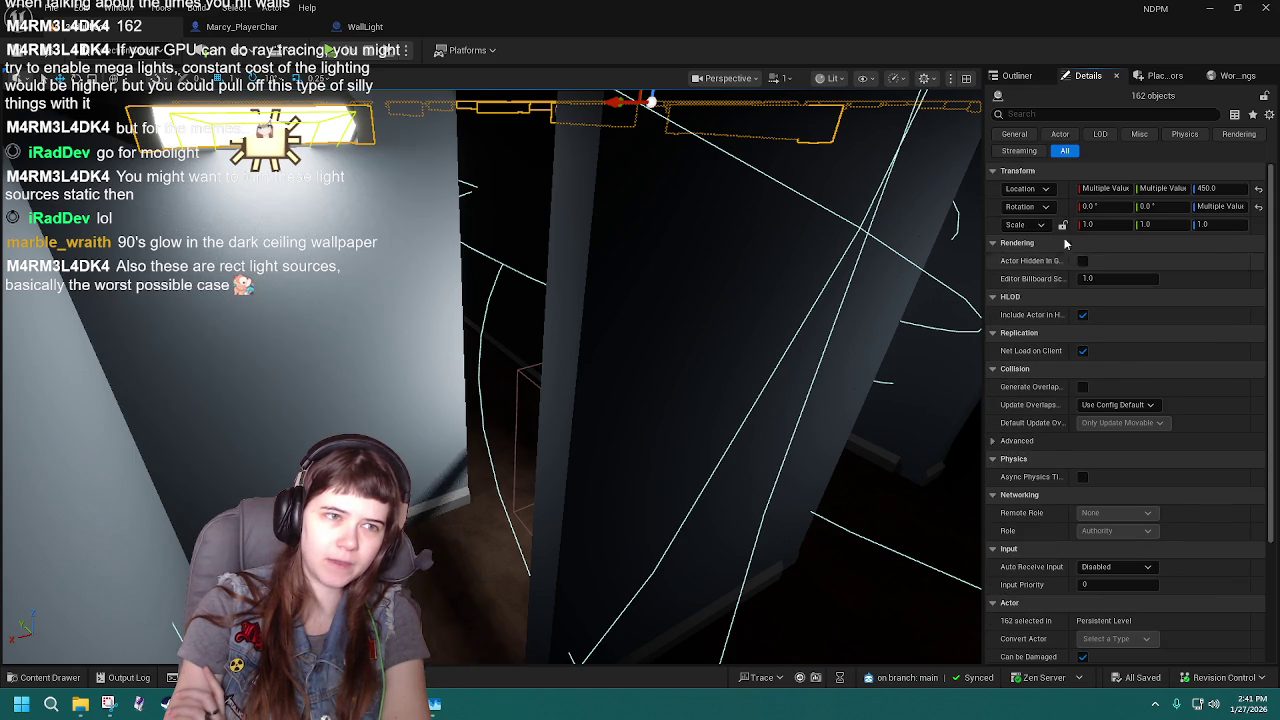
pyautogui.click(1017, 76)
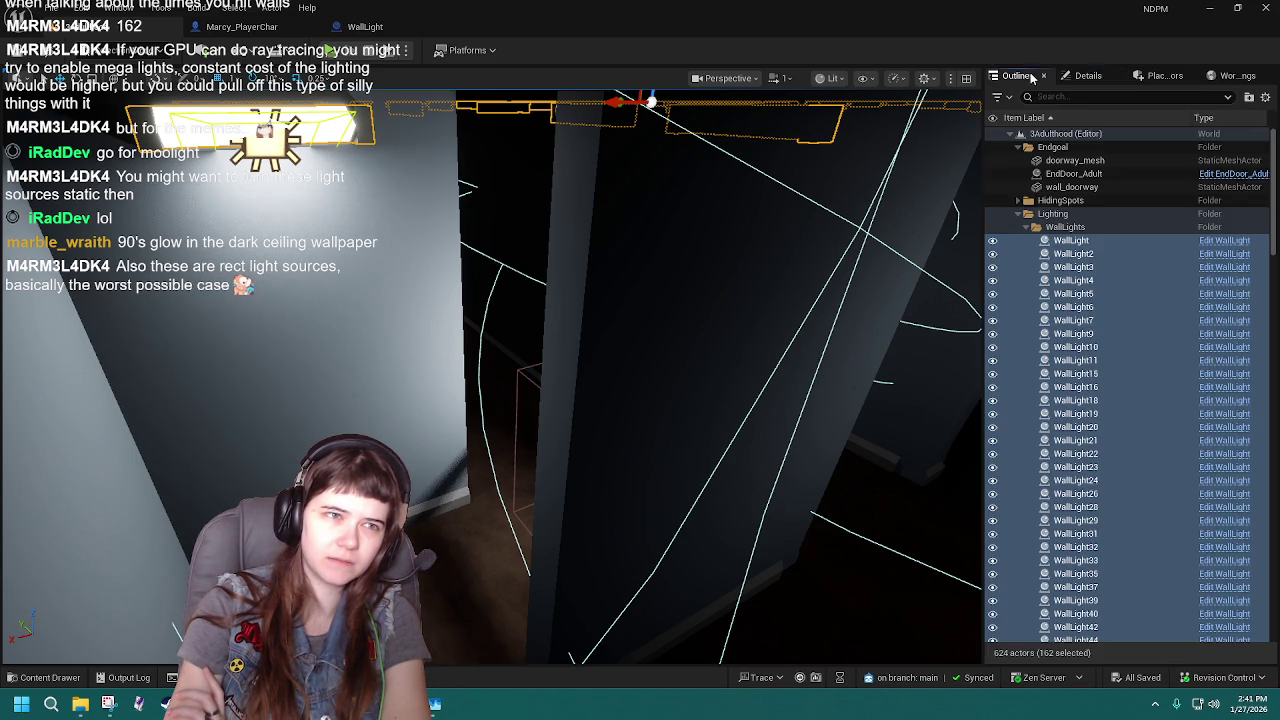
pyautogui.click(1238, 244)
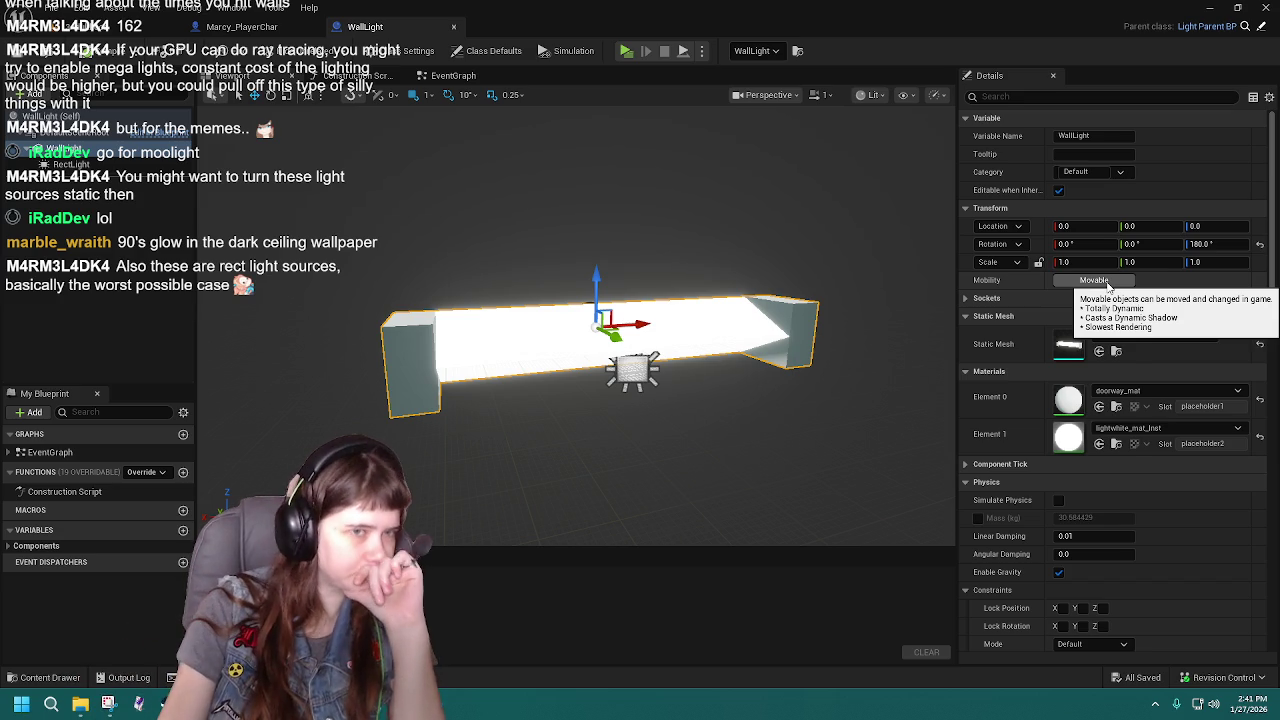
# Select the RectLight component and open Light_ParentBP from the Content Drawer.
pyautogui.press('Down')
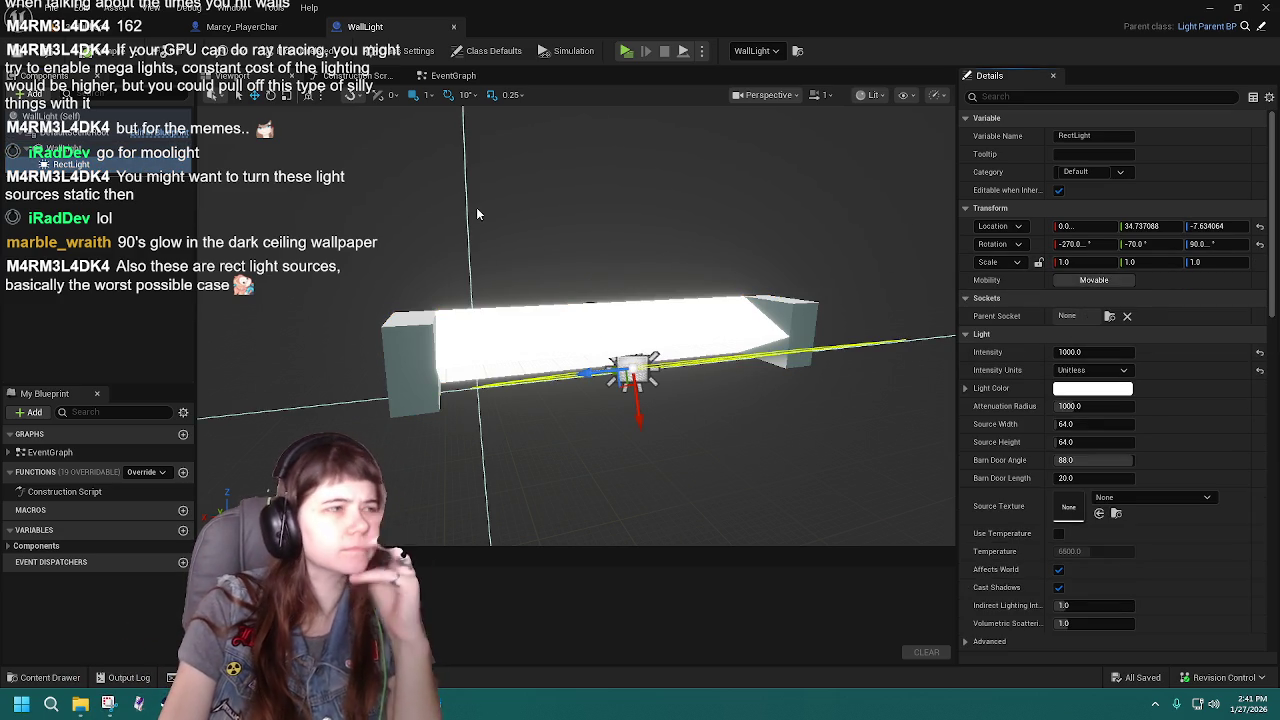
pyautogui.hotkey('ctrl', 'space')
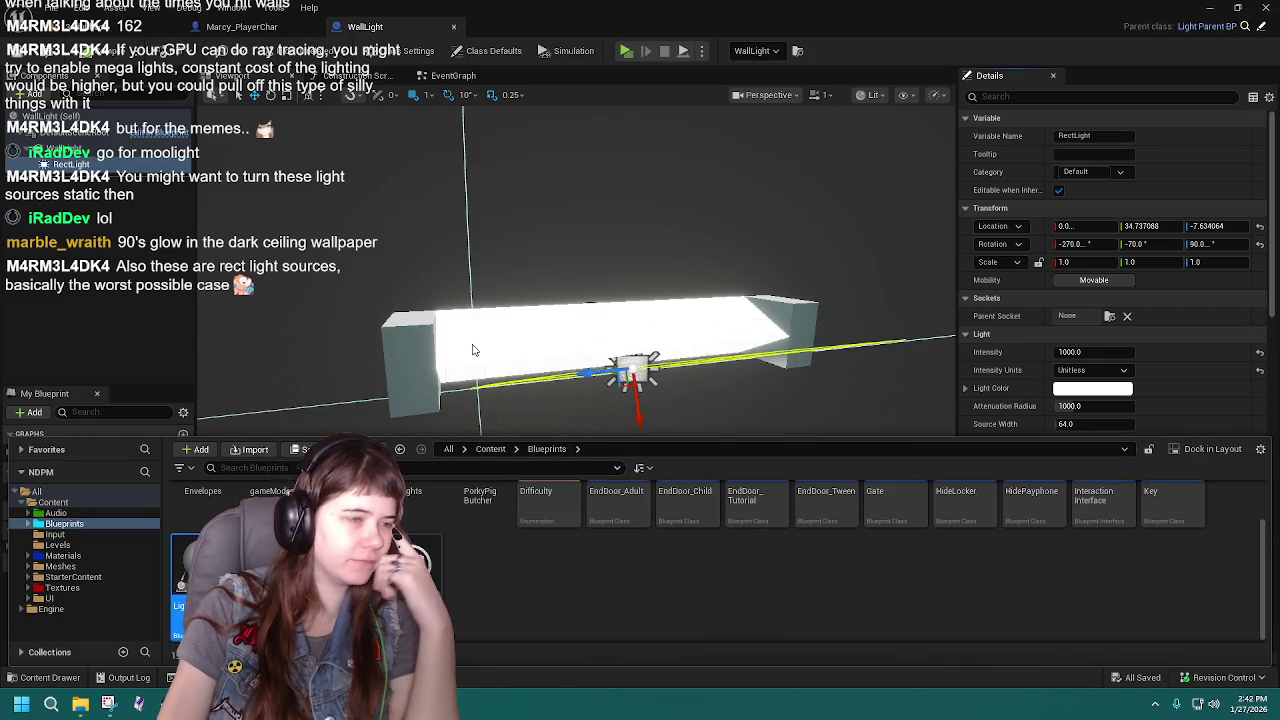
pyautogui.press('Return')
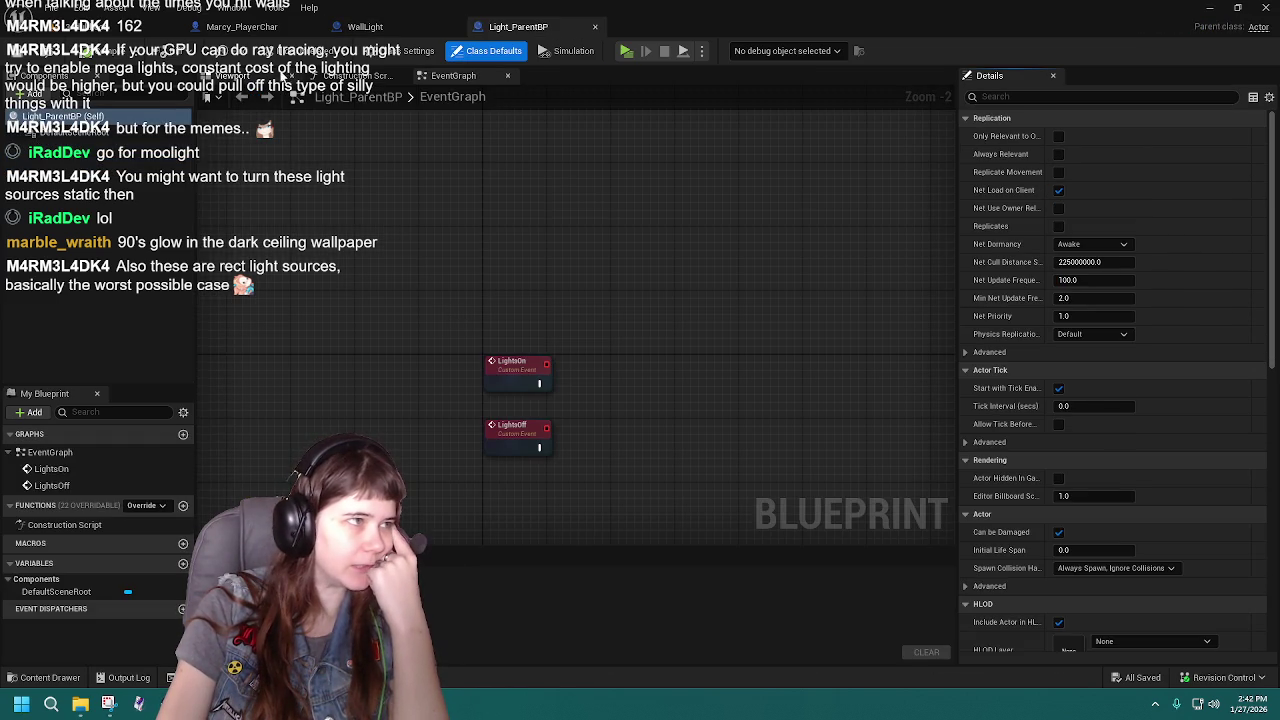
# Set Light_ParentBP's DefaultSceneRoot mobility to Static and return to the level.
pyautogui.click(285, 75)
pyautogui.click(70, 133)
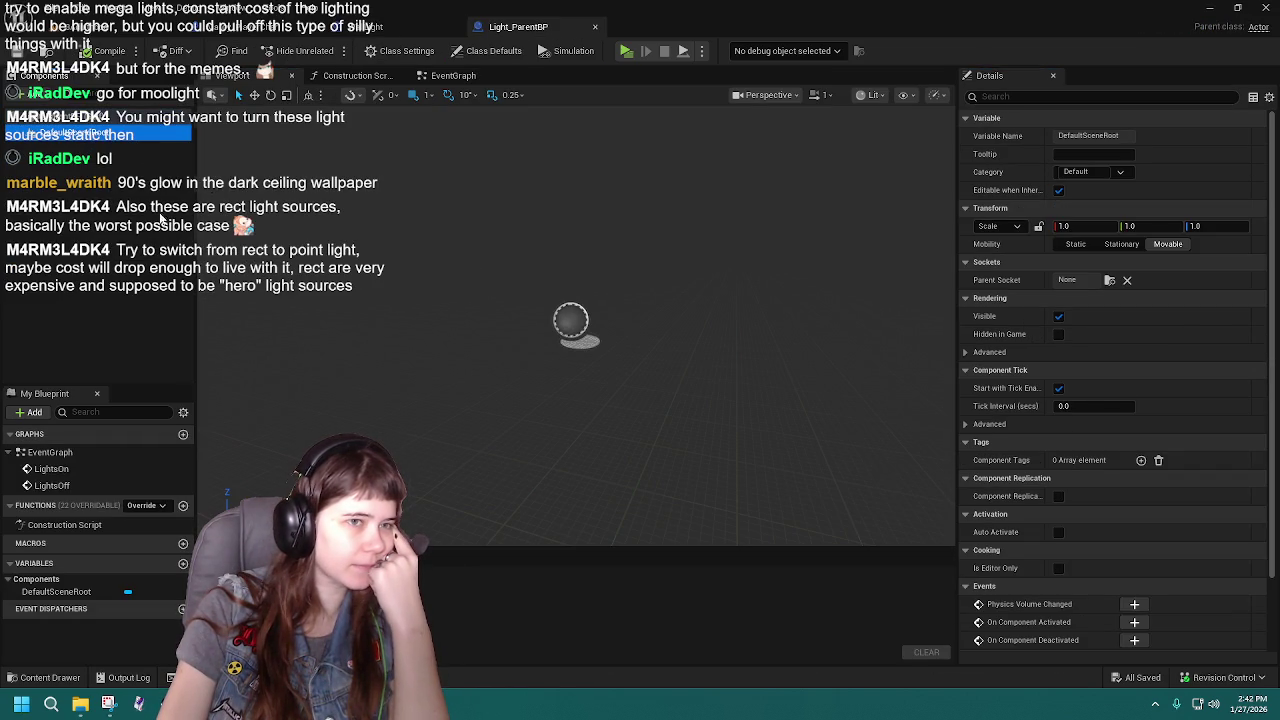
pyautogui.click(1075, 244)
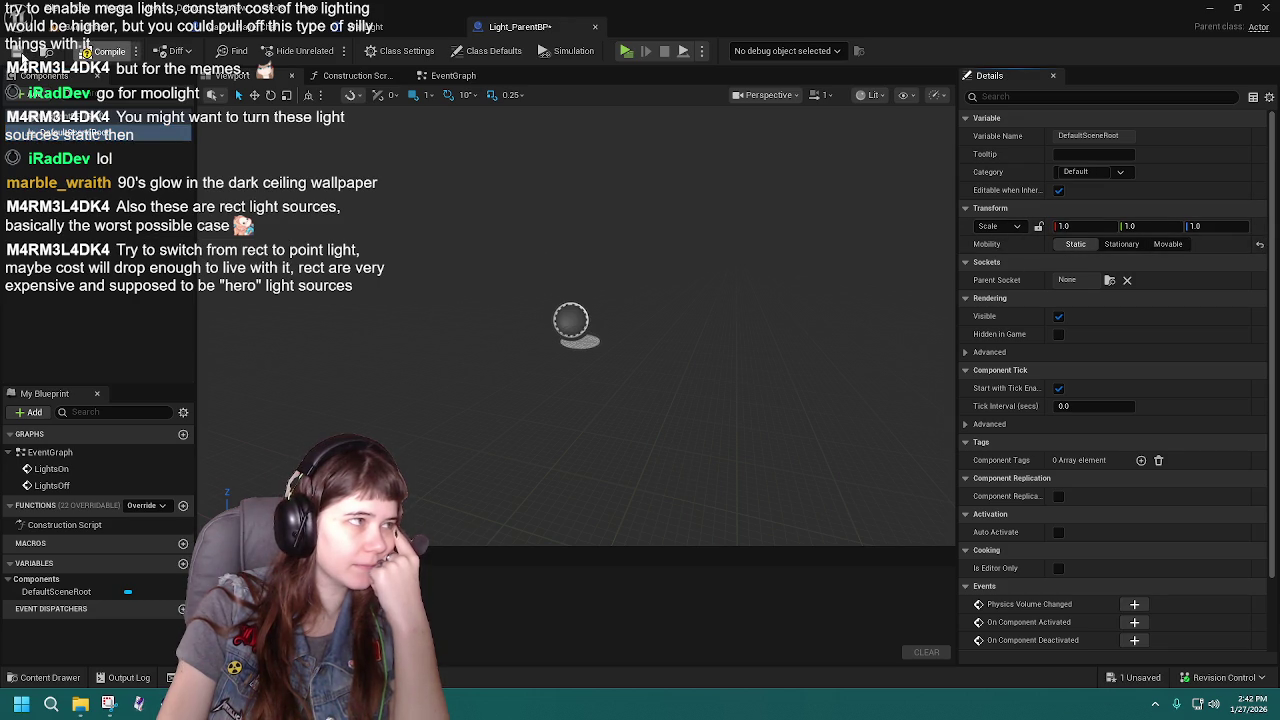
pyautogui.click(85, 27)
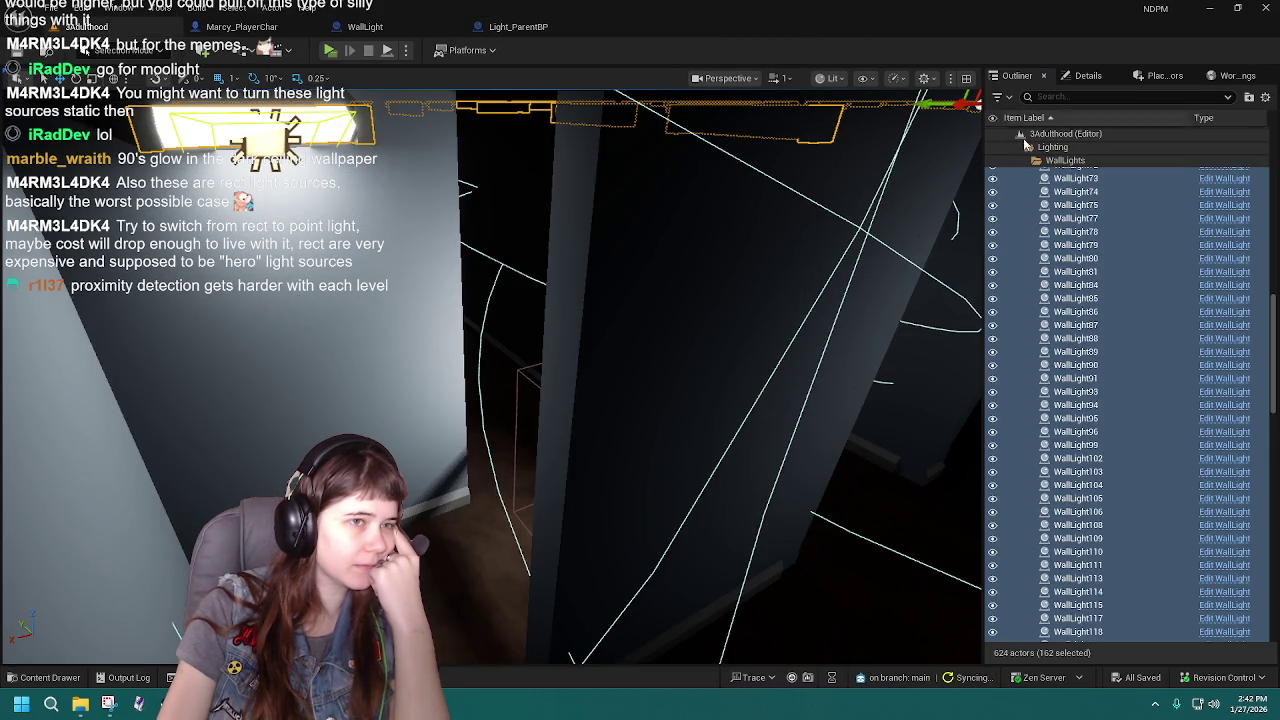
# Reframe all selected WallLights and zoom in and out over them.
pyautogui.moveTo(691, 403); pyautogui.dragTo(700, 400)
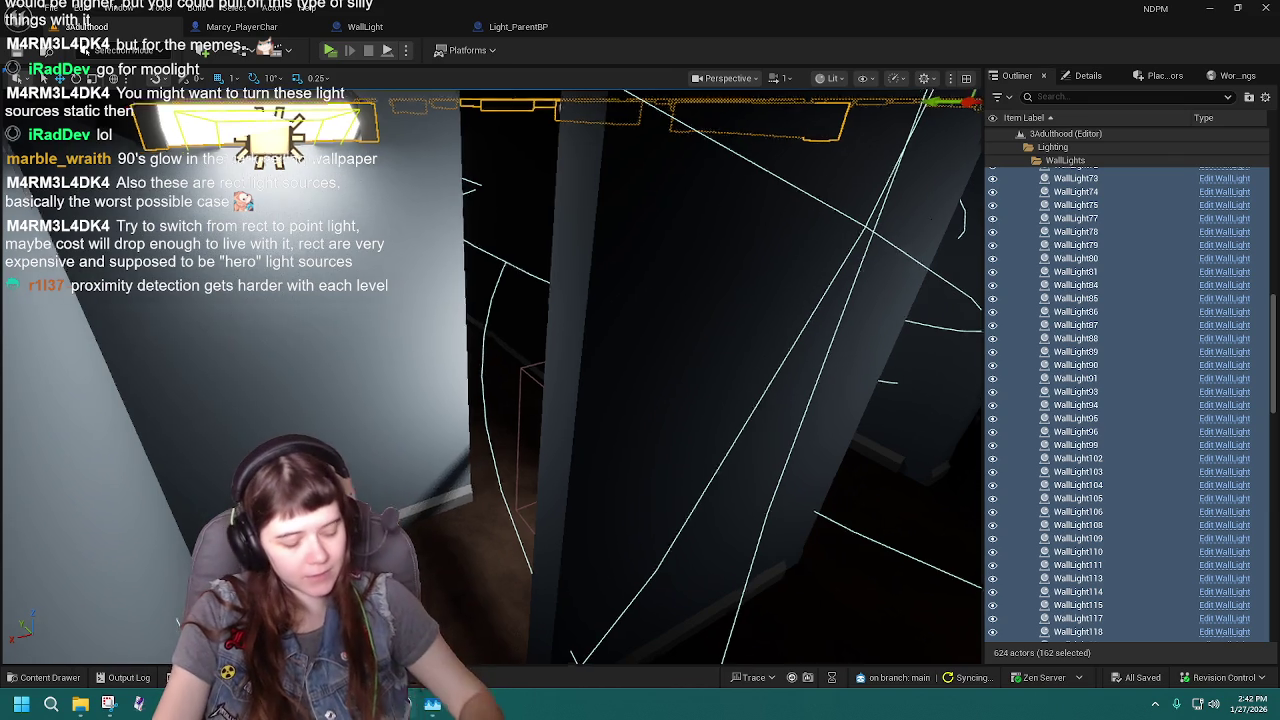
pyautogui.press('f')
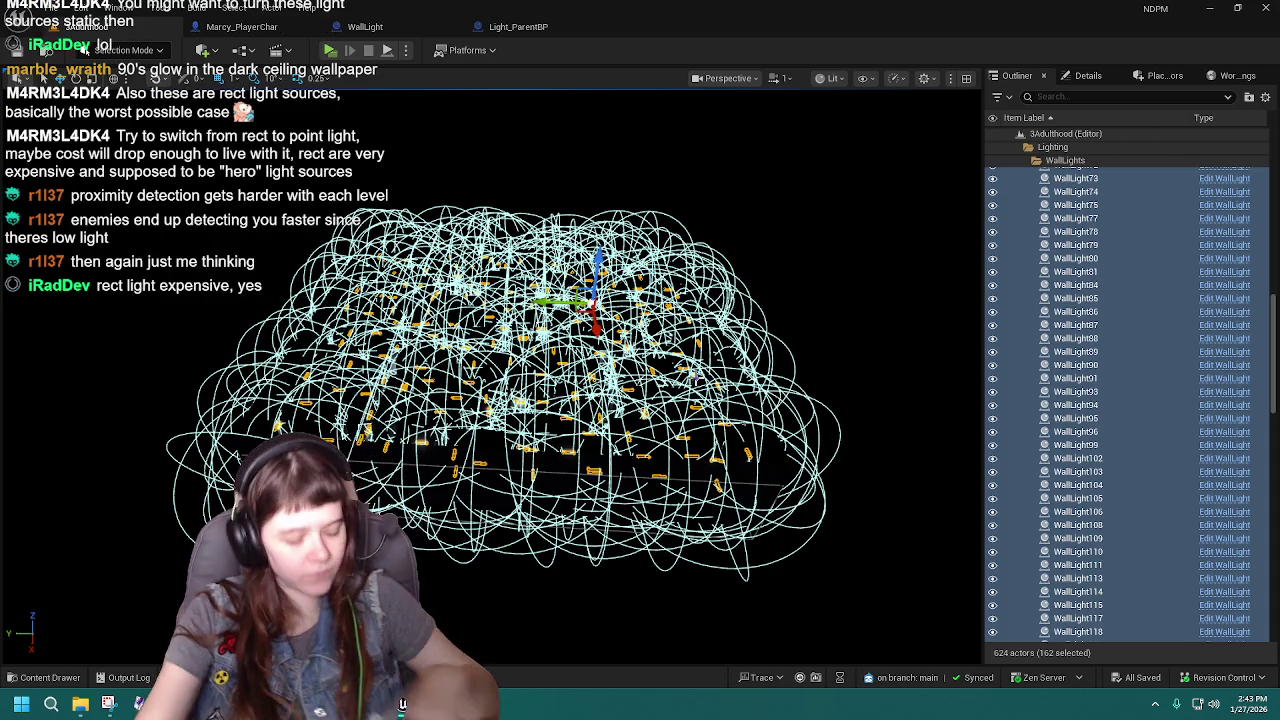
pyautogui.scroll(5, 433, 390)
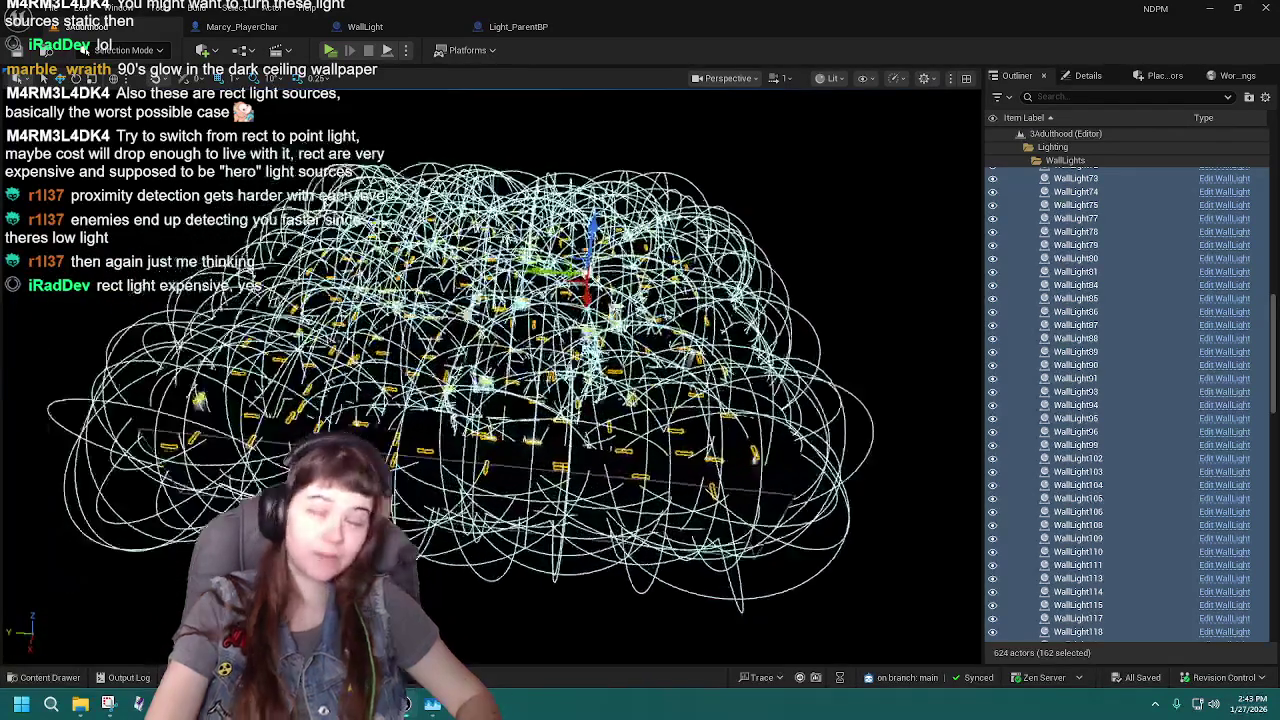
pyautogui.scroll(8, 490, 375)
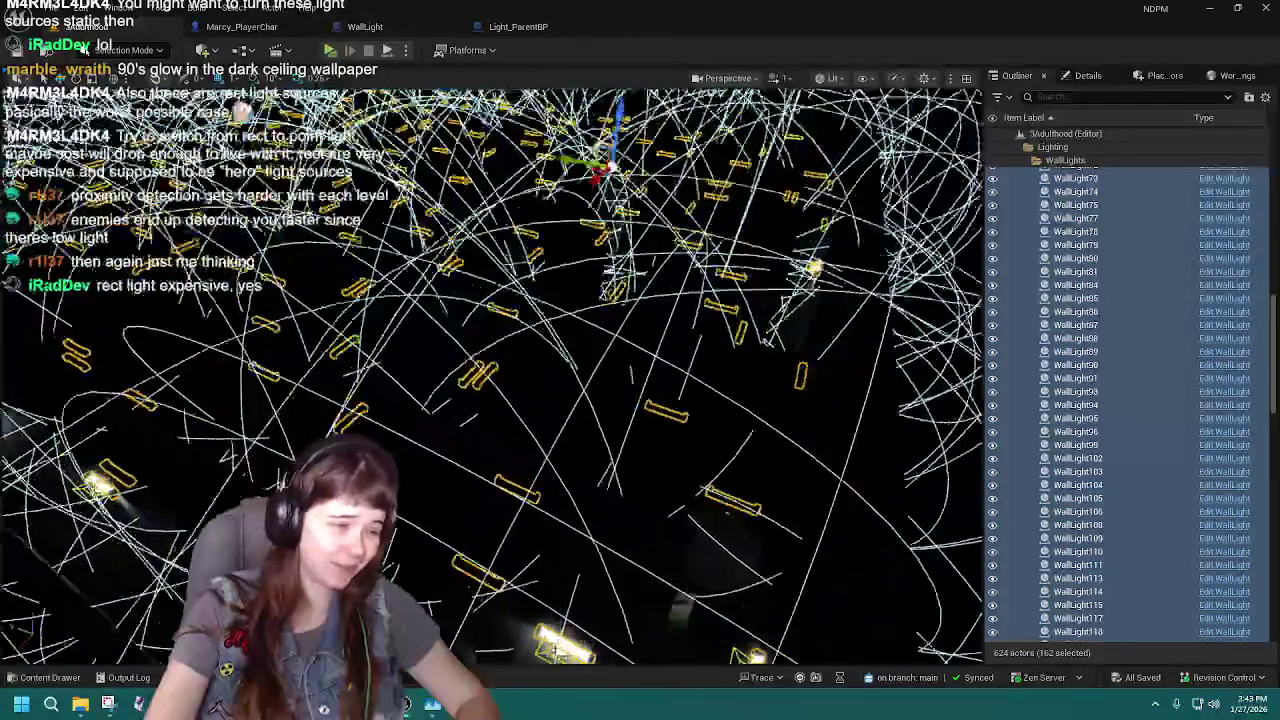
pyautogui.scroll(8, 490, 375)
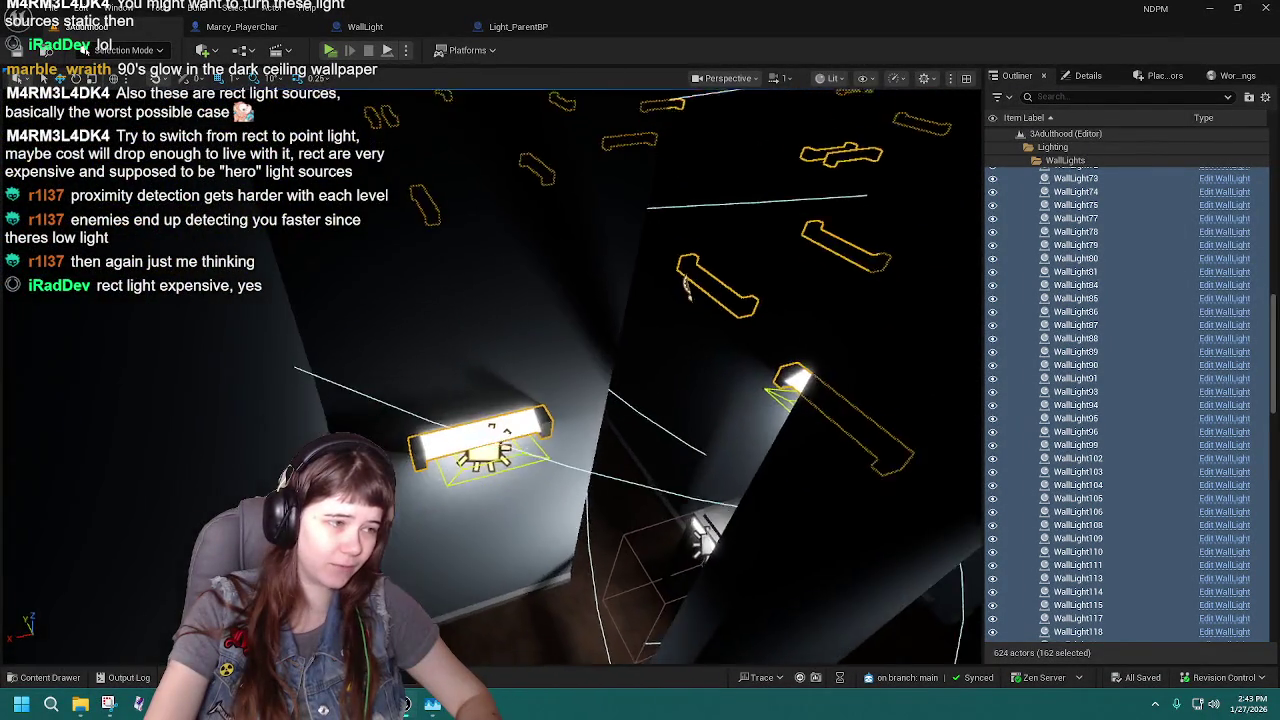
pyautogui.scroll(-5, 490, 375)
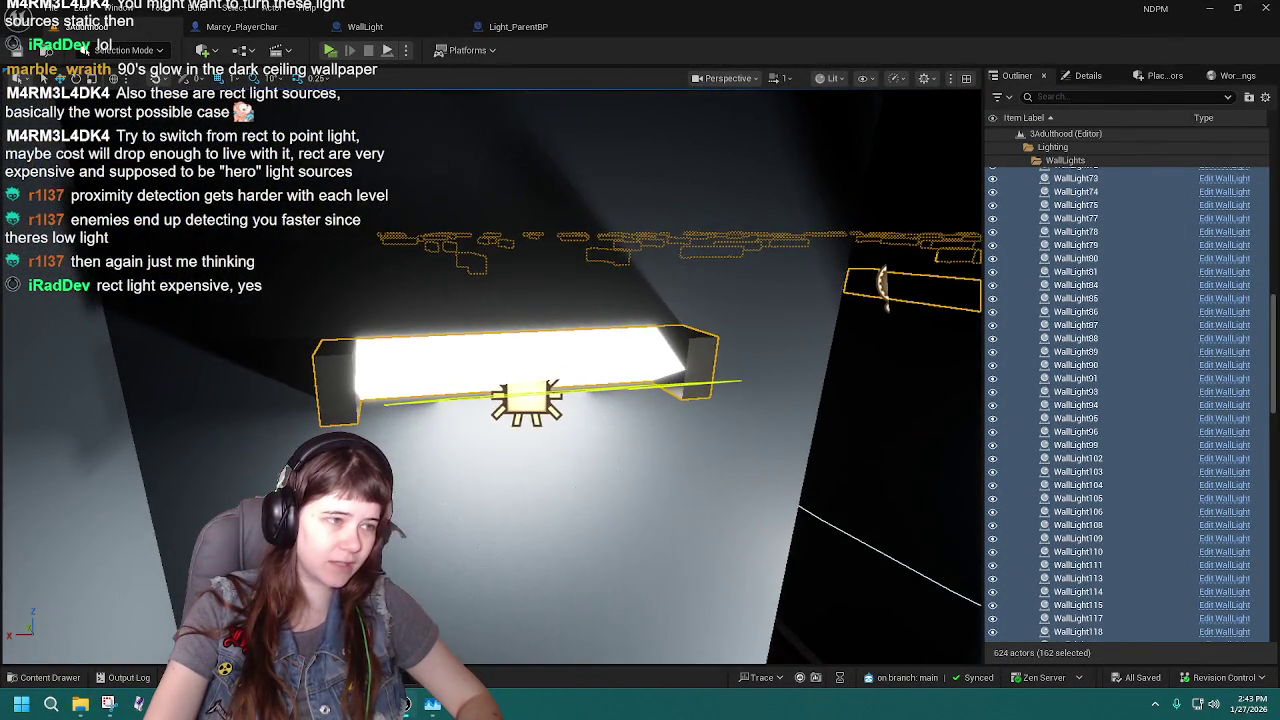
pyautogui.scroll(8, 490, 375)
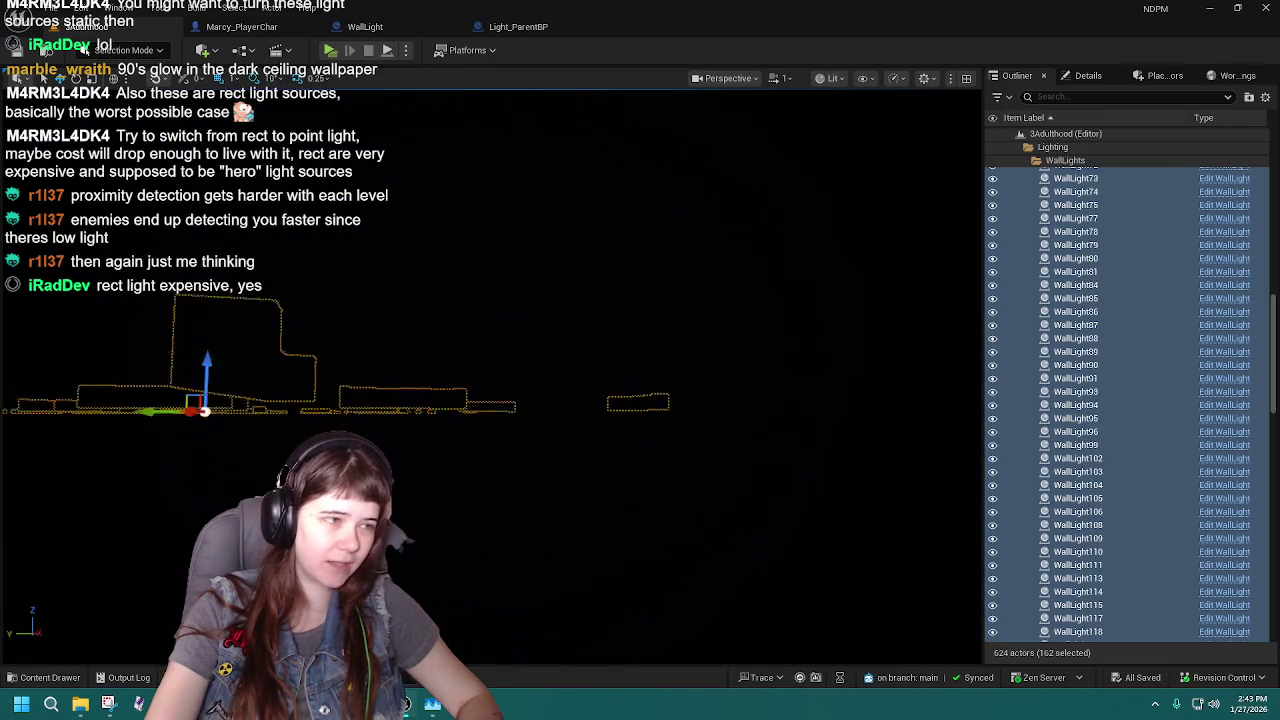
pyautogui.scroll(-2, 490, 375)
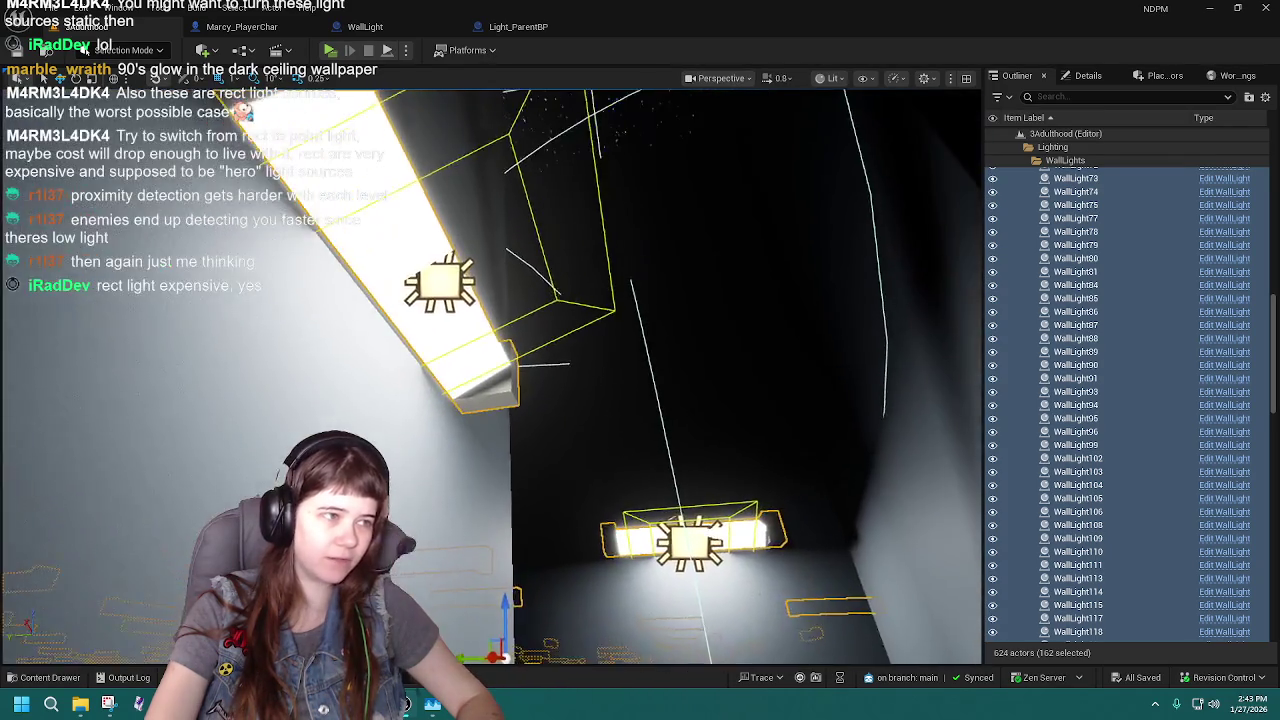
pyautogui.scroll(-3, 366, 369)
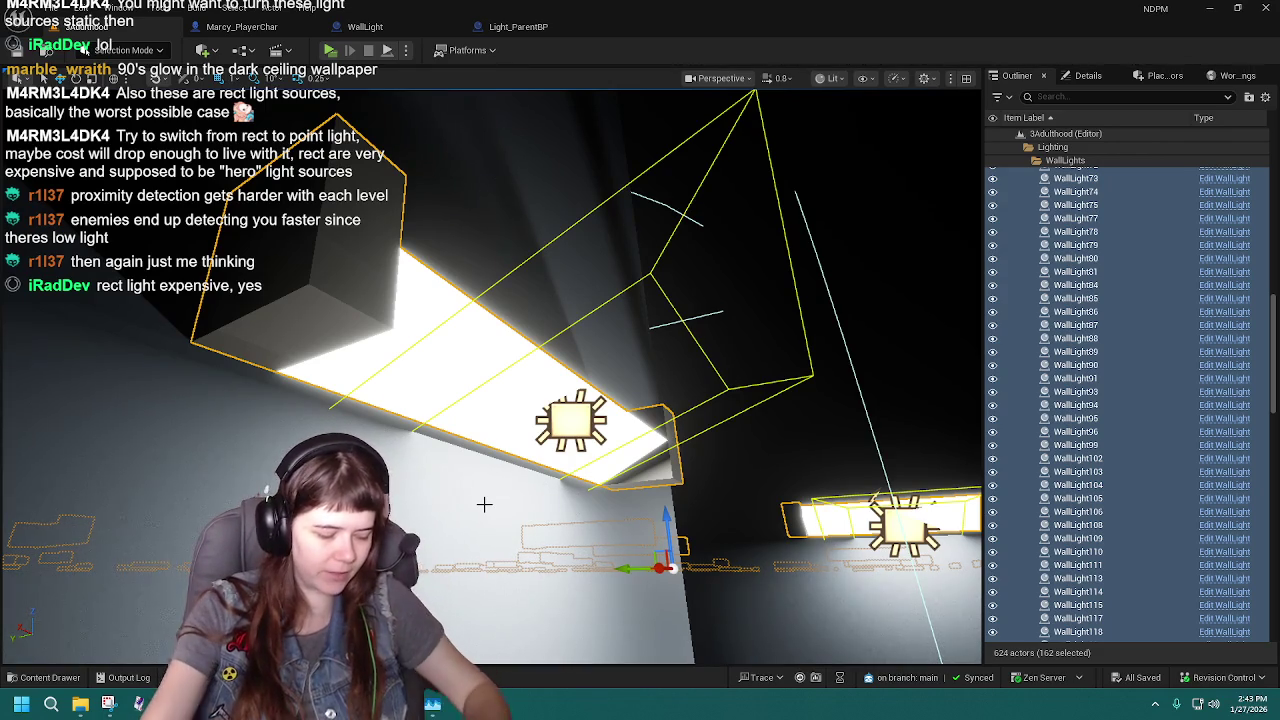
# Fly in close to individual rect wall lights and a tall lit panel to inspect their glow.
pyautogui.press('f')
pyautogui.press('w')
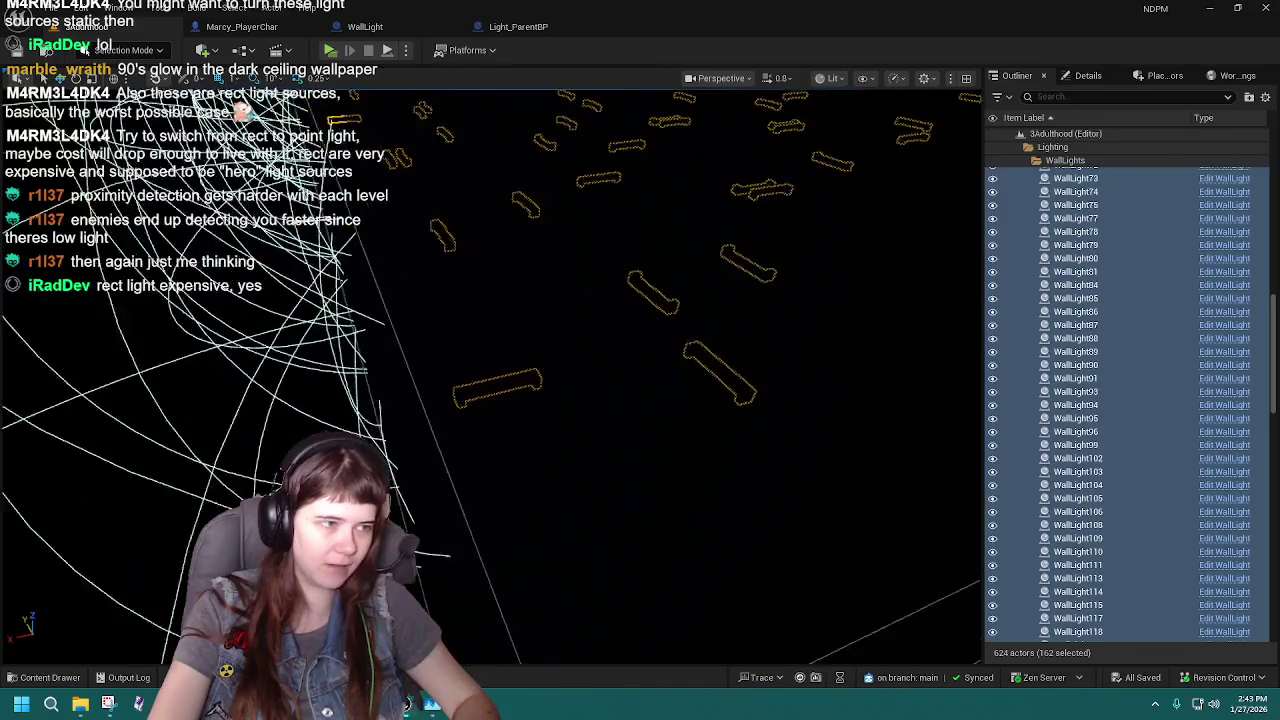
pyautogui.press('s')
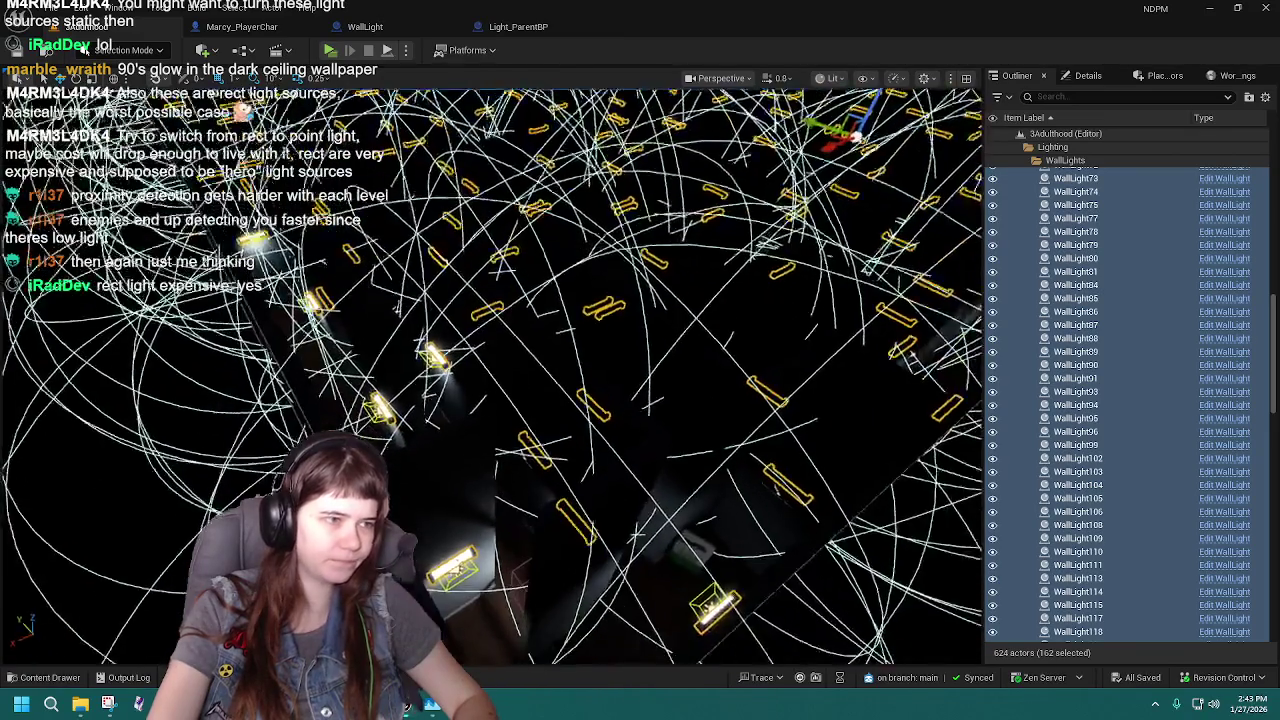
pyautogui.press('w')
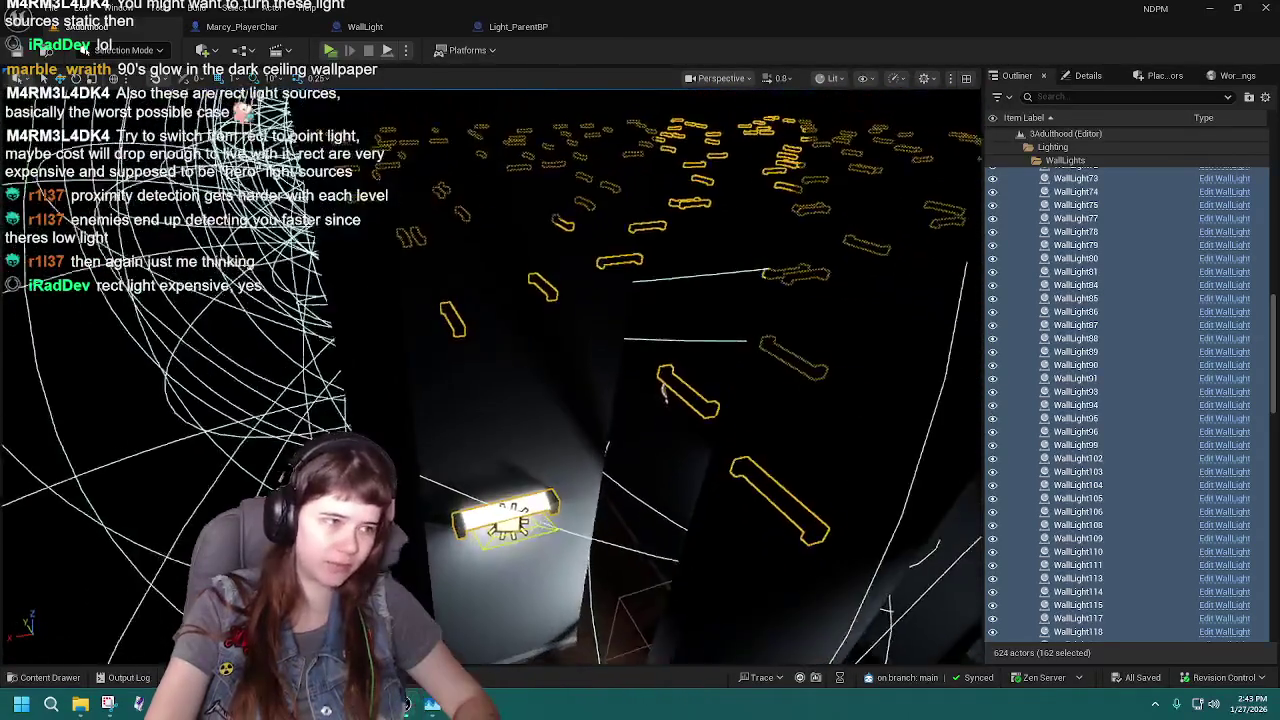
pyautogui.press('w')
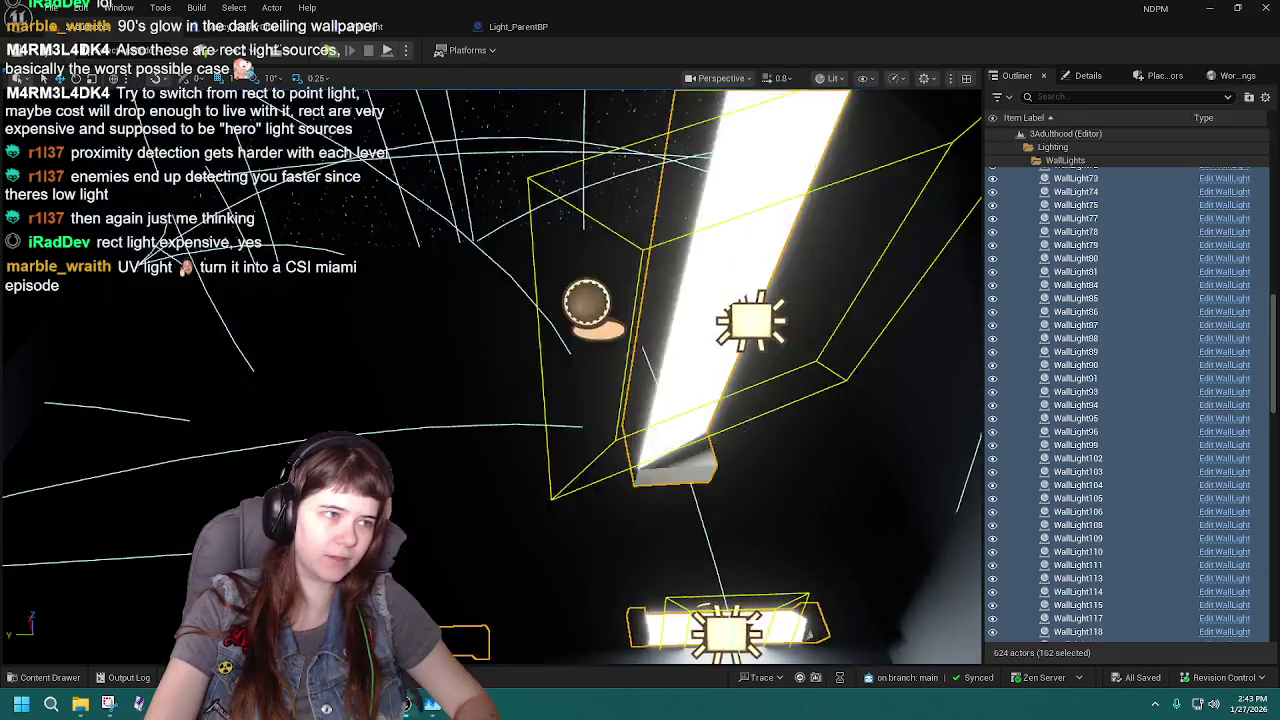
pyautogui.press('w')
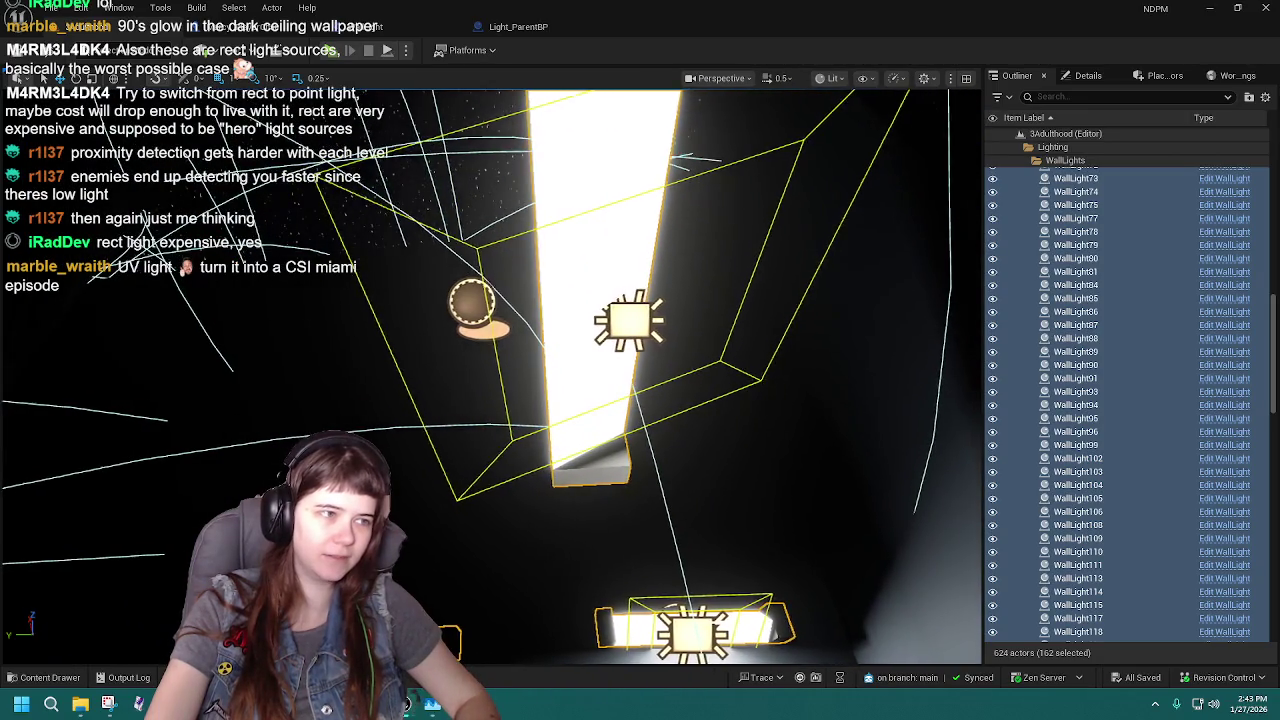
pyautogui.press('w')
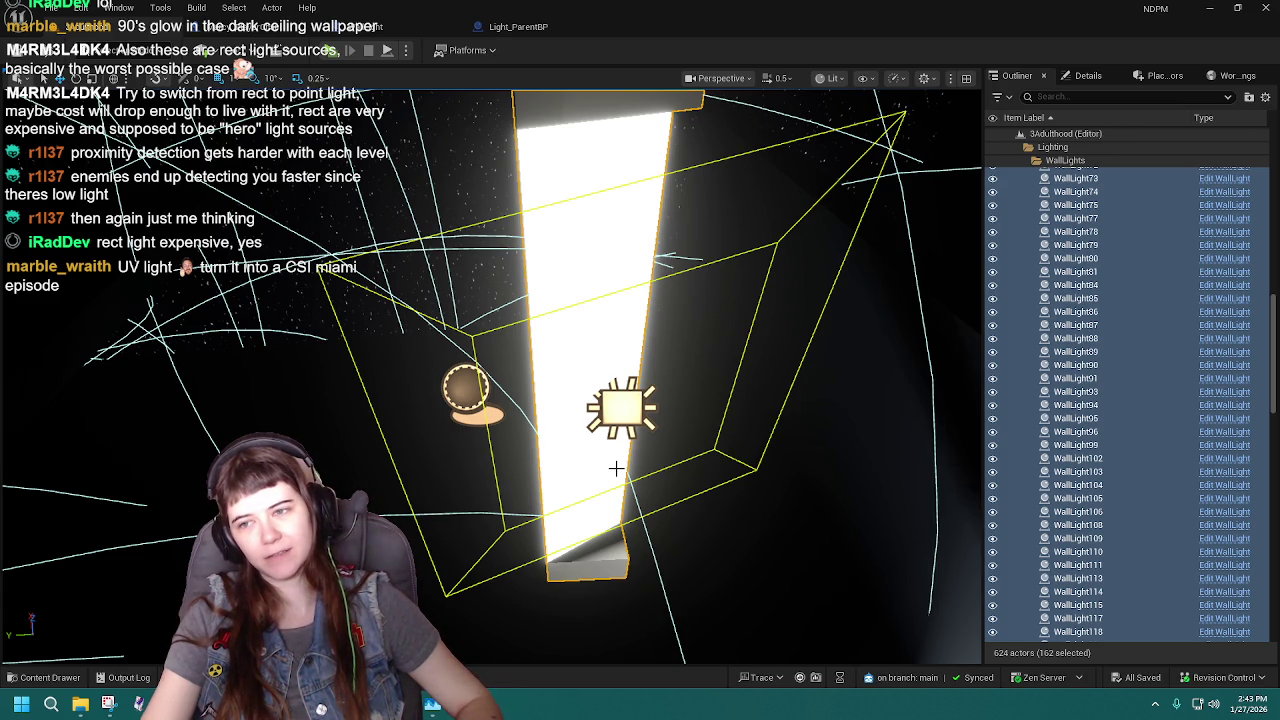
pyautogui.moveTo(668, 509)
pyautogui.mouseDown()
pyautogui.moveTo(815, 148)
pyautogui.moveTo(820, 262)
pyautogui.moveTo(978, 472)
pyautogui.moveTo(954, 456)
pyautogui.mouseUp()
pyautogui.moveTo(700, 449); pyautogui.dragTo(700, 441)
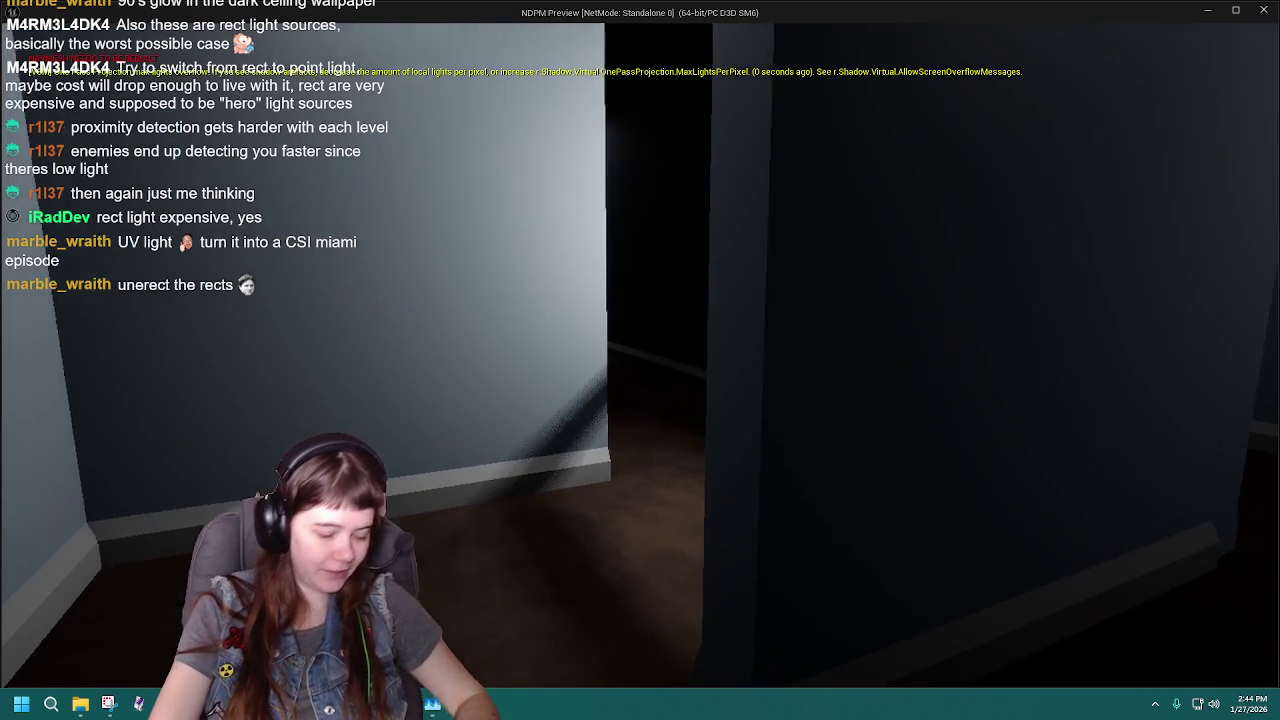
# Pause the playtest, set difficulty to Hard, then stop and dismiss the error log.
pyautogui.press('Escape')
pyautogui.click(642, 455)
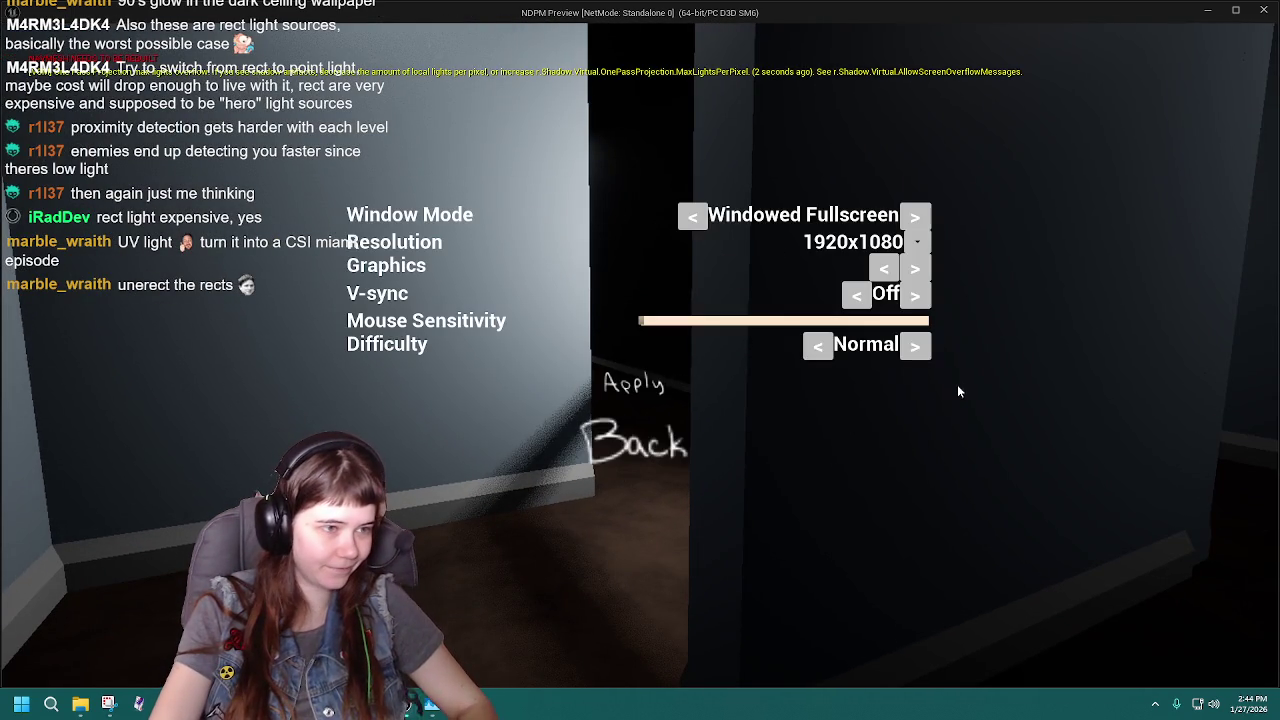
pyautogui.click(915, 345)
pyautogui.click(640, 384)
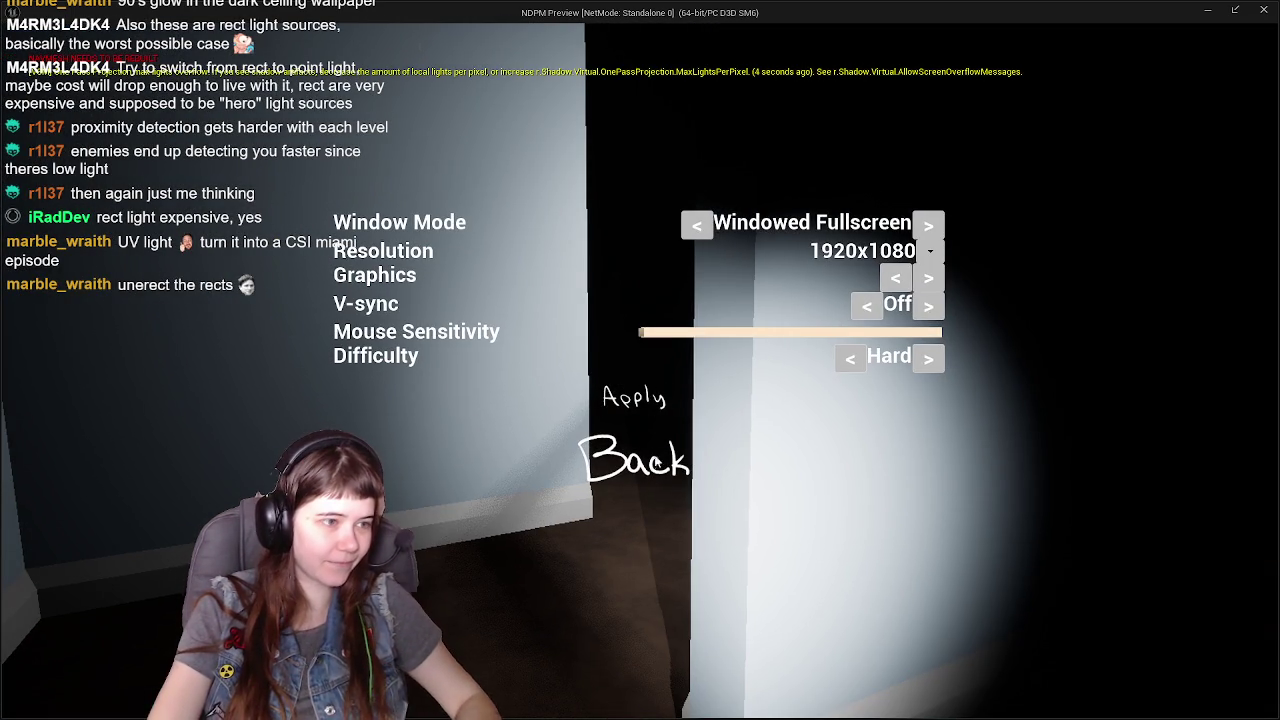
pyautogui.click(660, 463)
pyautogui.press('Escape')
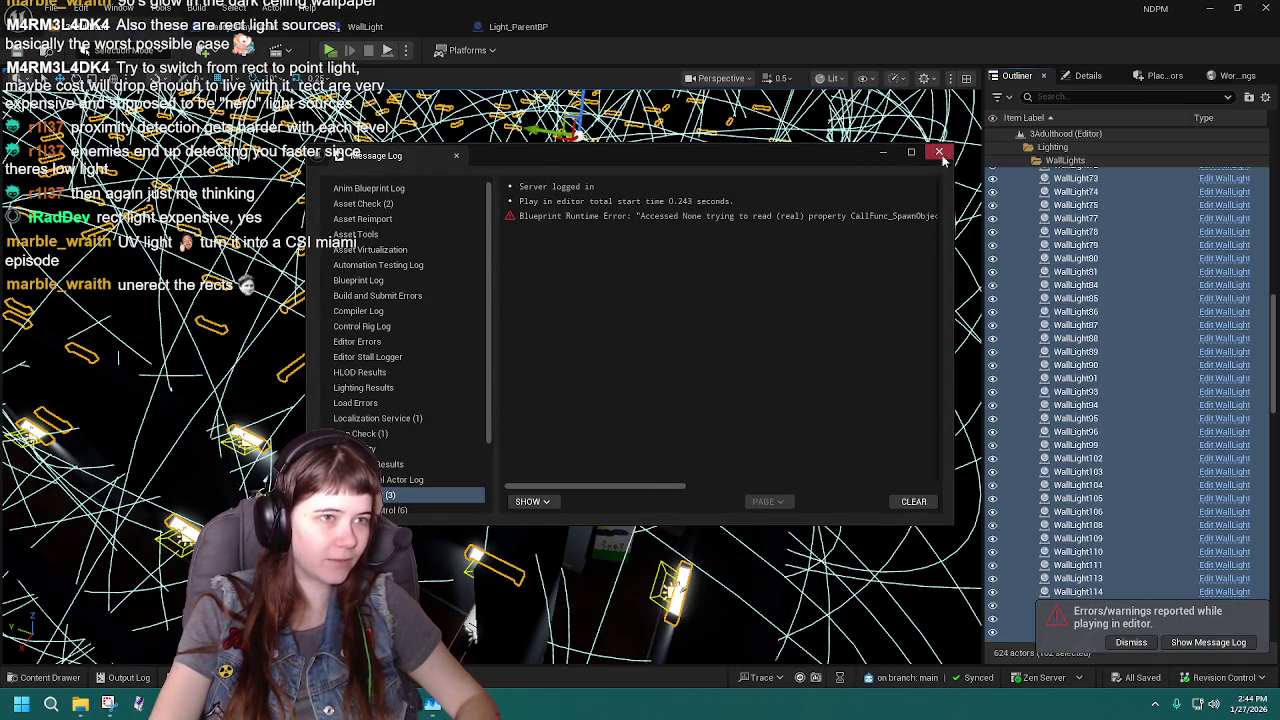
pyautogui.click(939, 152)
# Play again, set the difficulty to Hard, apply it, and resume playing.
pyautogui.click(329, 51)
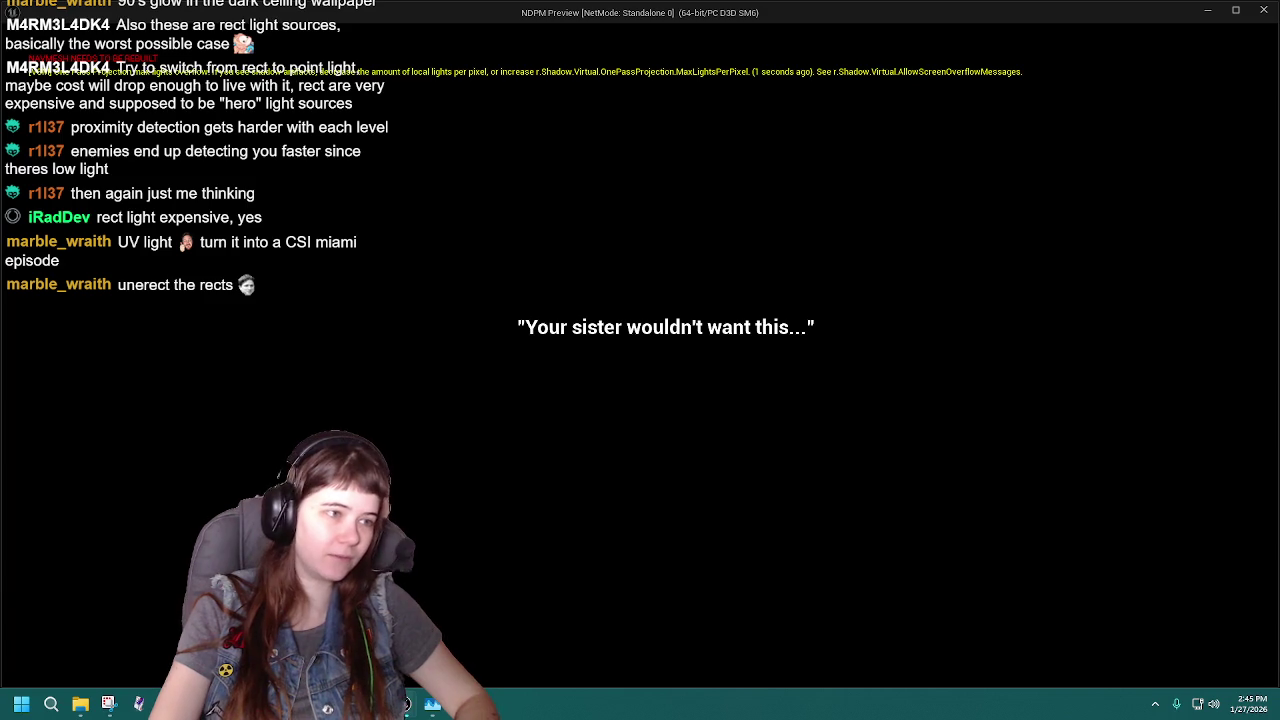
pyautogui.press('Escape')
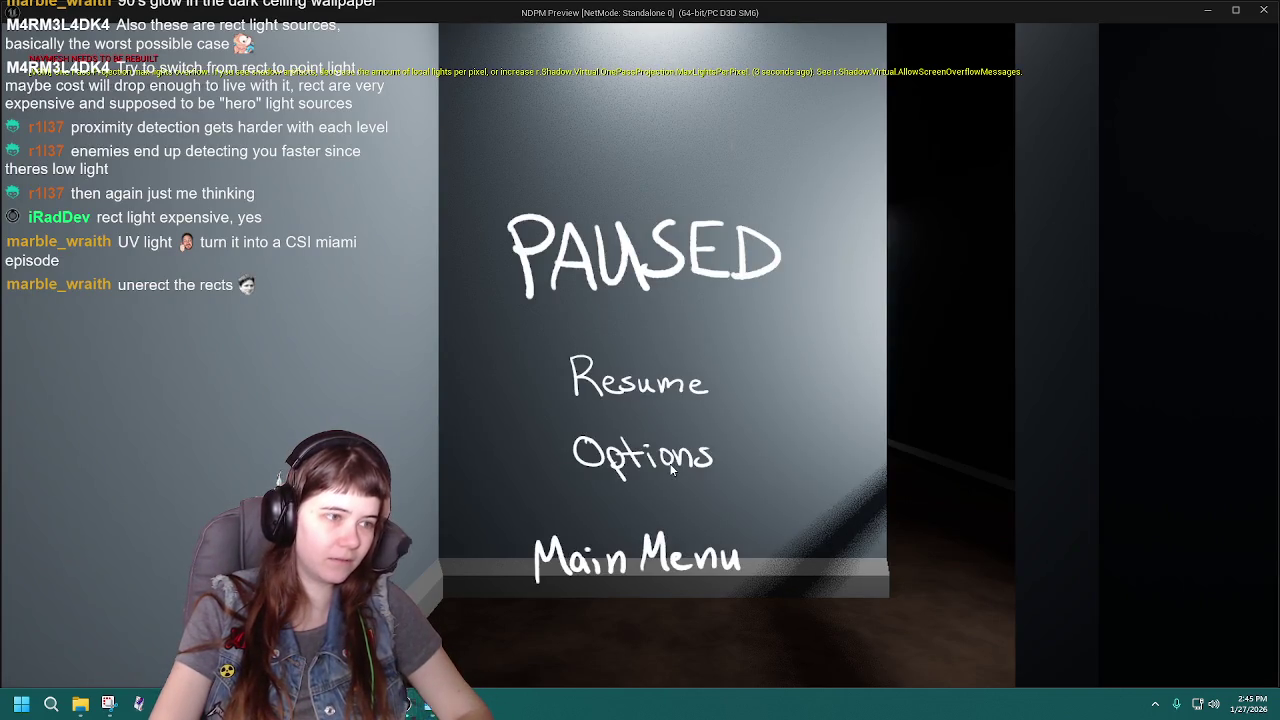
pyautogui.click(668, 464)
pyautogui.click(914, 346)
pyautogui.click(653, 389)
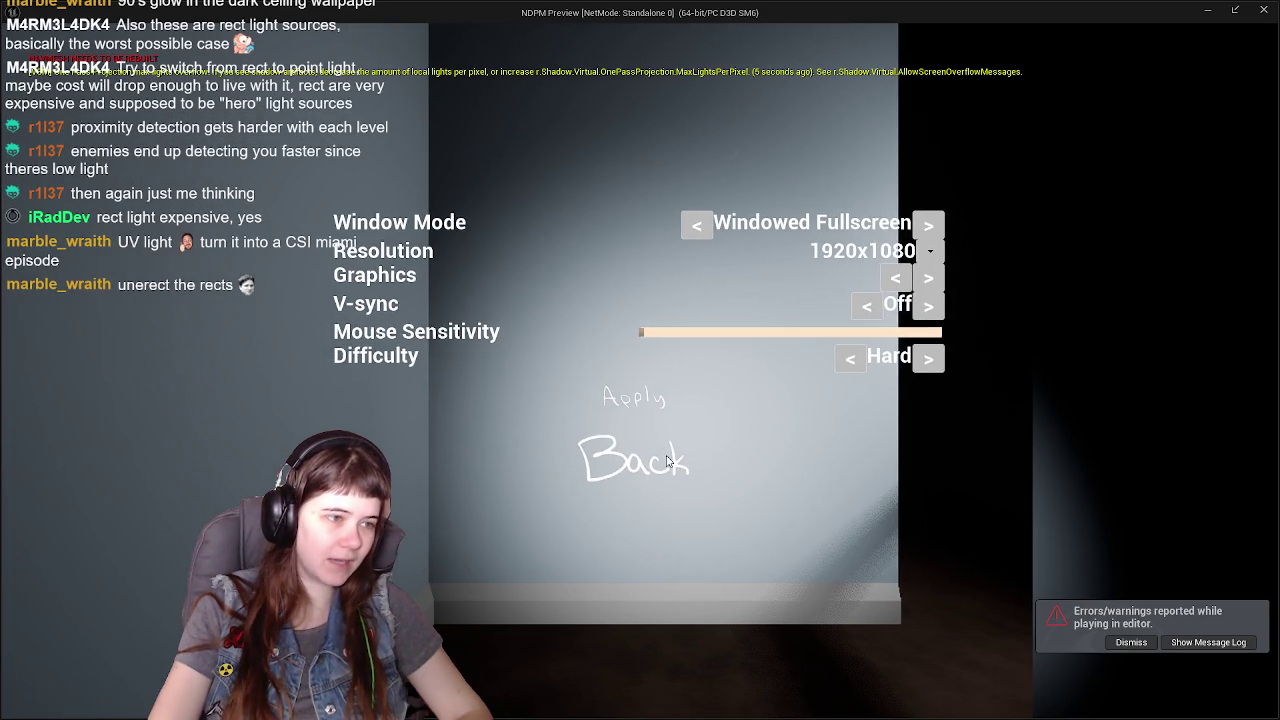
pyautogui.click(665, 459)
pyautogui.click(666, 394)
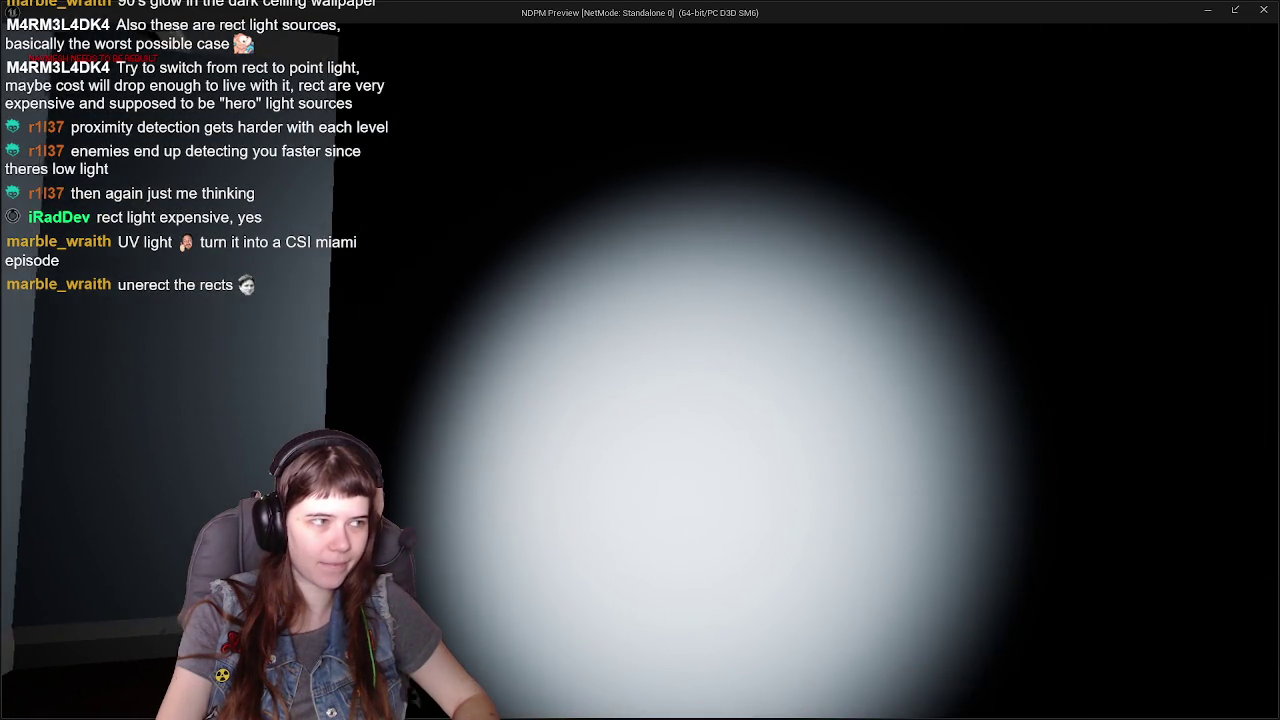
# Stop the playtest, dismiss the error log, and return to the Light_ParentBP Blueprint.
pyautogui.press('Escape')
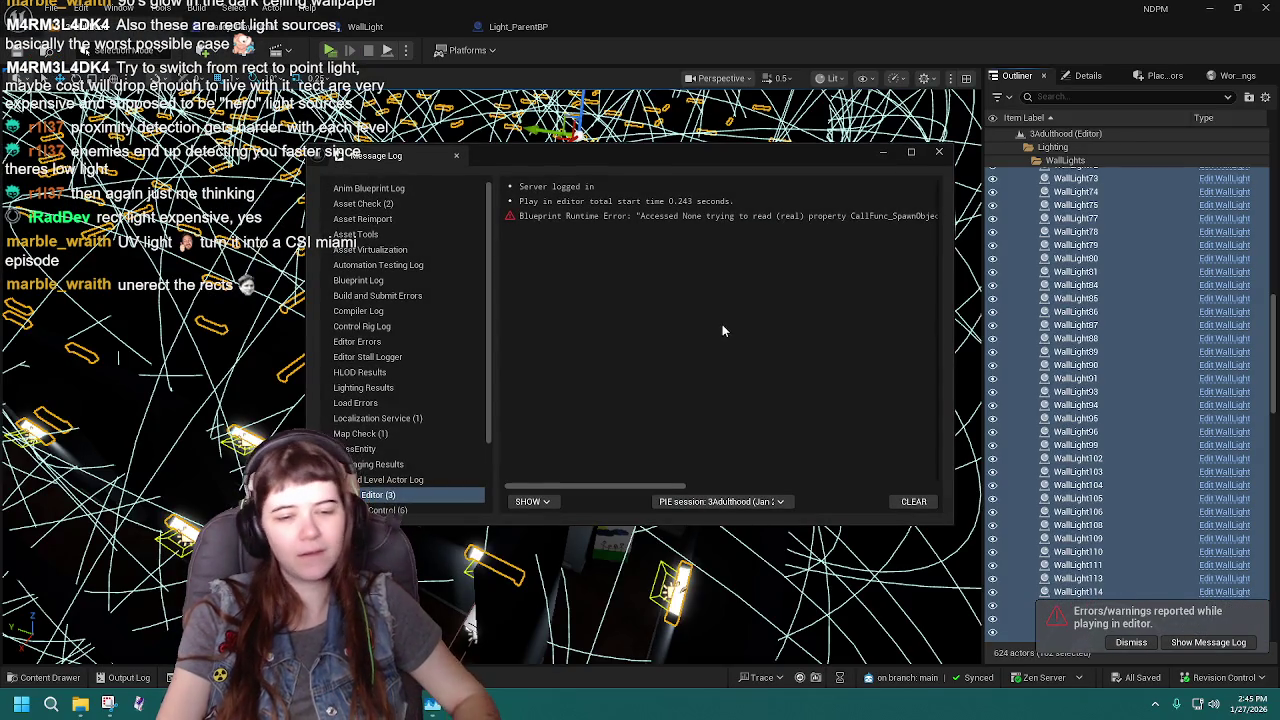
pyautogui.click(939, 152)
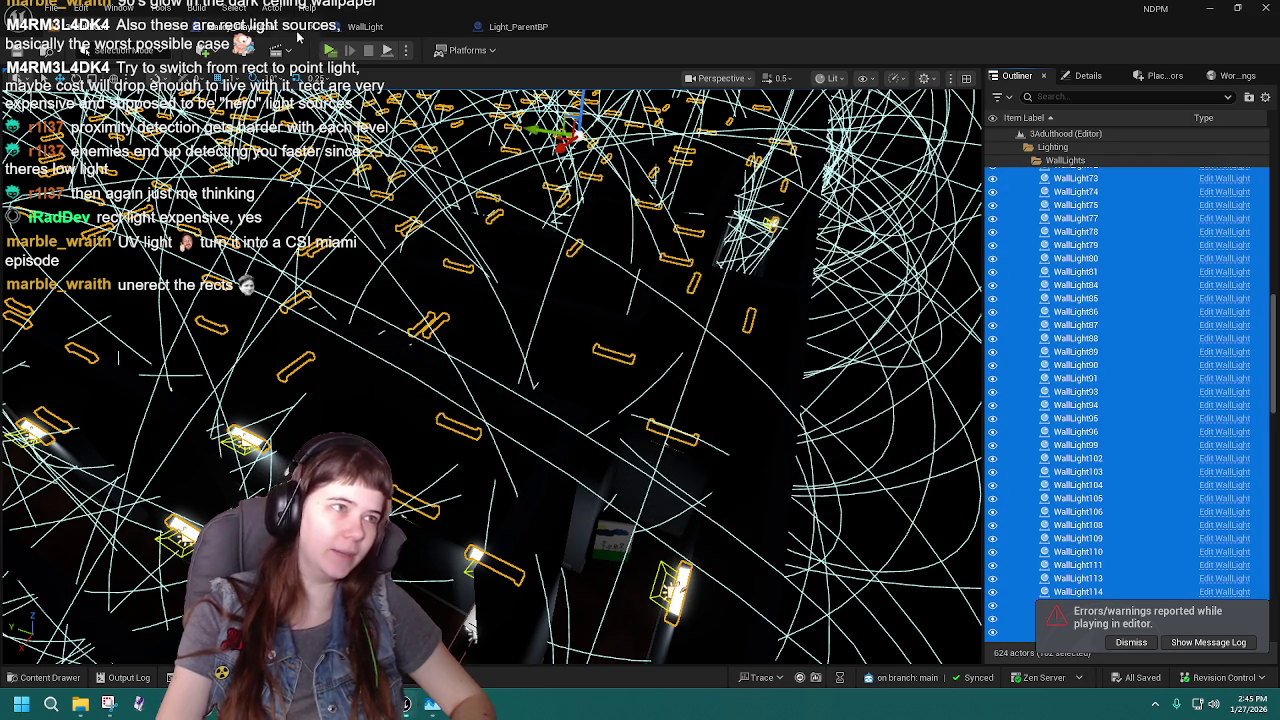
pyautogui.click(533, 35)
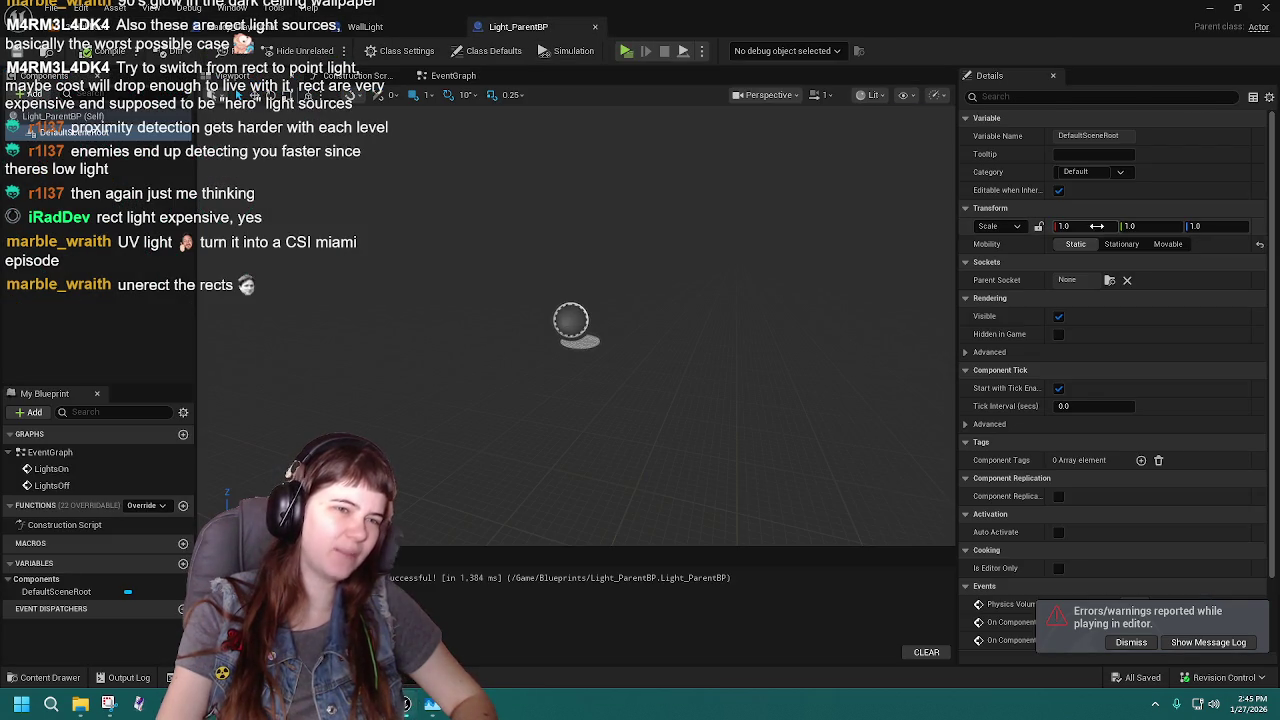
# Set Light_ParentBP's root mobility to Movable, return to the level and start playing.
pyautogui.click(1162, 246)
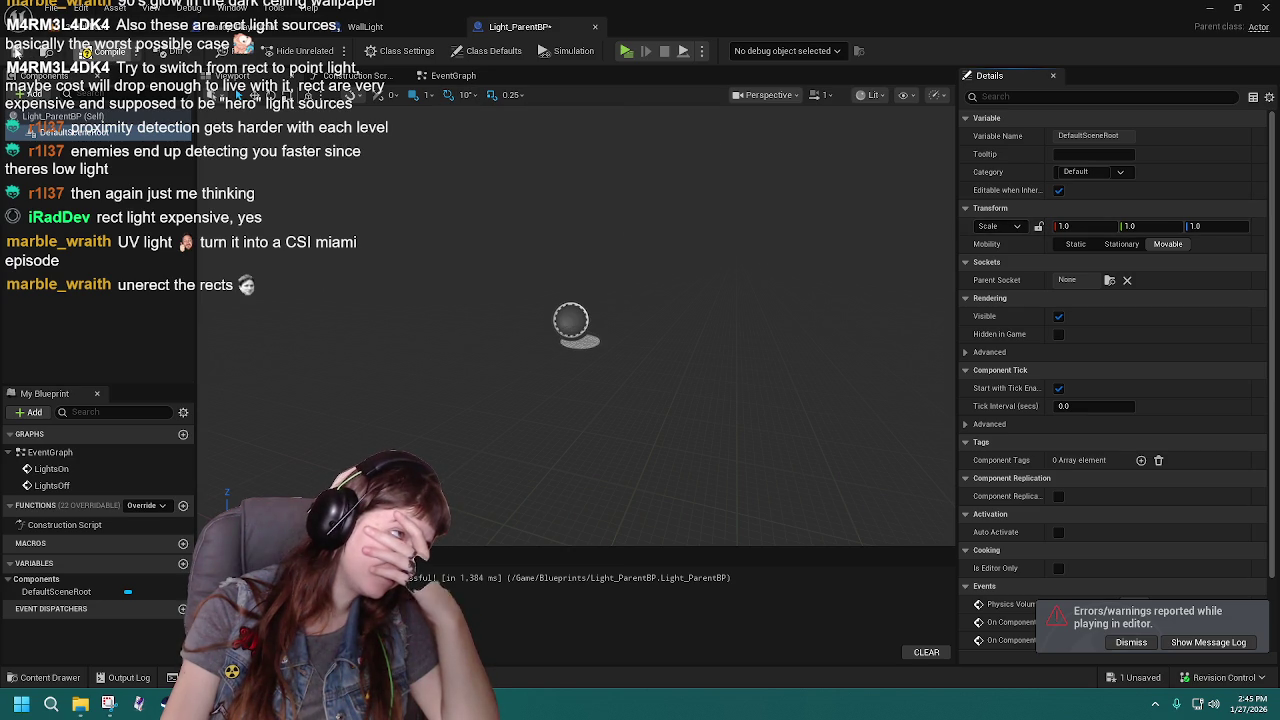
pyautogui.click(145, 26)
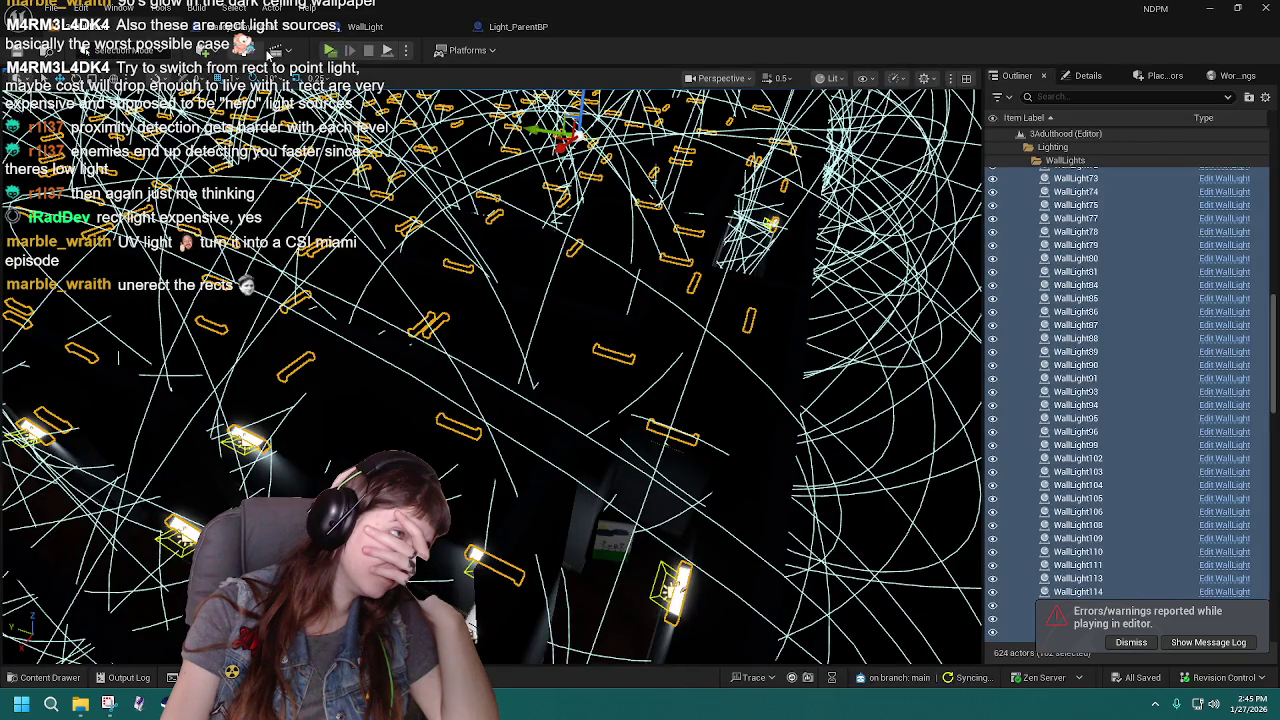
pyautogui.click(330, 50)
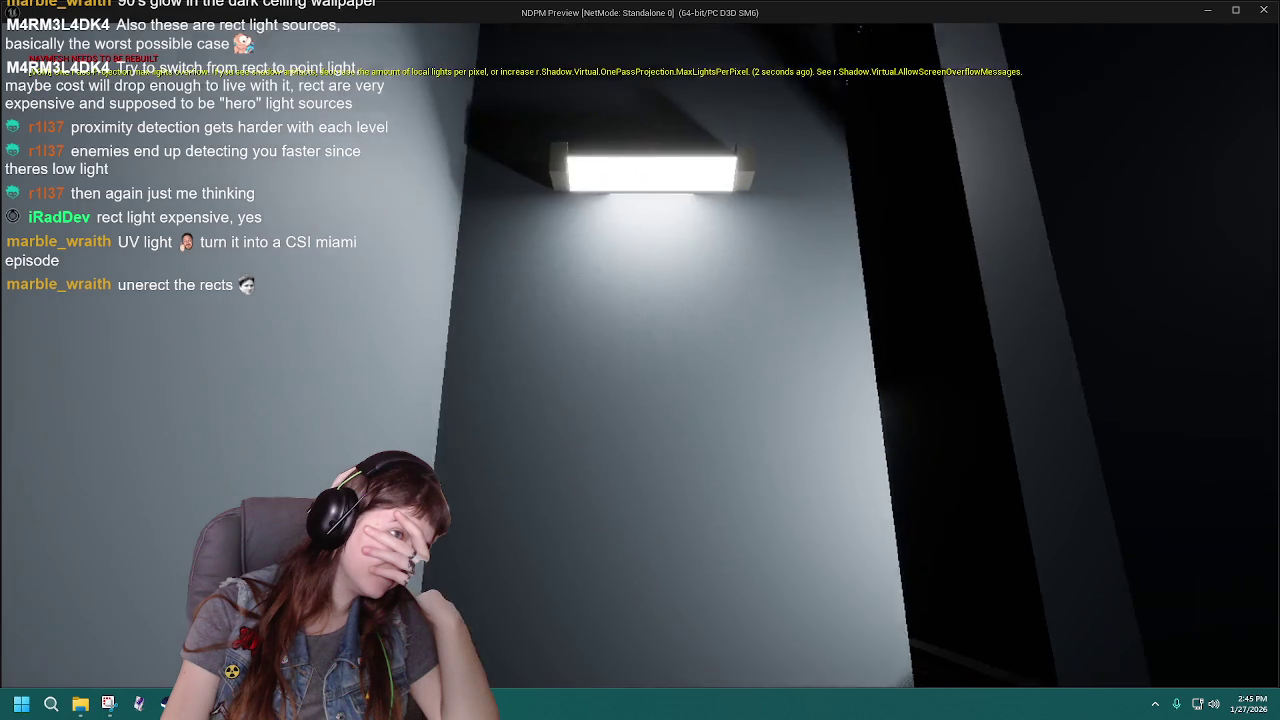
# Pause the game, set the difficulty to Hard in Options, and resume playing.
pyautogui.press('Escape')
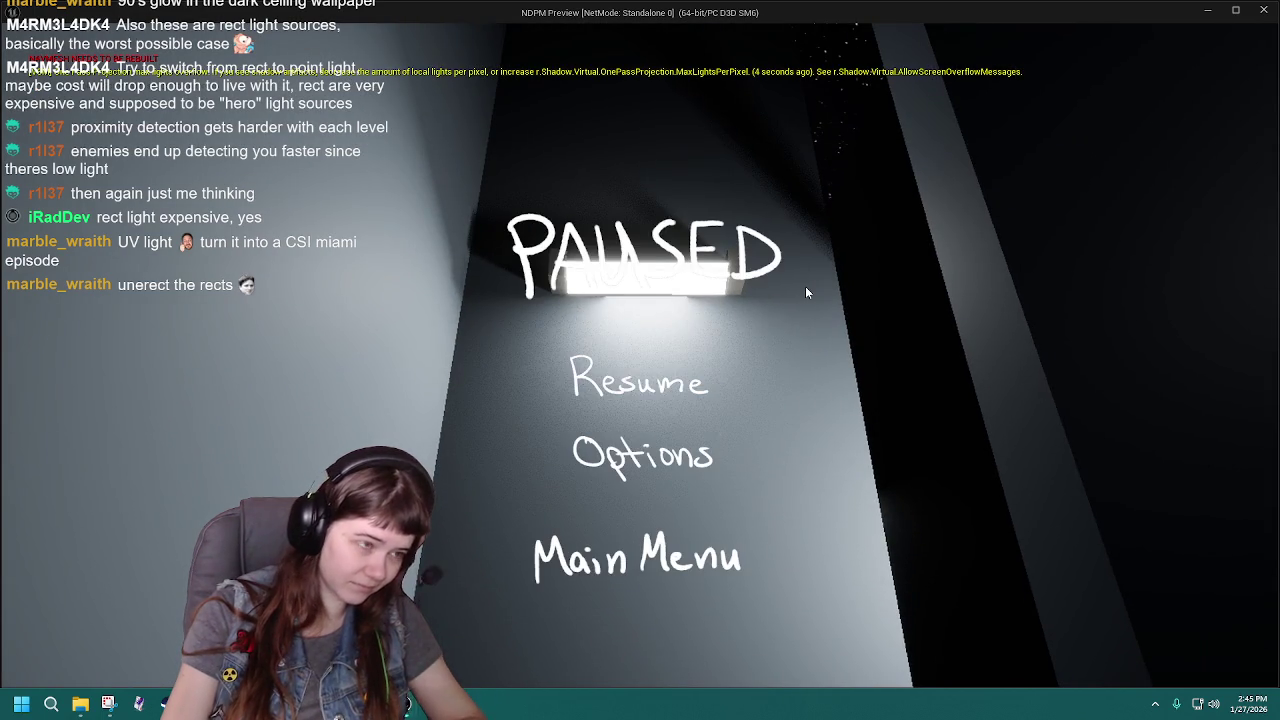
pyautogui.click(640, 450)
pyautogui.click(915, 345)
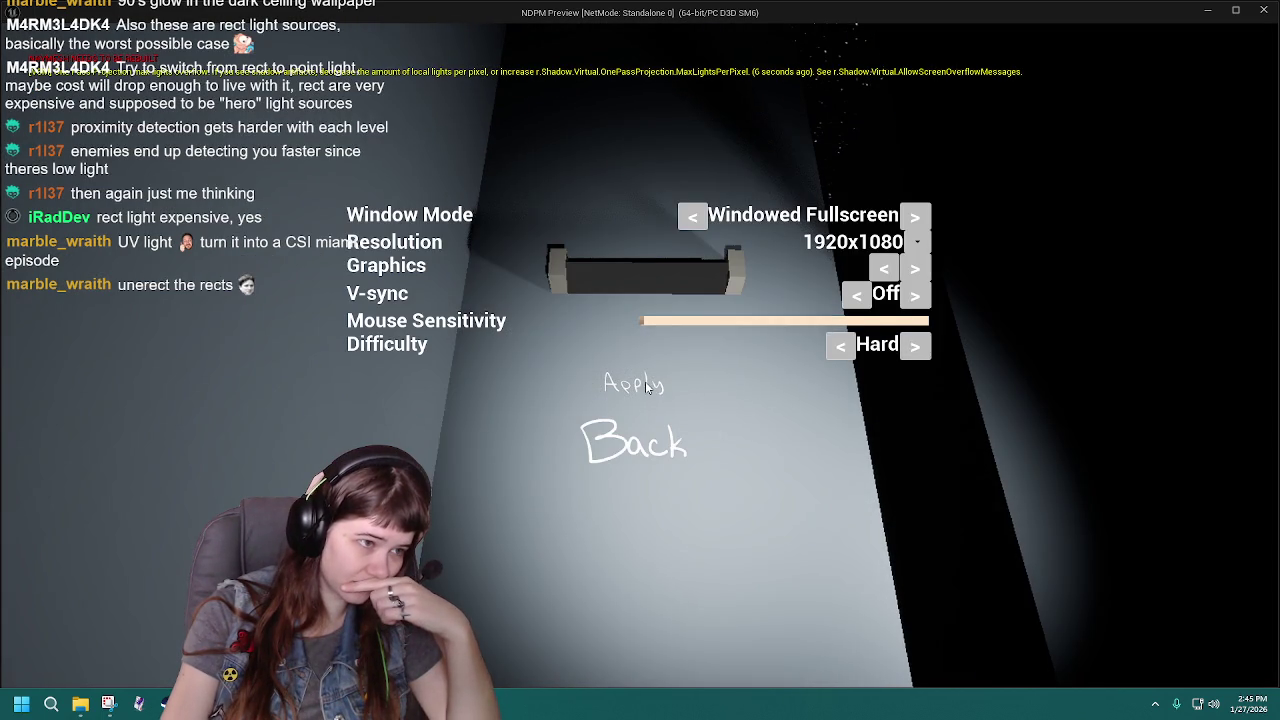
pyautogui.click(650, 455)
pyautogui.click(664, 404)
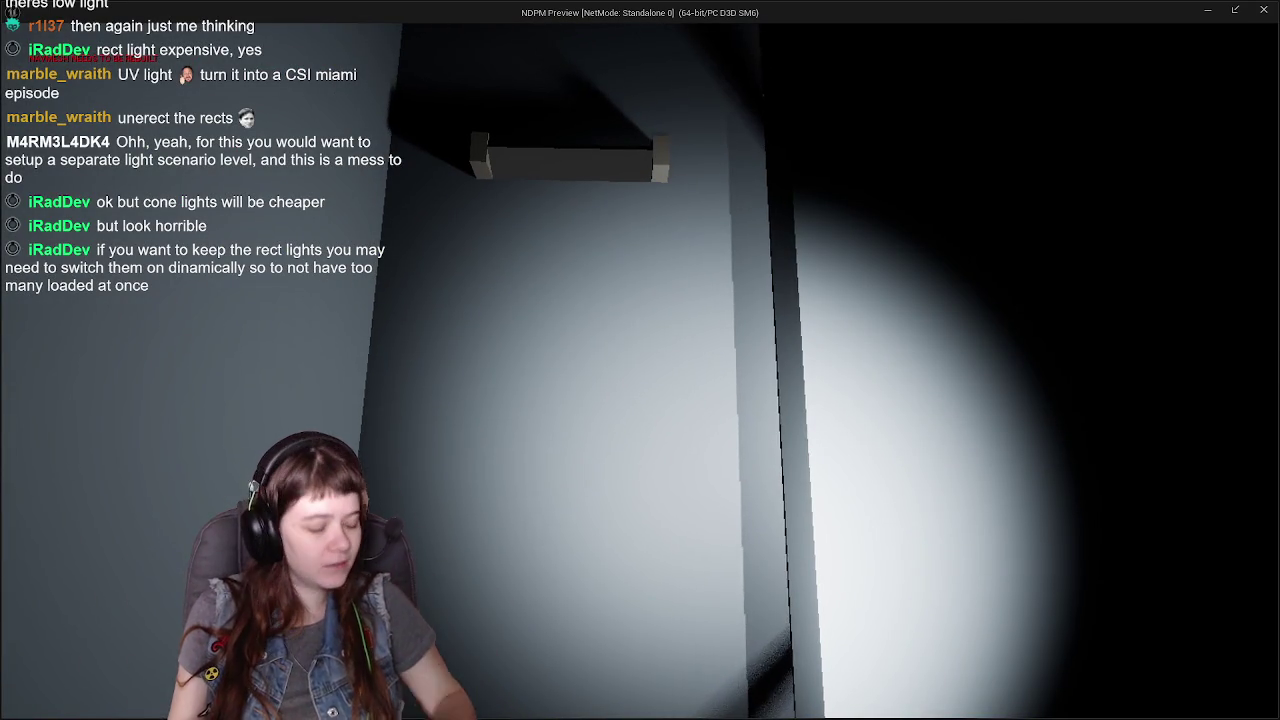
# End the playtest, dismiss the Message Log, and zoom over the WallLights' overlapping radii.
pyautogui.press('Escape')
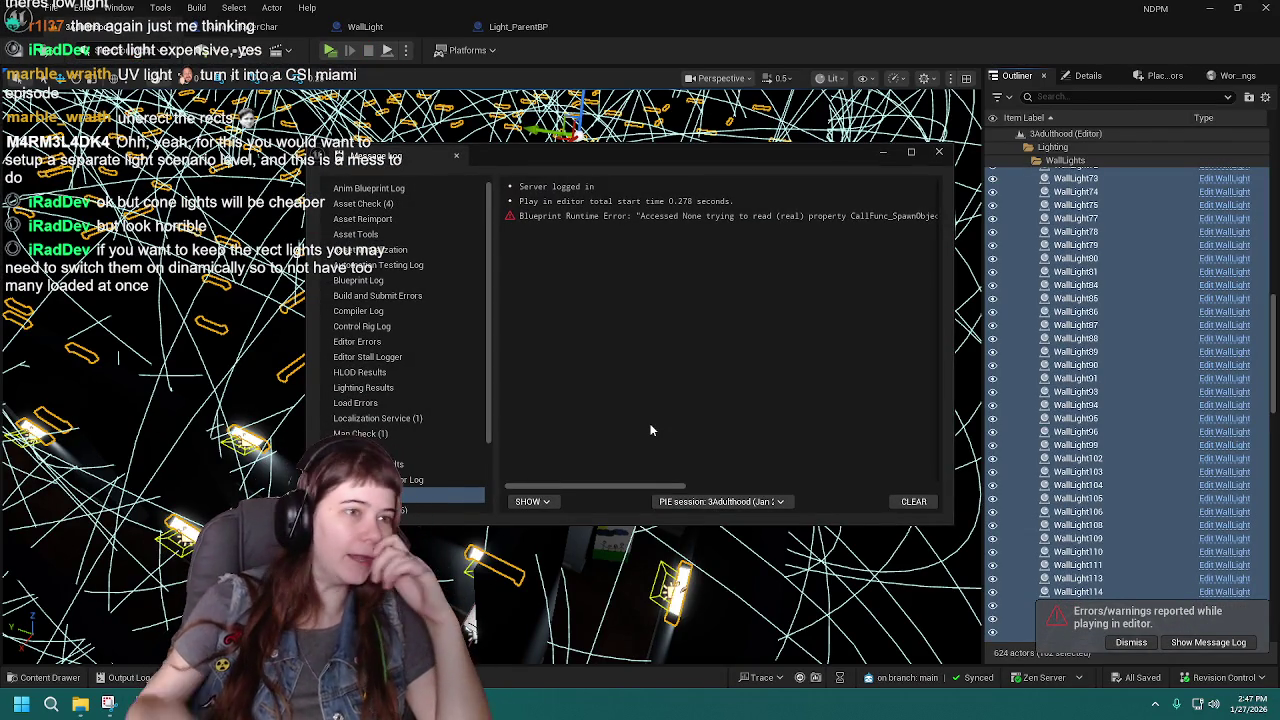
pyautogui.click(940, 152)
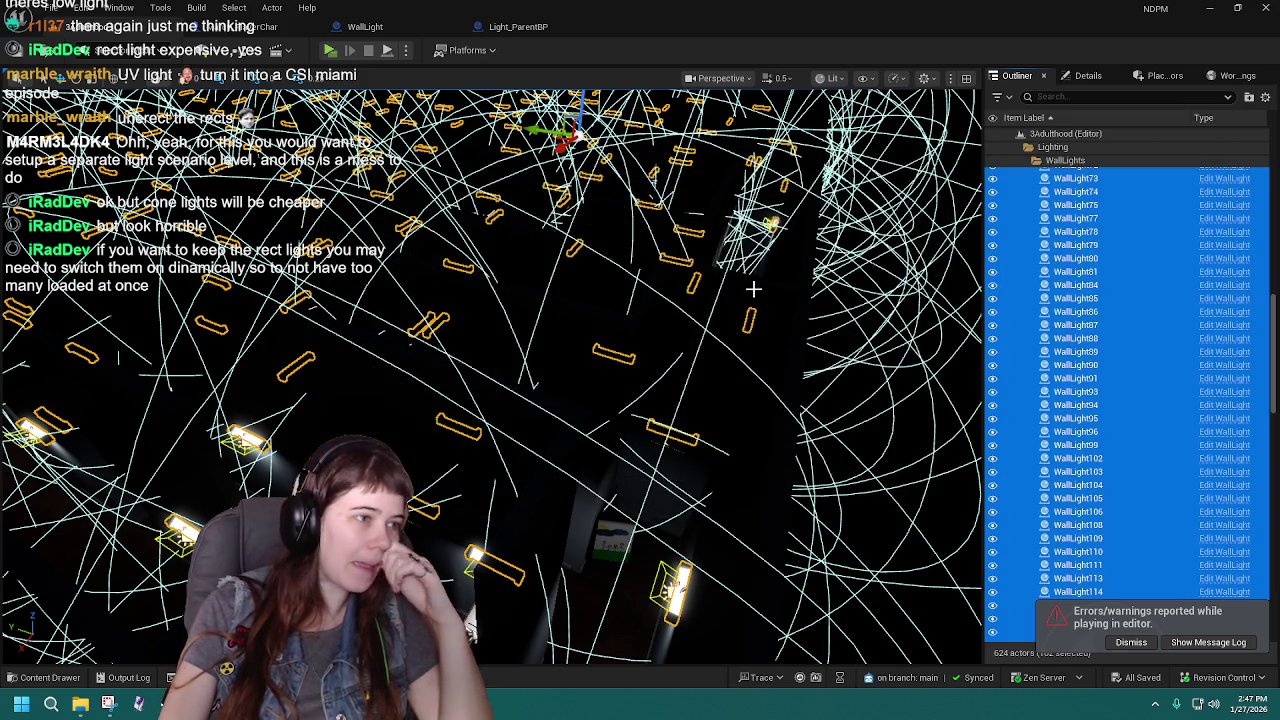
pyautogui.scroll(-10, 490, 375)
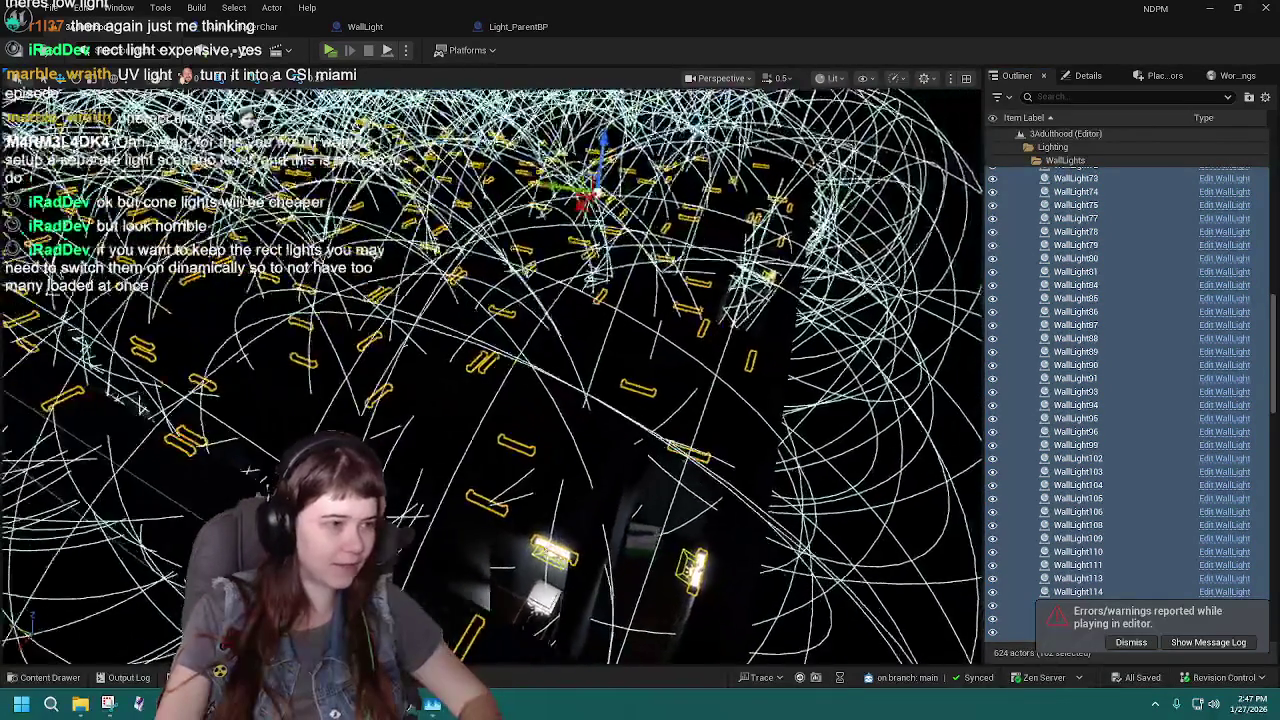
pyautogui.scroll(-5, 490, 375)
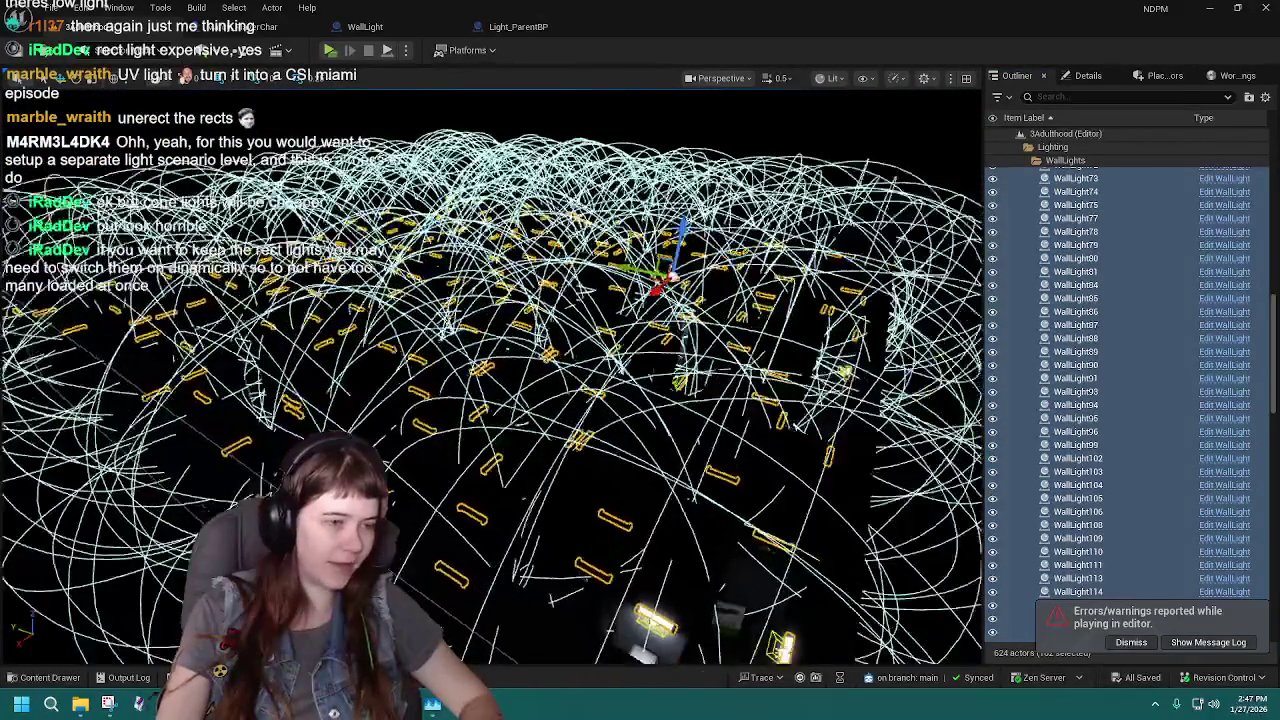
pyautogui.scroll(5, 490, 375)
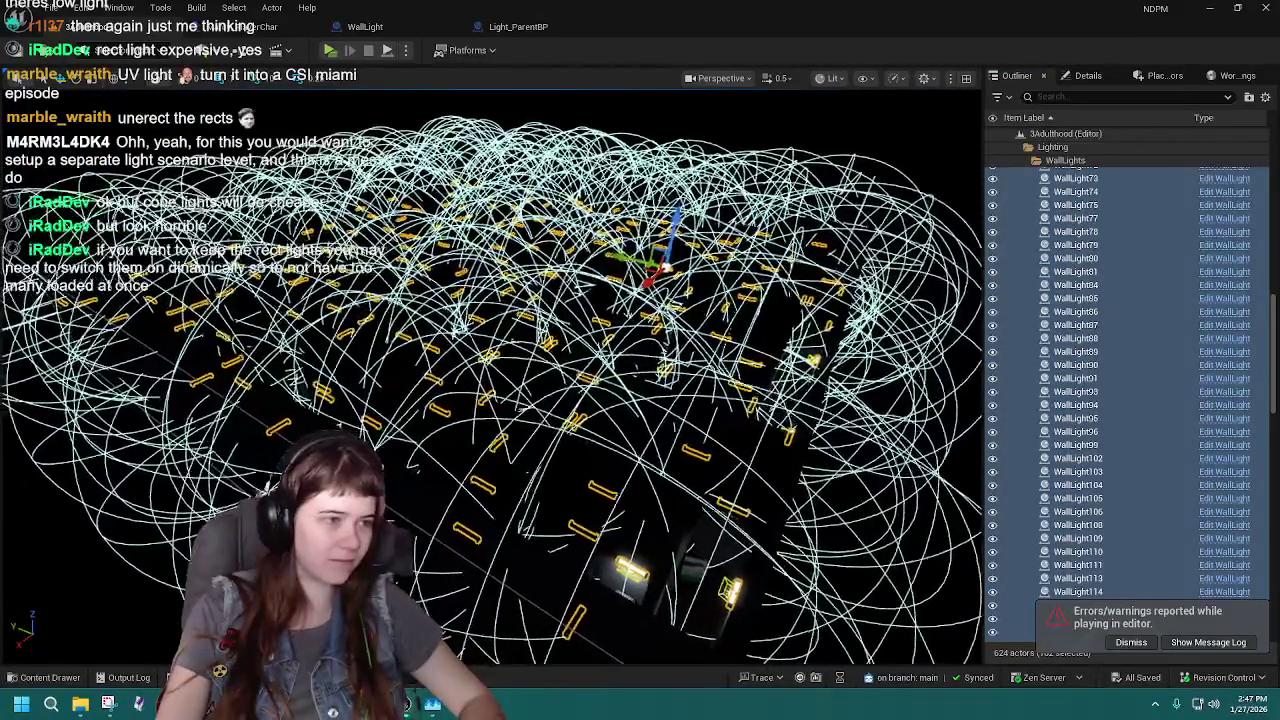
pyautogui.scroll(-5, 490, 375)
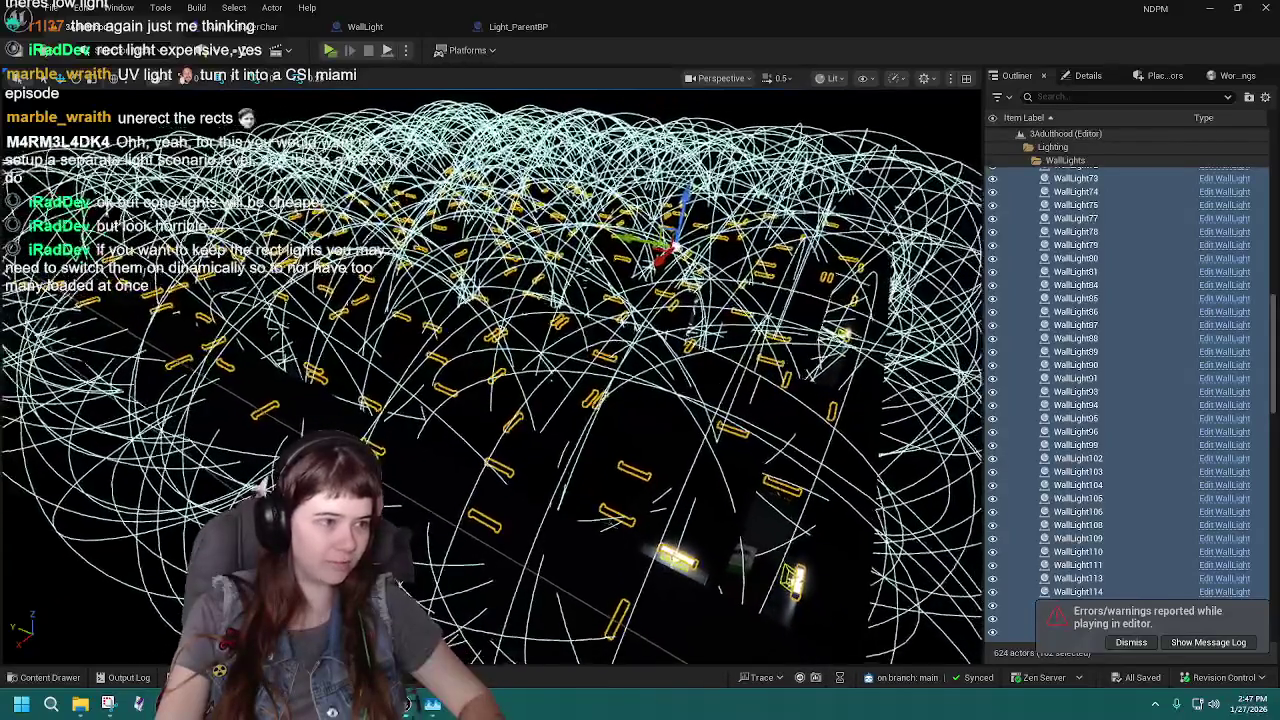
pyautogui.scroll(5, 490, 375)
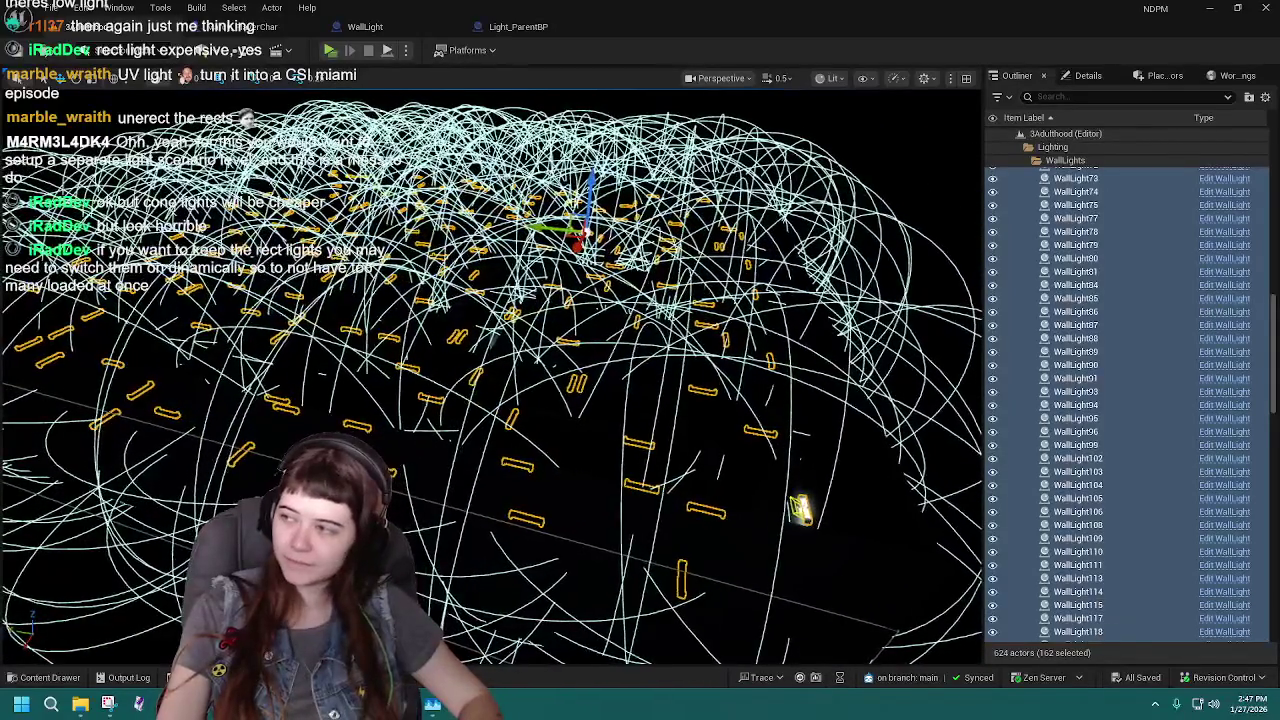
pyautogui.scroll(-5, 490, 375)
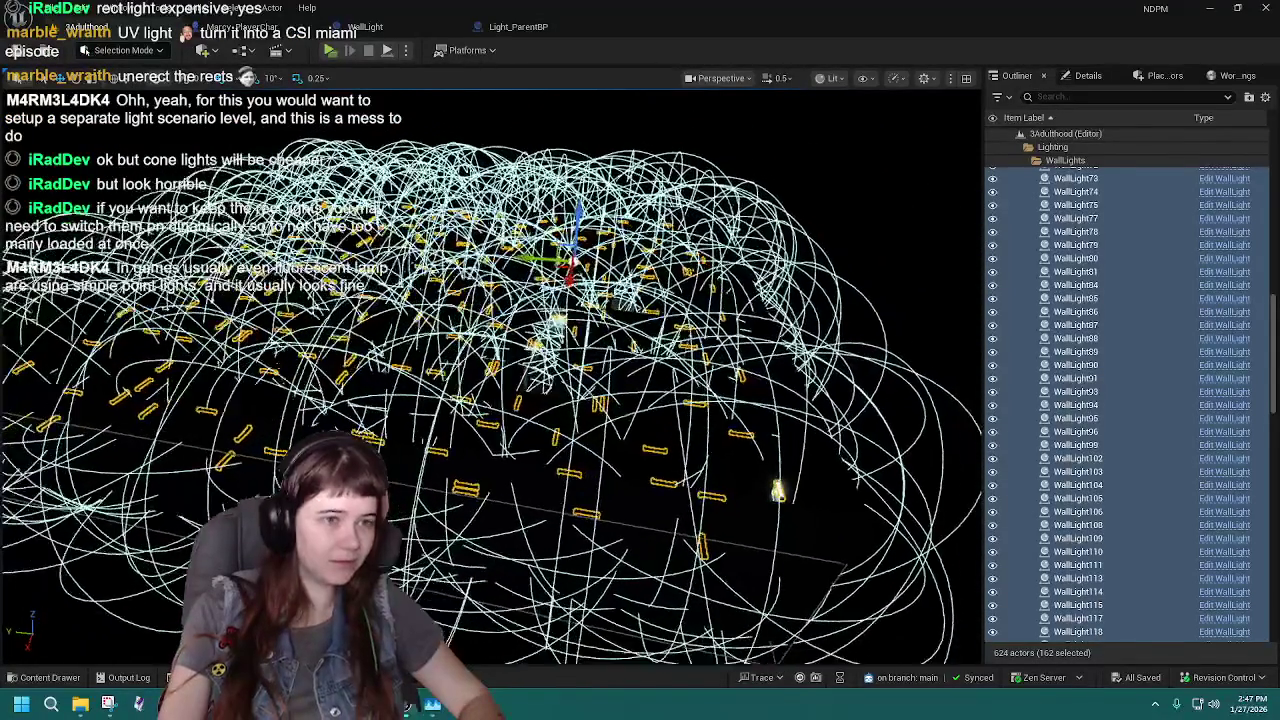
pyautogui.scroll(3, 490, 375)
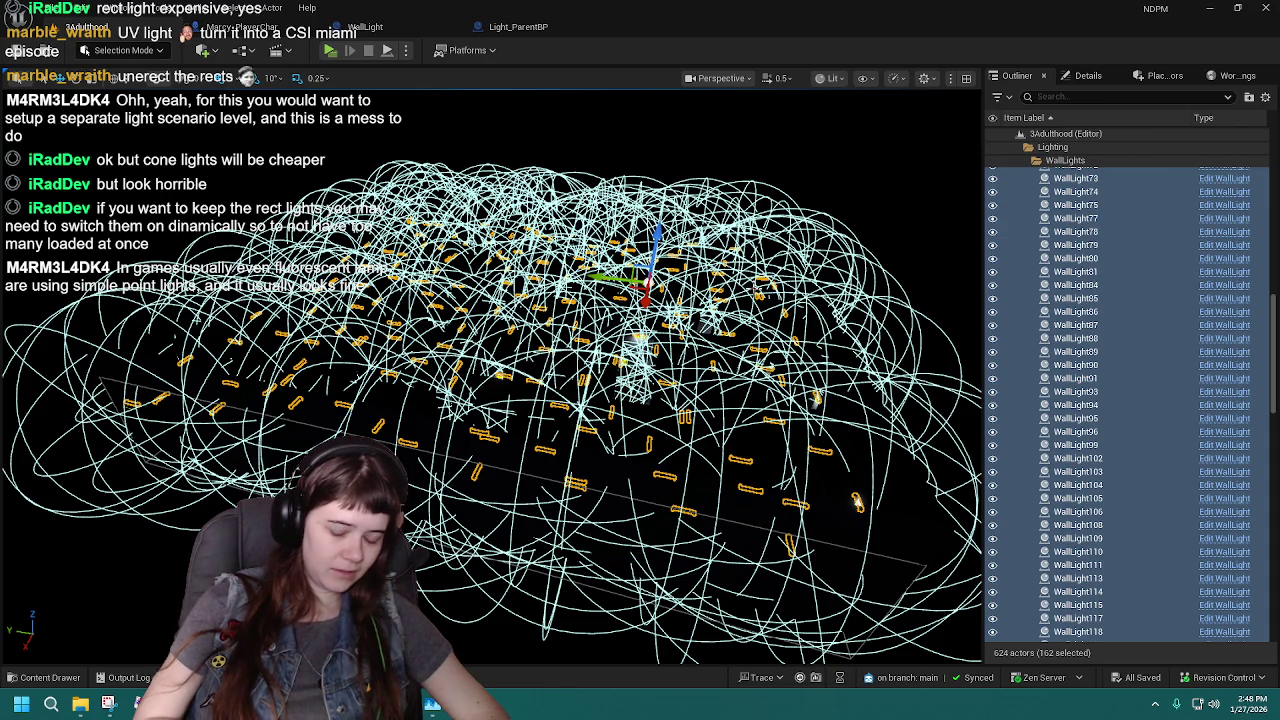
pyautogui.click(1140, 322)
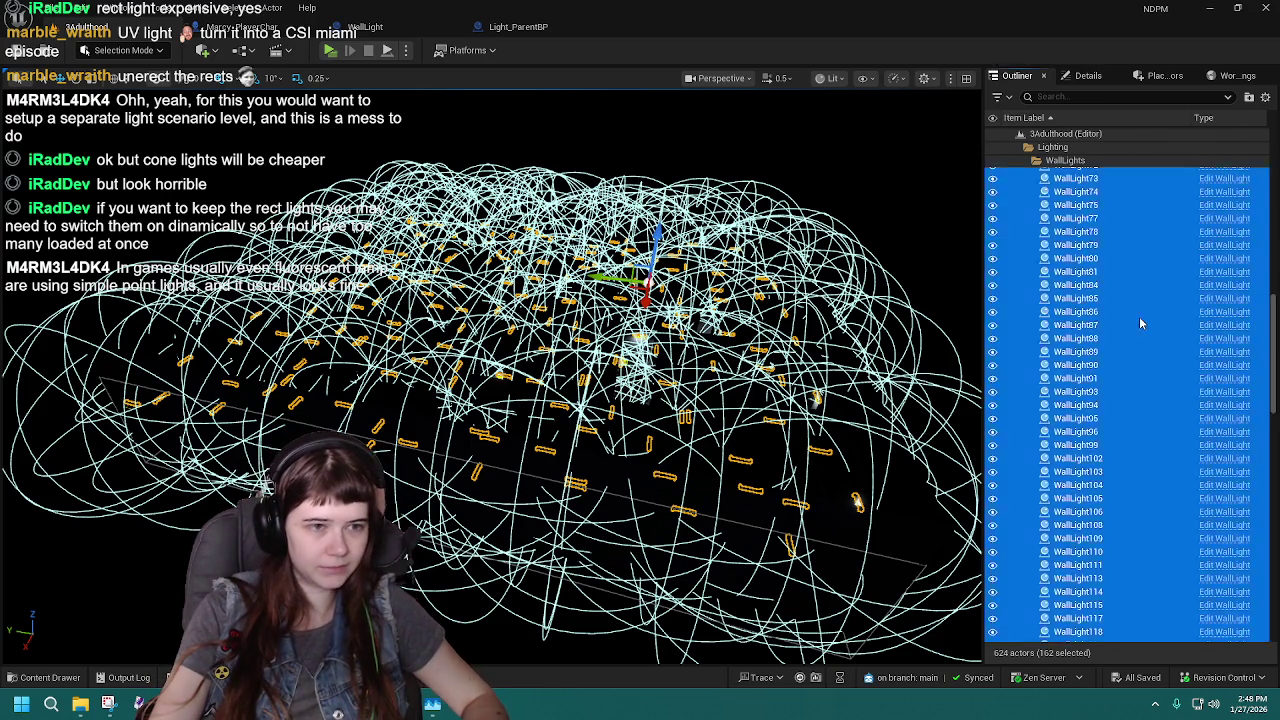
# Open the WallLight Blueprint from WallLight86 and select its RectLight component.
pyautogui.doubleClick(1139, 316)
pyautogui.click(1224, 311)
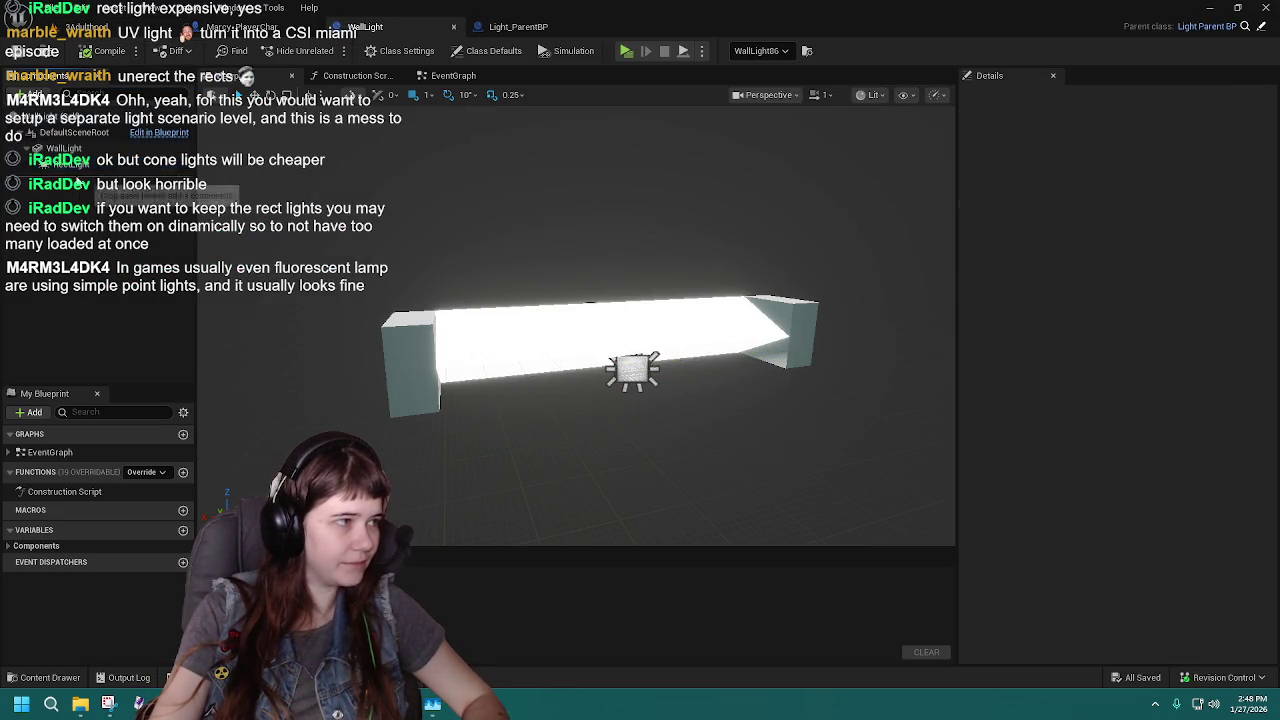
pyautogui.doubleClick(42, 164)
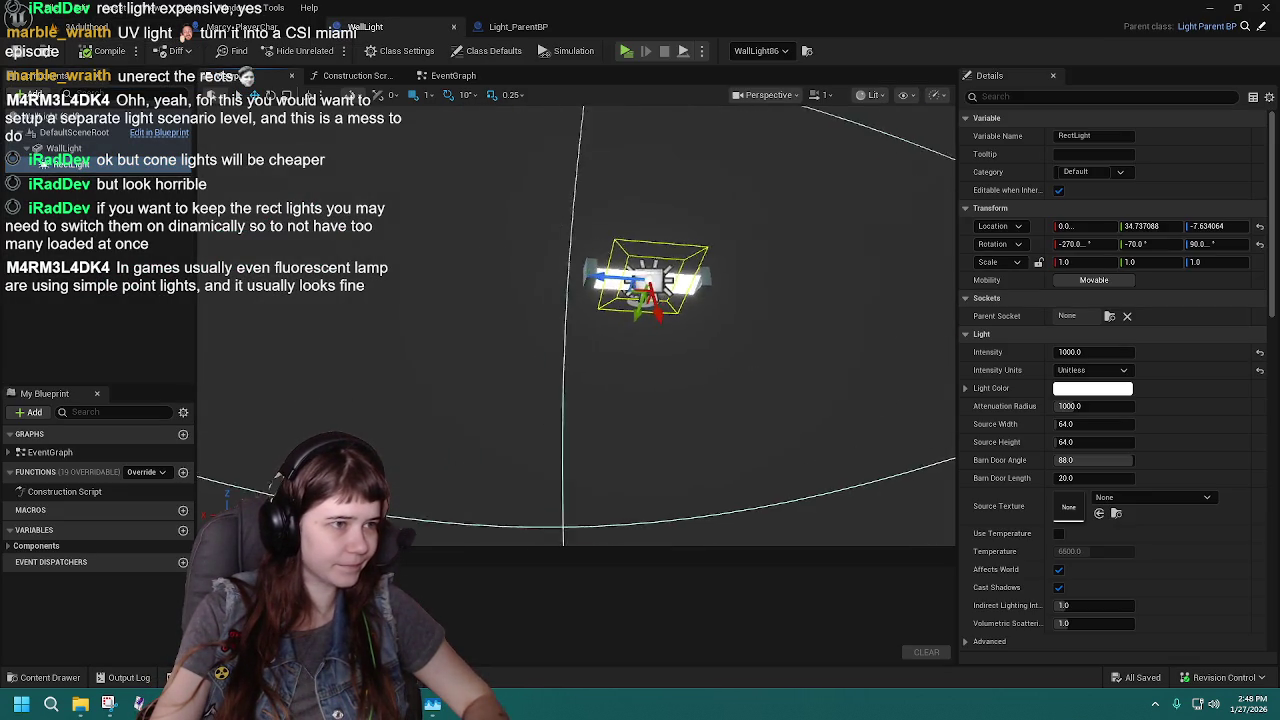
pyautogui.scroll(3, 403, 270)
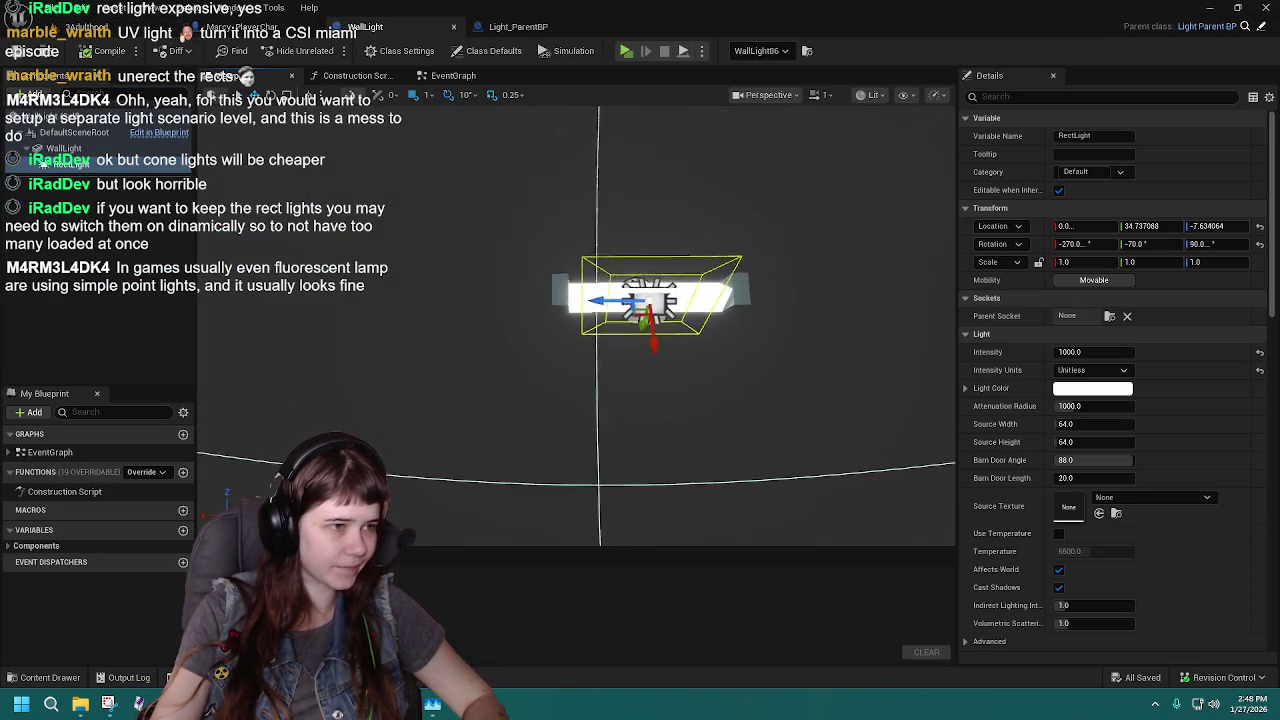
pyautogui.rightClick(44, 165)
pyautogui.moveTo(150, 212)
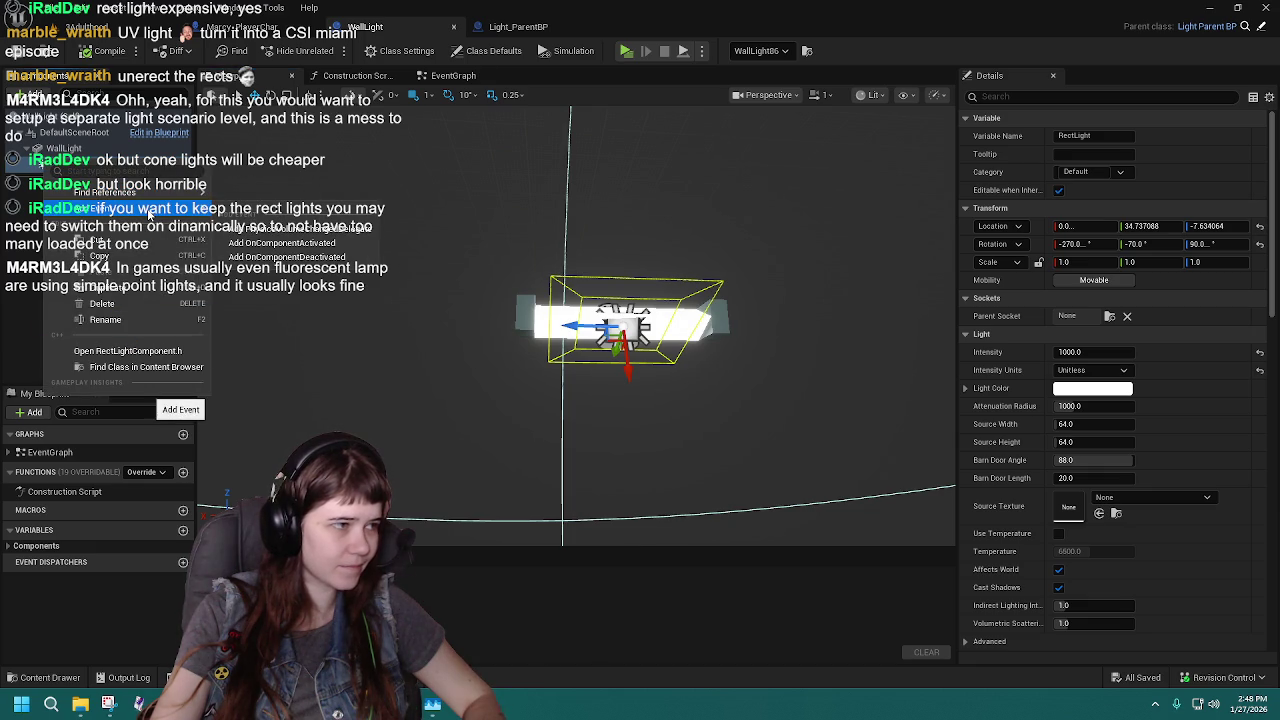
pyautogui.click(100, 250)
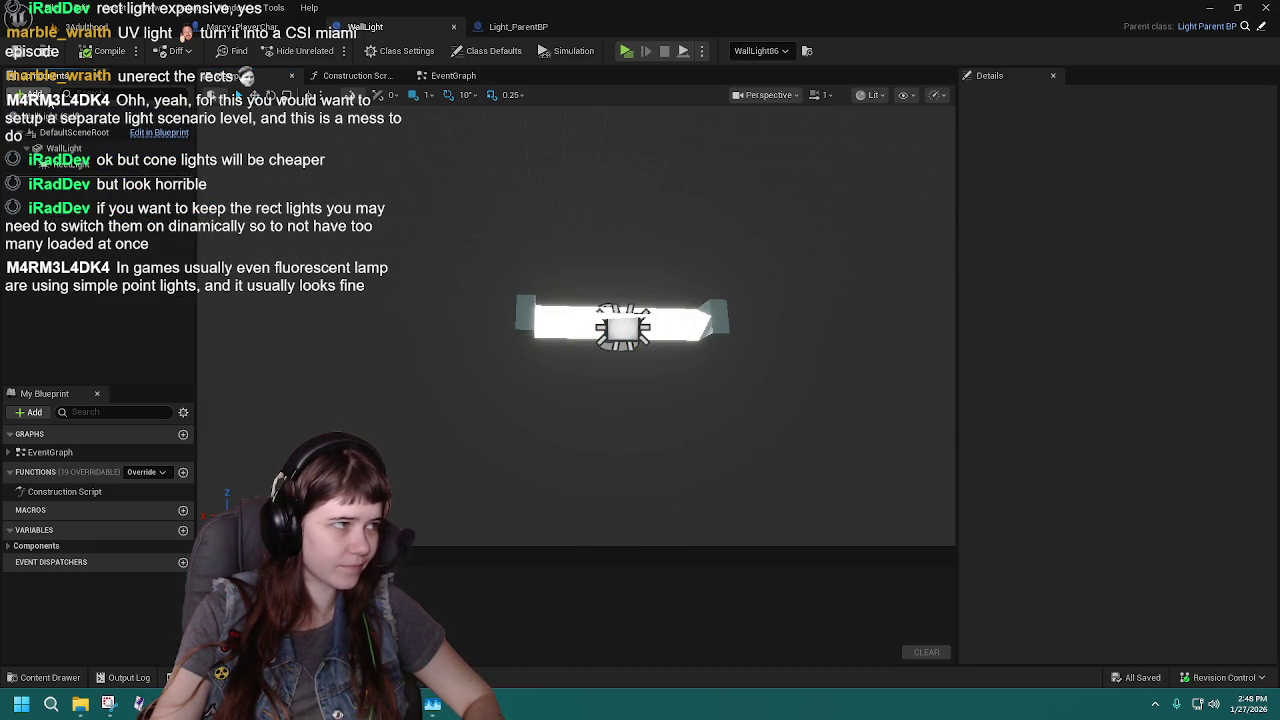
pyautogui.click(77, 167)
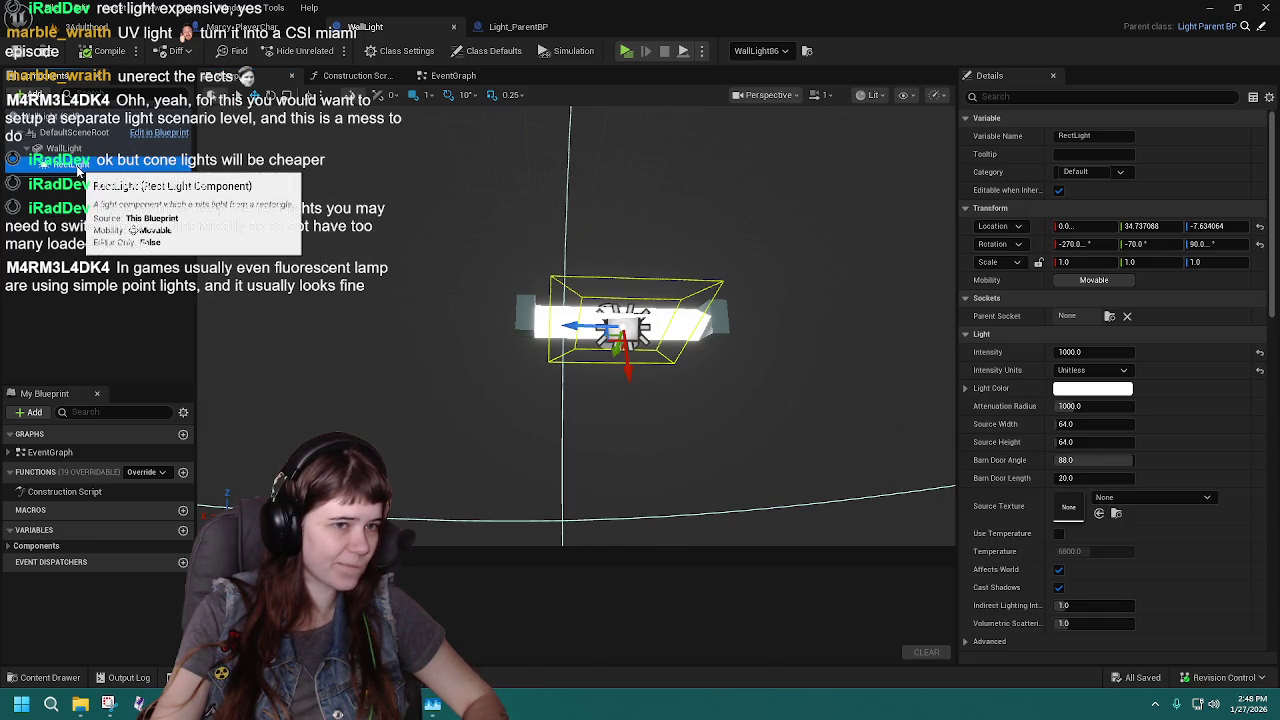
# Search 'point' in the Add menu and add a Point Light component.
pyautogui.click(30, 97)
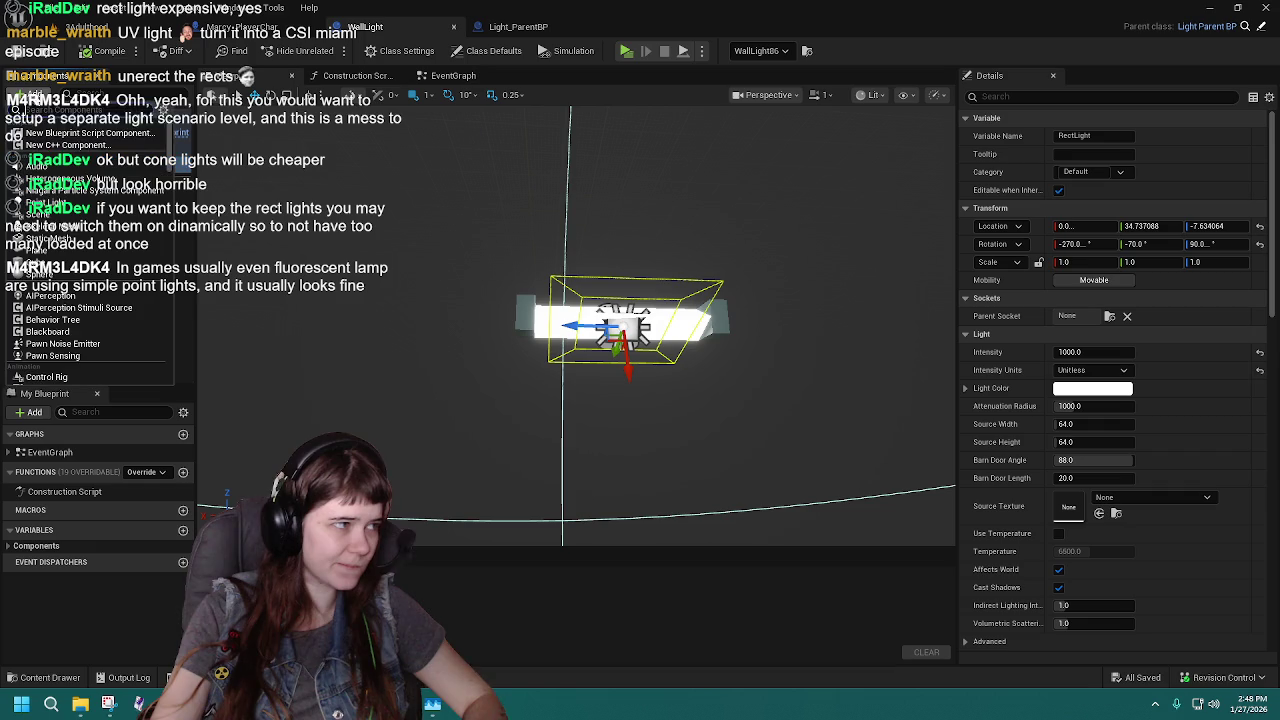
pyautogui.write('point')
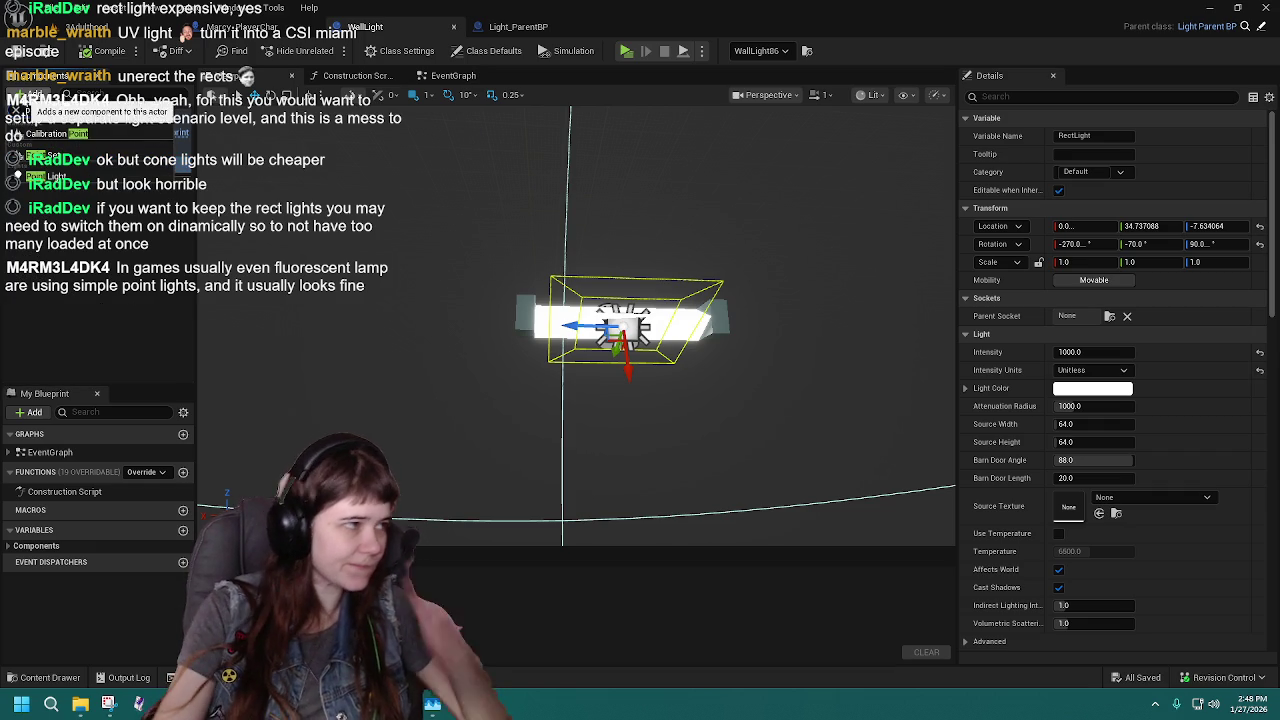
pyautogui.click(40, 176)
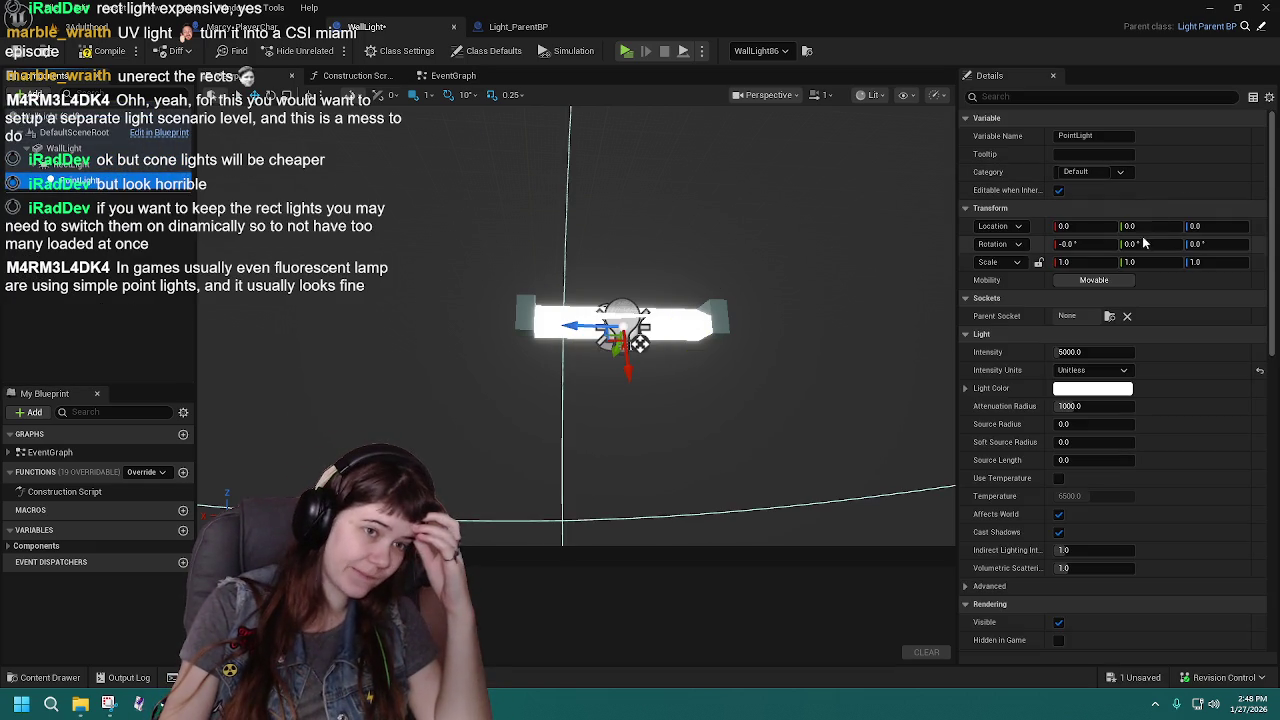
# Attach the PointLight component under WallLight and compare it with the RectLight.
pyautogui.moveTo(105, 180); pyautogui.dragTo(93, 155)
pyautogui.click(95, 180)
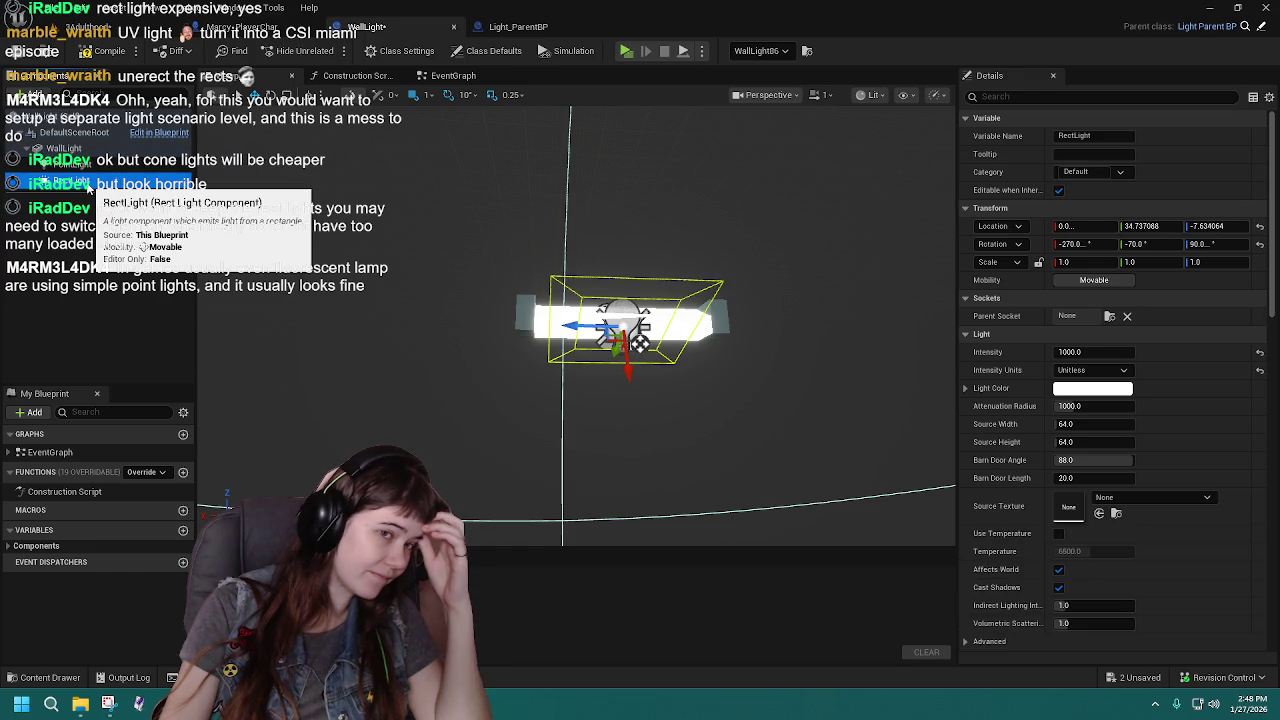
pyautogui.click(70, 164)
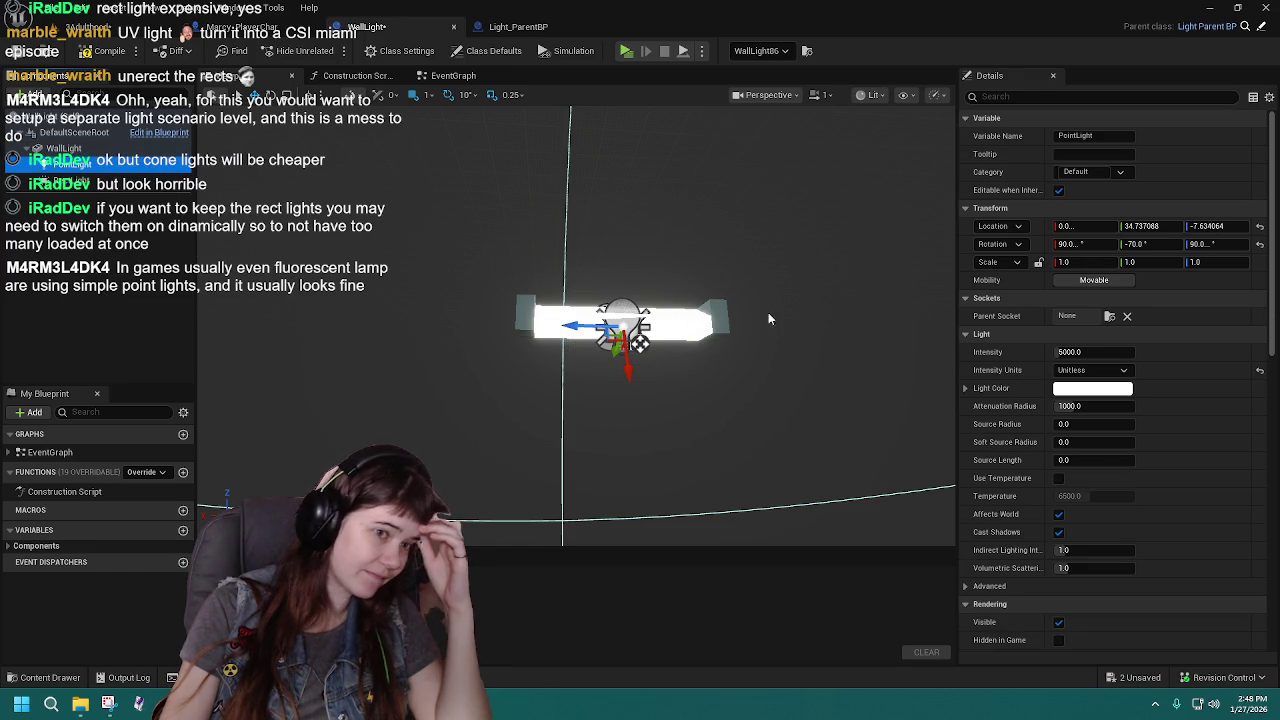
pyautogui.click(140, 180)
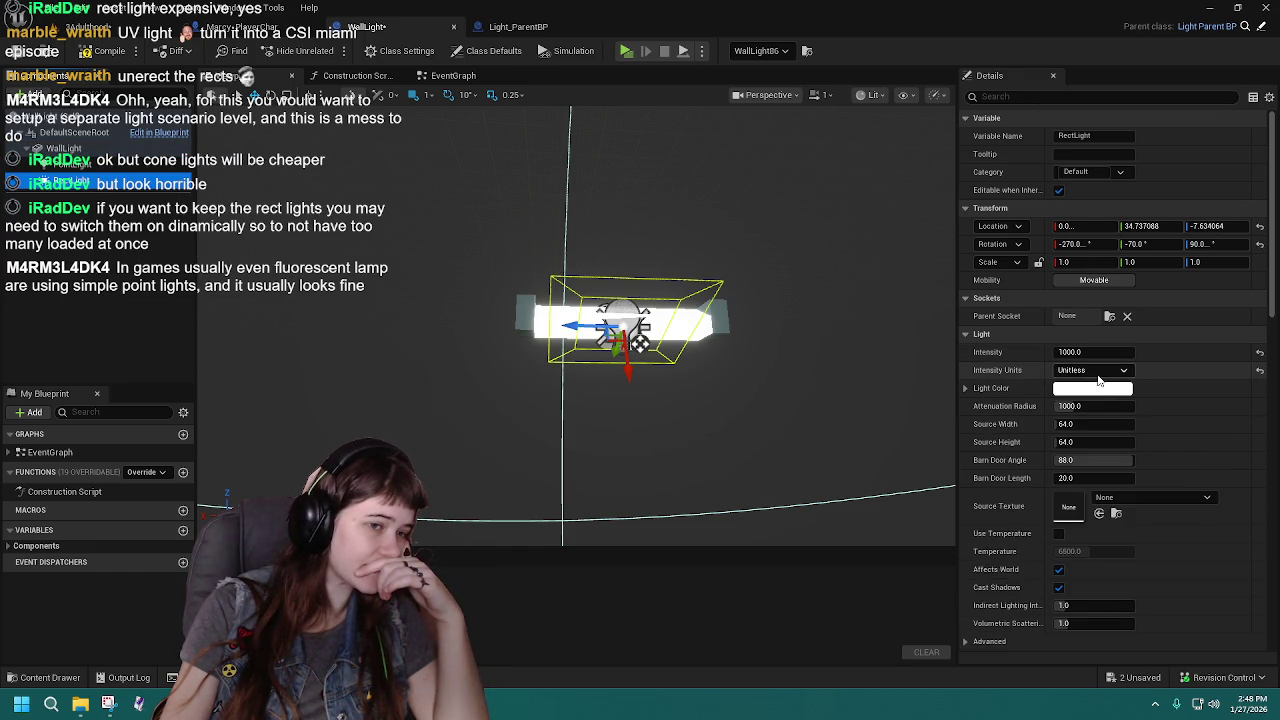
# Set the PointLight's Intensity to 1000.
pyautogui.click(110, 166)
pyautogui.click(1078, 351)
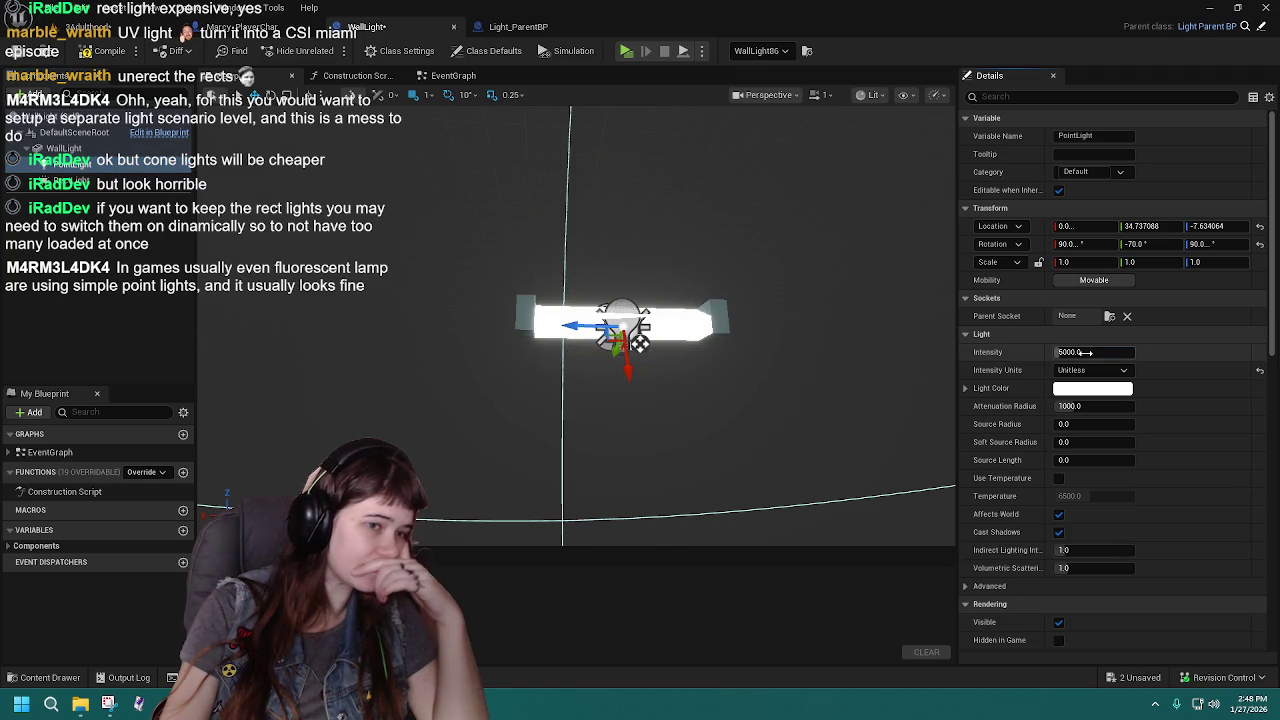
pyautogui.write('10')
pyautogui.press('Return')
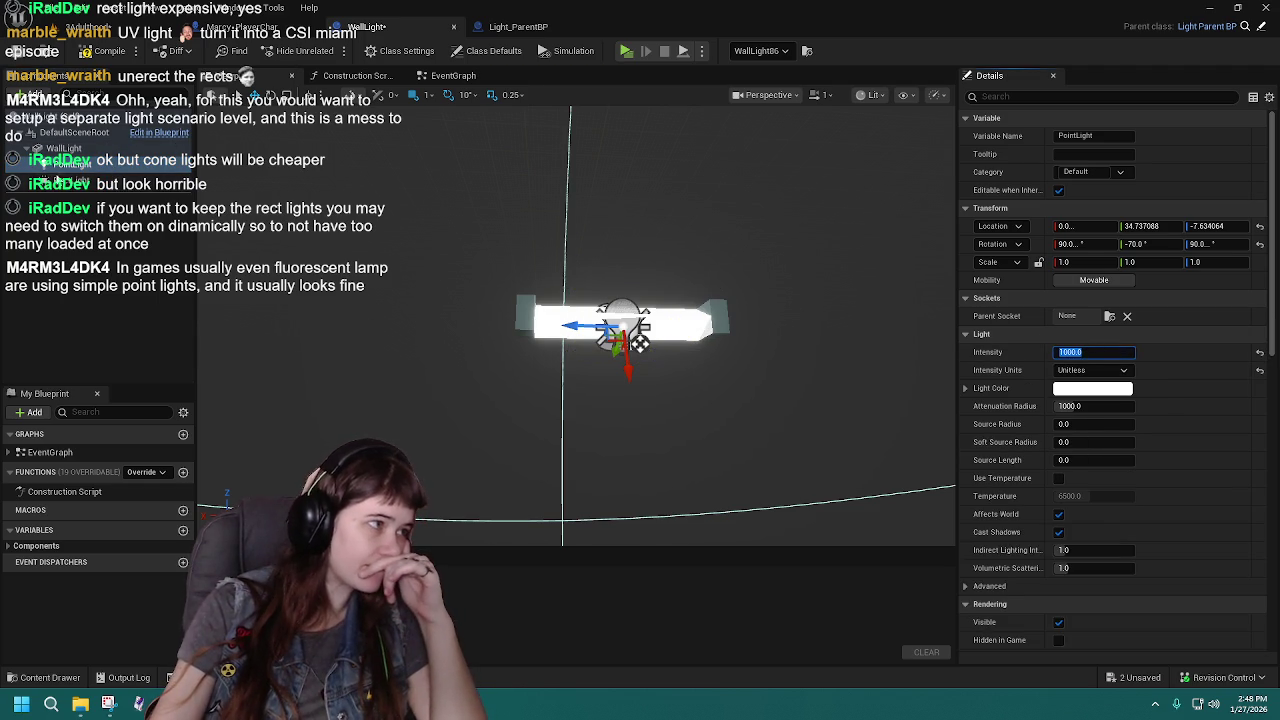
# Compile the WallLight Blueprint and delete the RectLight component.
pyautogui.click(70, 181)
pyautogui.scroll(-5, 995, 457)
pyautogui.scroll(-10, 995, 457)
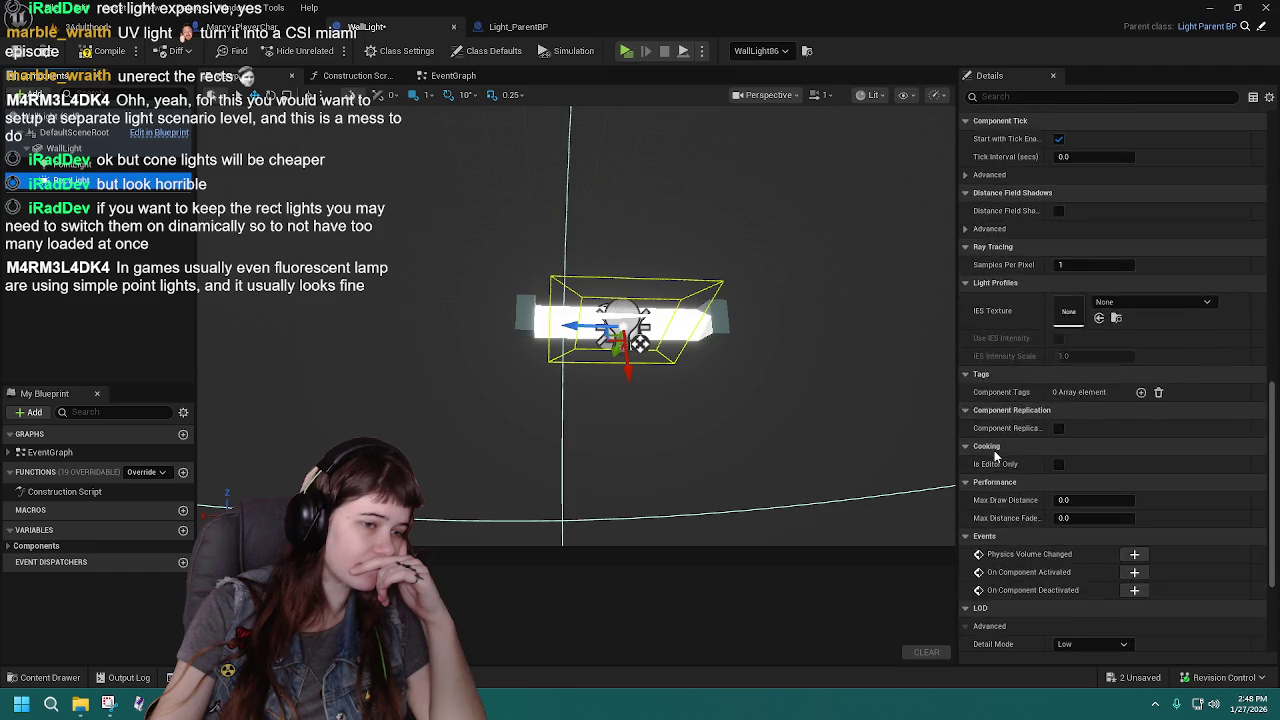
pyautogui.scroll(15, 995, 457)
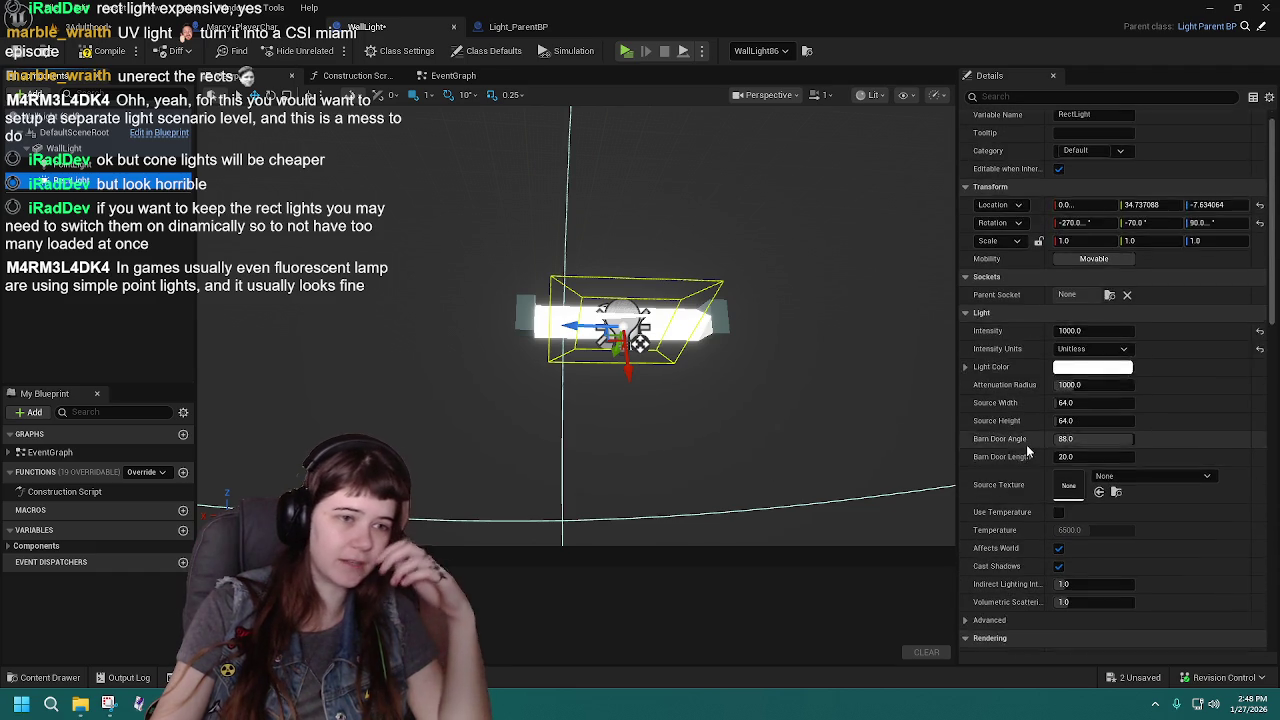
pyautogui.scroll(1, 1027, 453)
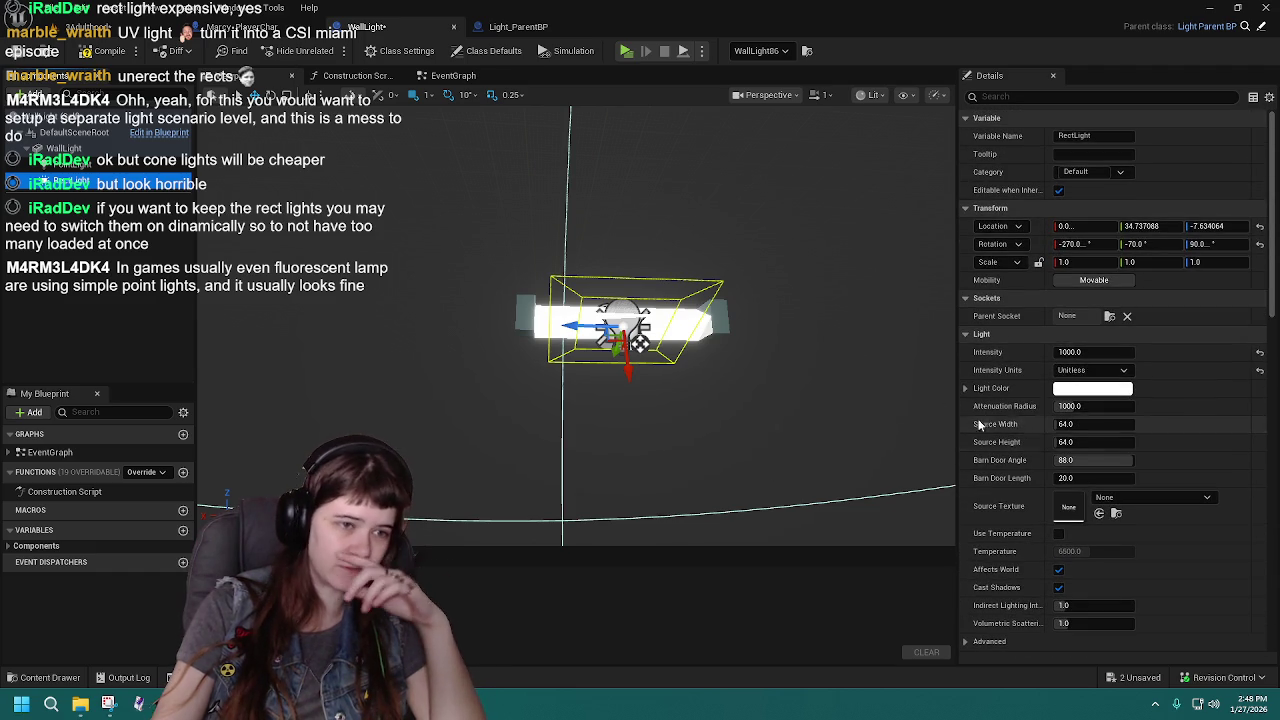
pyautogui.click(98, 52)
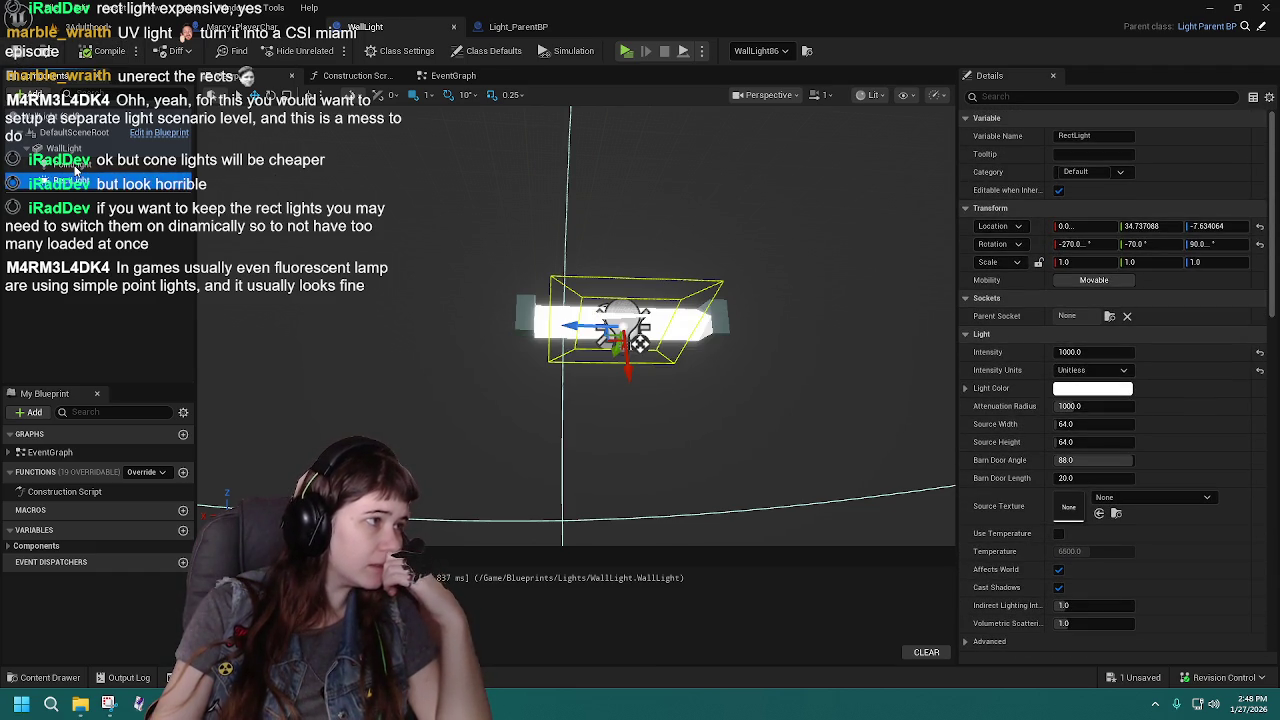
pyautogui.press('Delete')
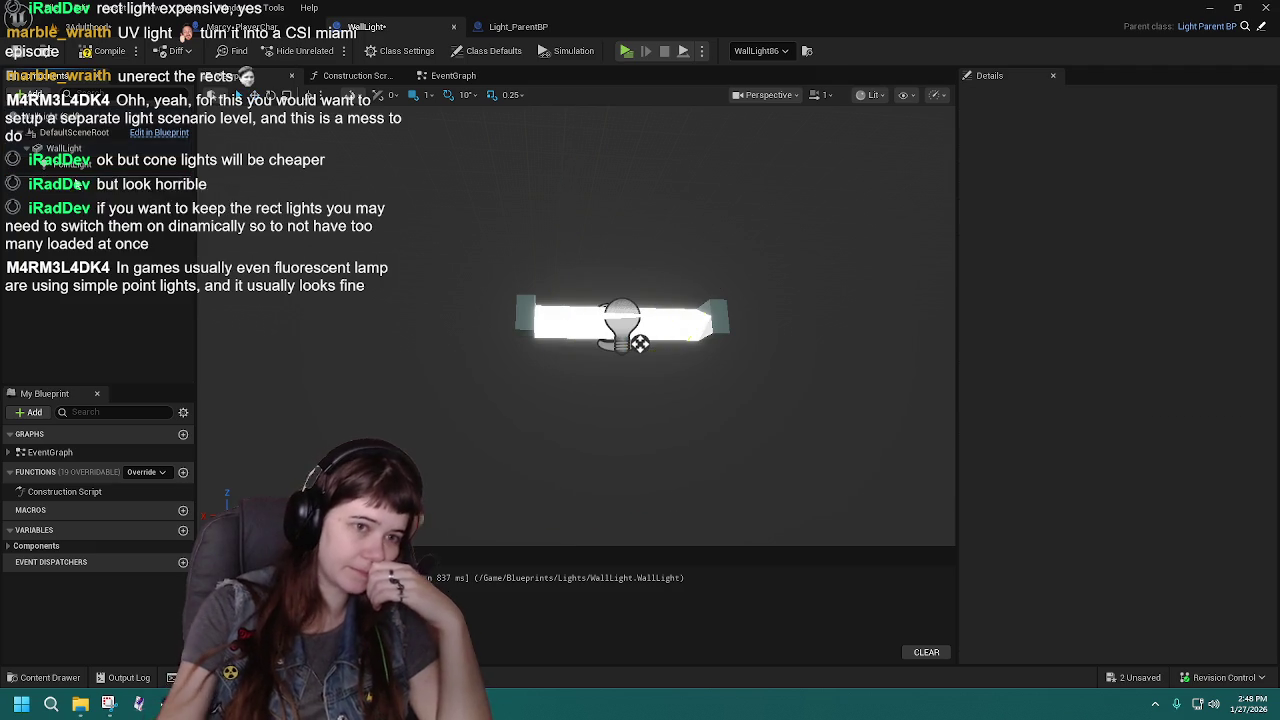
# Compile WallLight with Ctrl+S and jump to the Set Intensity node reporting an error.
pyautogui.click(72, 165)
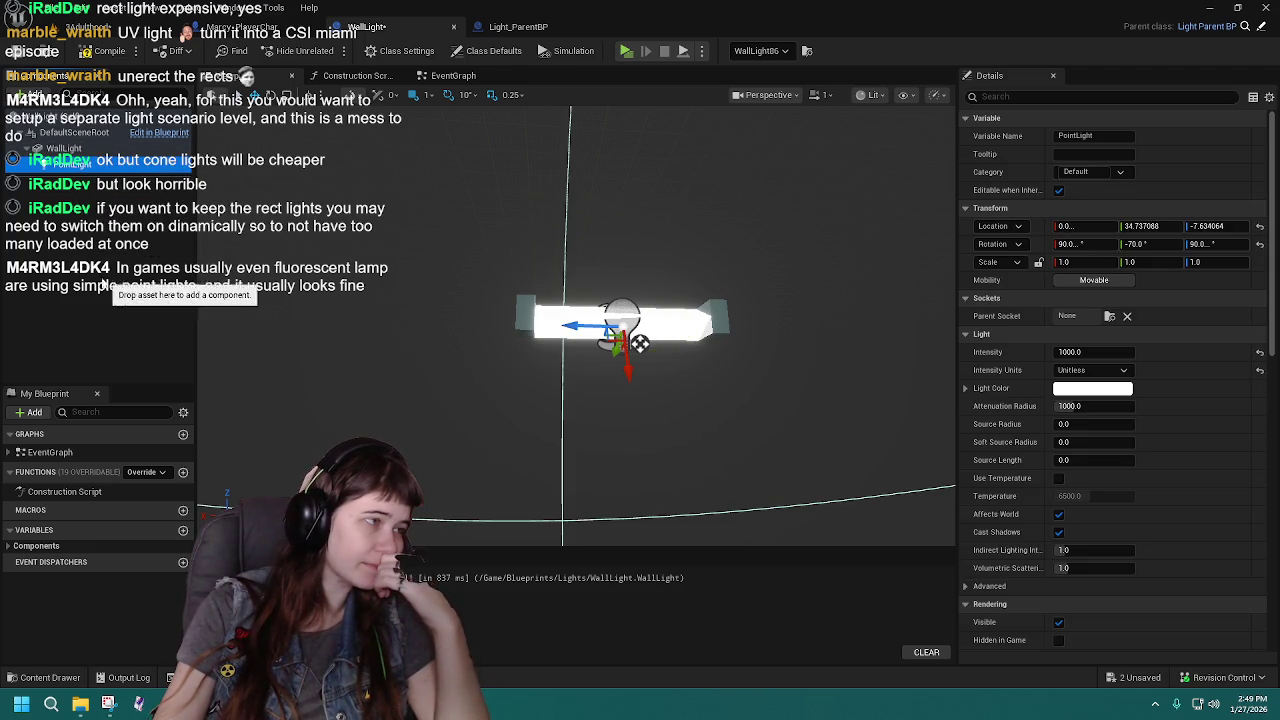
pyautogui.click(105, 282)
pyautogui.hotkey('ctrl', 's')
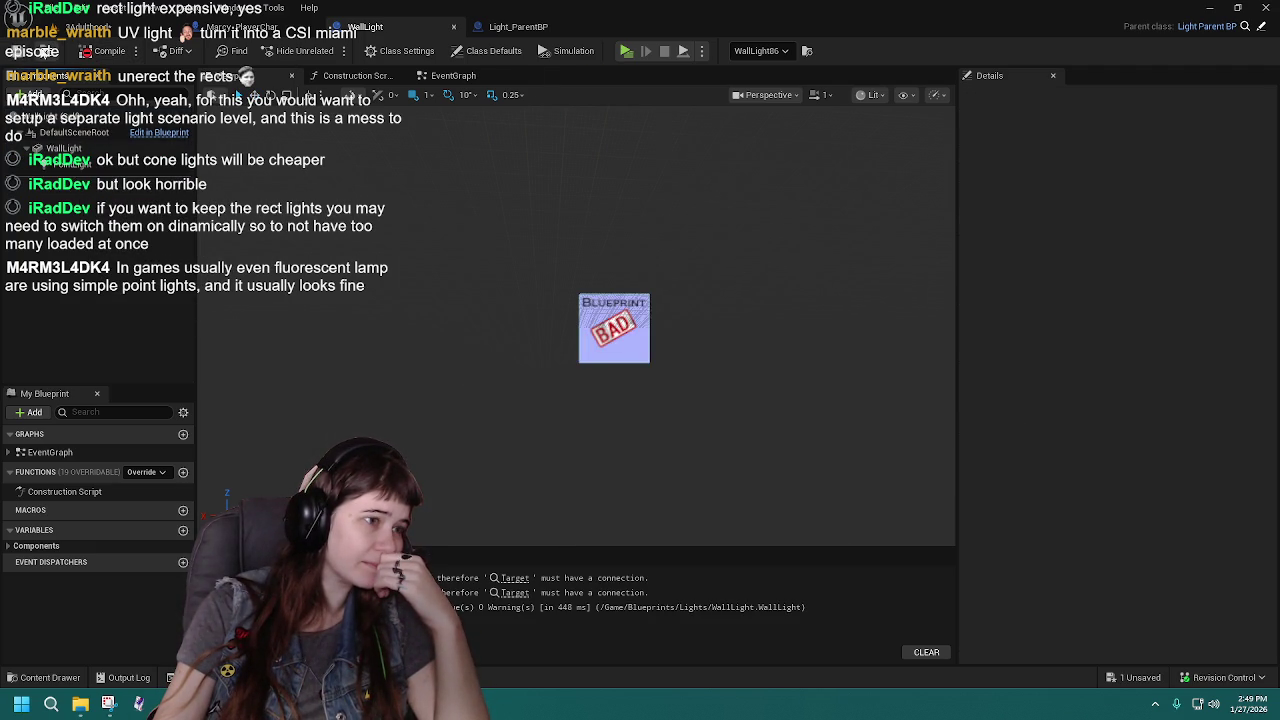
pyautogui.click(524, 581)
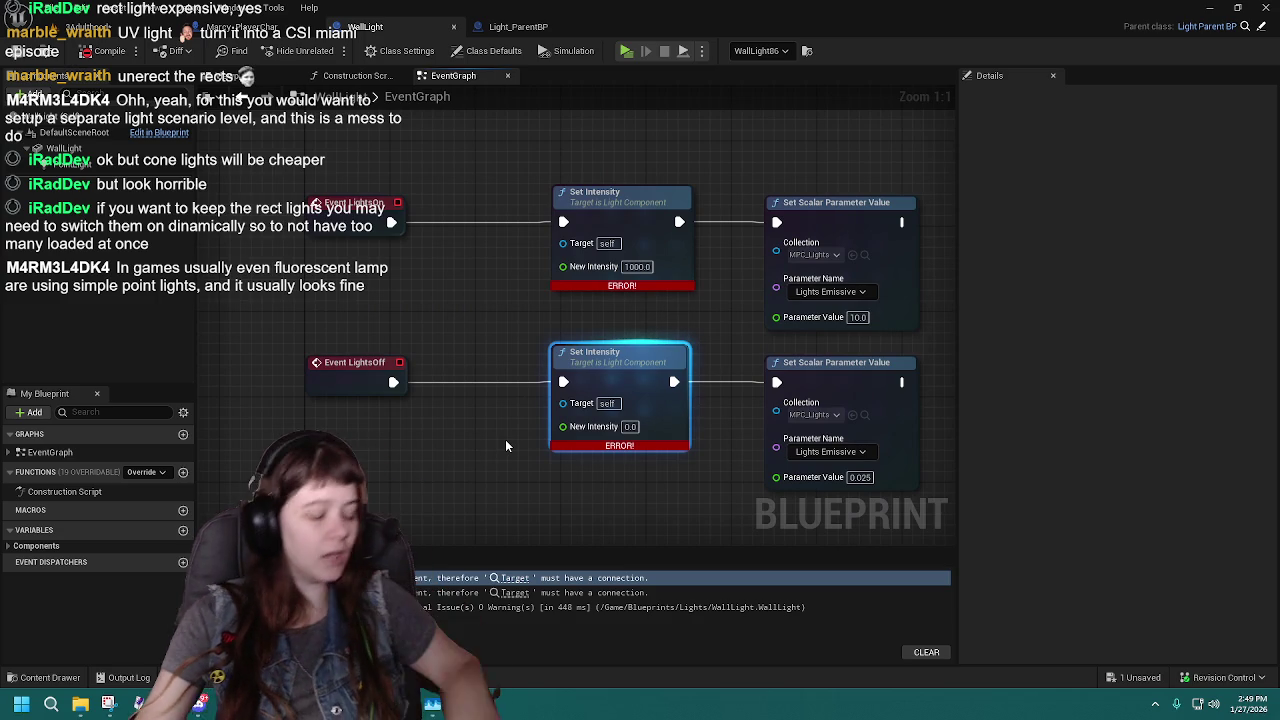
# Connect a PointLight reference and its copy to both Set Intensity targets, then recompile.
pyautogui.click(66, 164)
pyautogui.moveTo(62, 172)
pyautogui.mouseDown()
pyautogui.moveTo(405, 318)
pyautogui.moveTo(392, 282)
pyautogui.moveTo(575, 287)
pyautogui.moveTo(566, 245)
pyautogui.mouseUp()
pyautogui.moveTo(364, 279)
pyautogui.mouseDown()
pyautogui.moveTo(319, 264)
pyautogui.moveTo(322, 247)
pyautogui.moveTo(311, 258)
pyautogui.mouseUp()
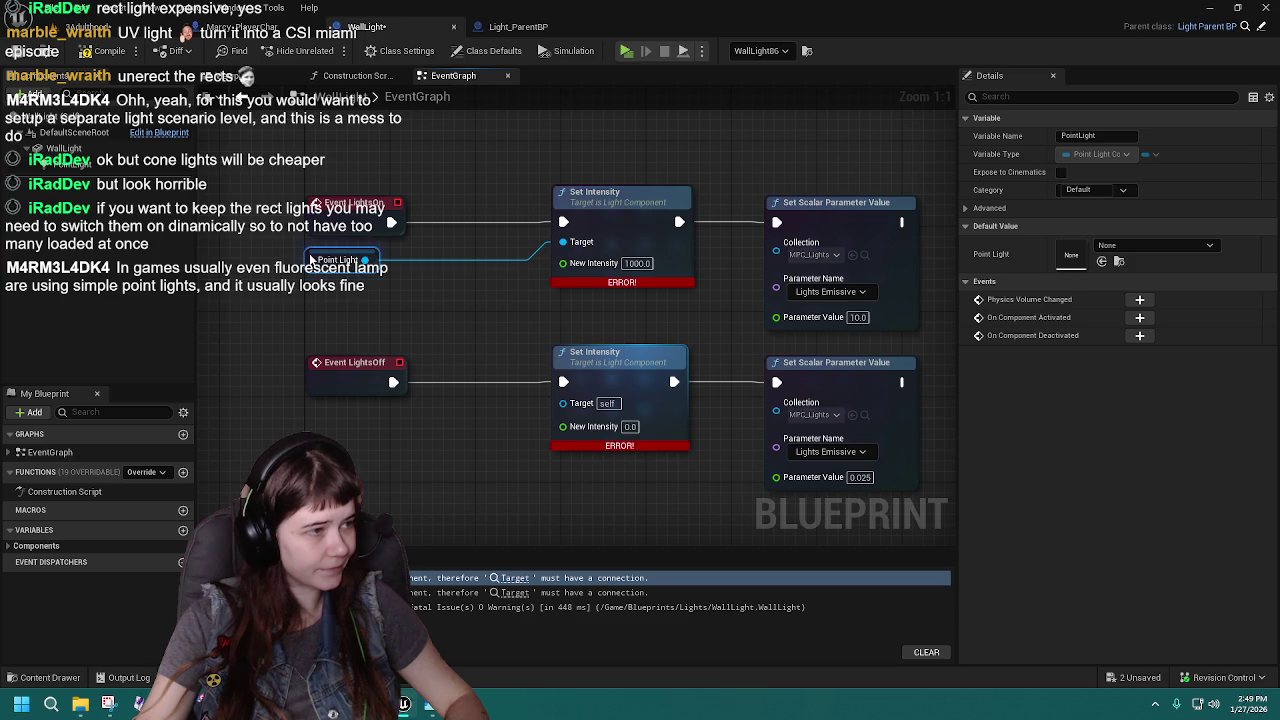
pyautogui.hotkey('ctrl', 'w')
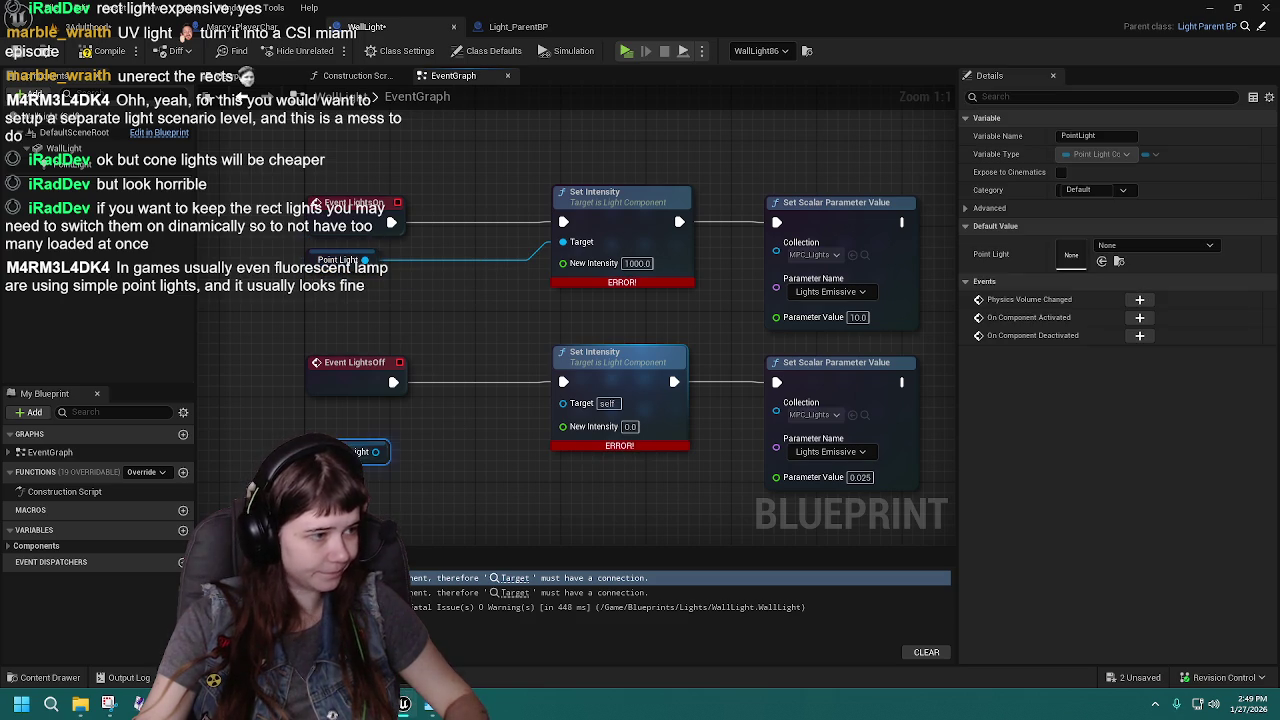
pyautogui.moveTo(340, 440)
pyautogui.mouseDown()
pyautogui.moveTo(330, 420)
pyautogui.moveTo(486, 420)
pyautogui.moveTo(562, 401)
pyautogui.mouseUp()
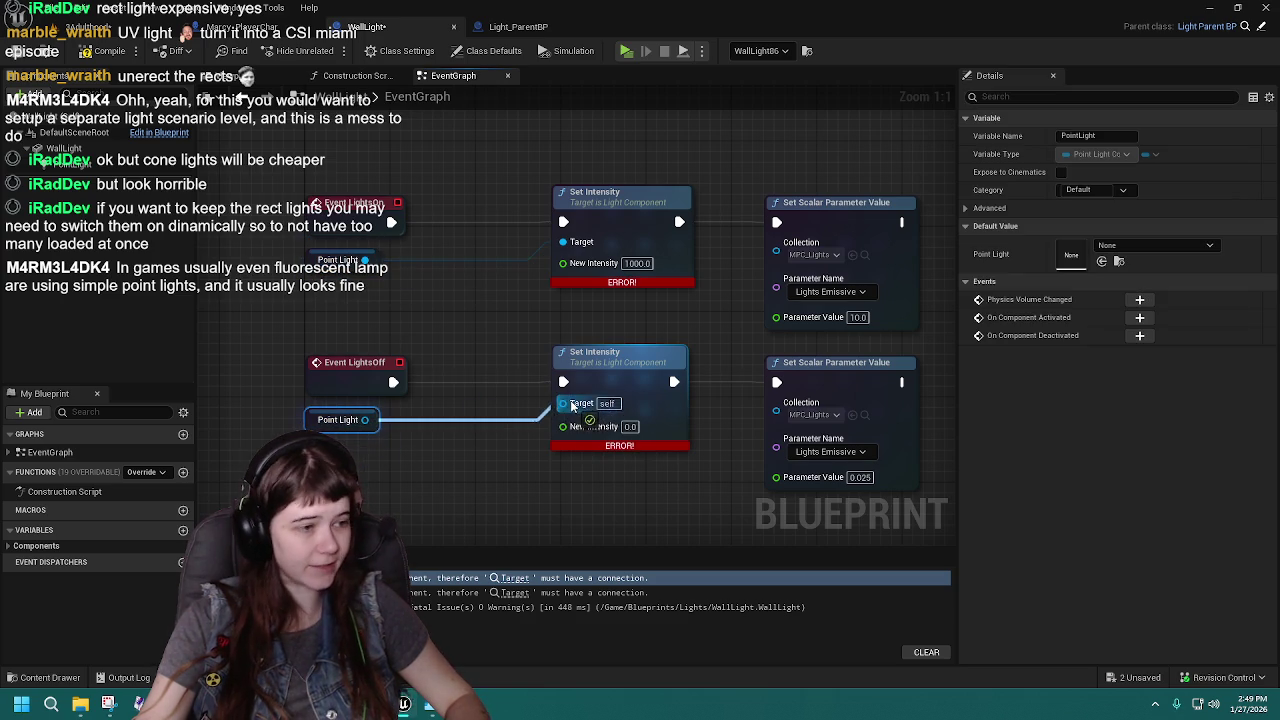
pyautogui.click(85, 51)
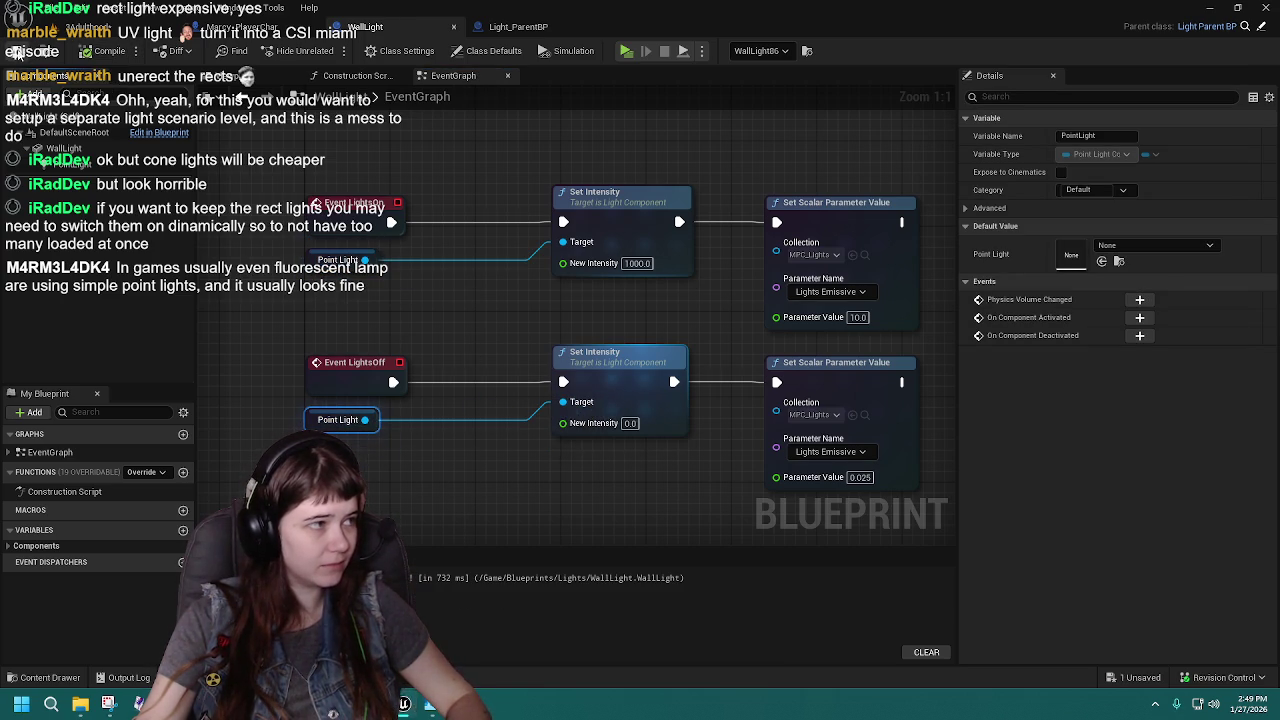
# Delete the disabled ActorBeginOverlap and Tick event nodes and return to the 3Adulthood level.
pyautogui.scroll(-2, 522, 348)
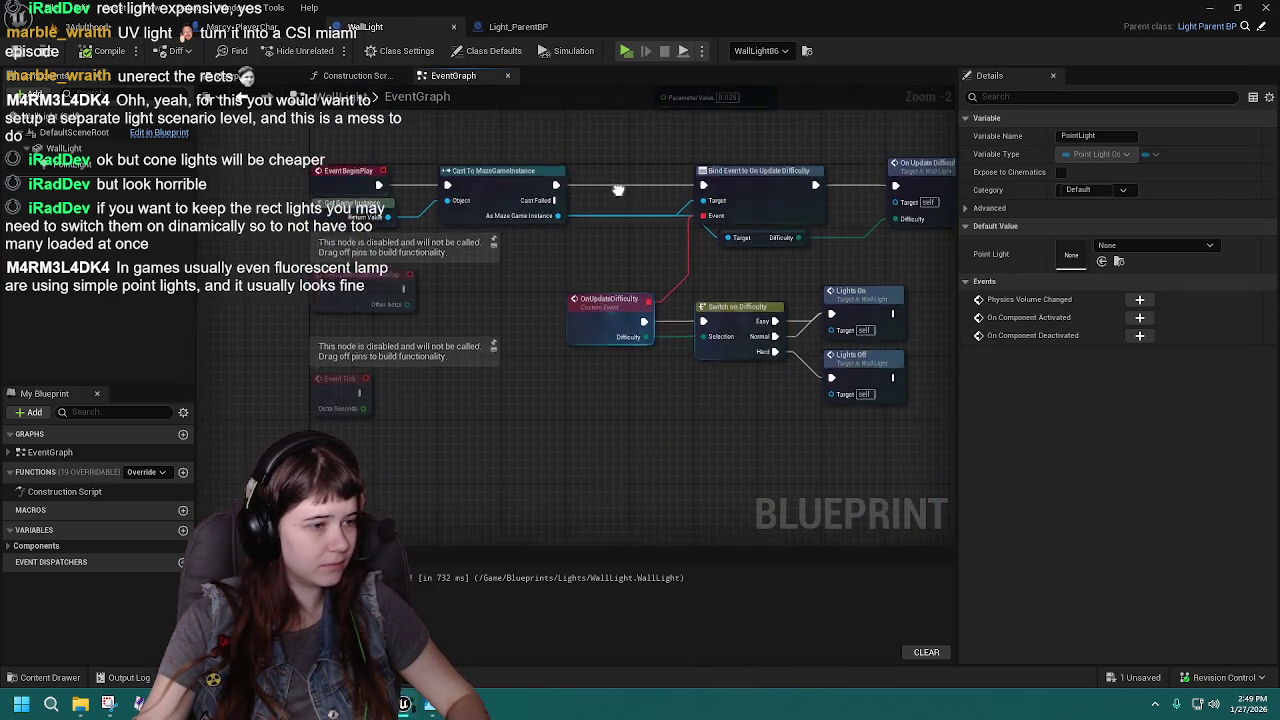
pyautogui.moveTo(300, 255)
pyautogui.mouseDown()
pyautogui.moveTo(439, 426)
pyautogui.moveTo(437, 380)
pyautogui.moveTo(374, 403)
pyautogui.moveTo(447, 418)
pyautogui.moveTo(509, 494)
pyautogui.mouseUp()
pyautogui.press('Delete')
pyautogui.moveTo(762, 335)
pyautogui.mouseDown()
pyautogui.moveTo(751, 509)
pyautogui.moveTo(765, 457)
pyautogui.mouseUp()
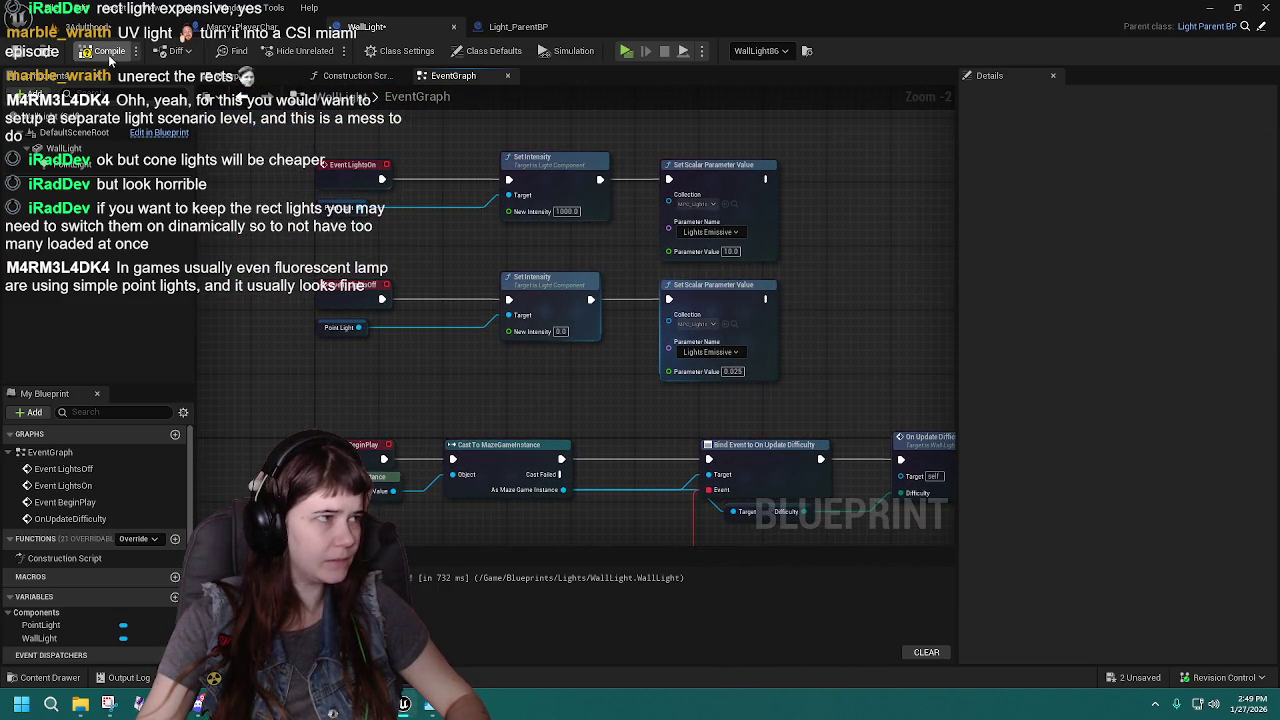
pyautogui.click(140, 30)
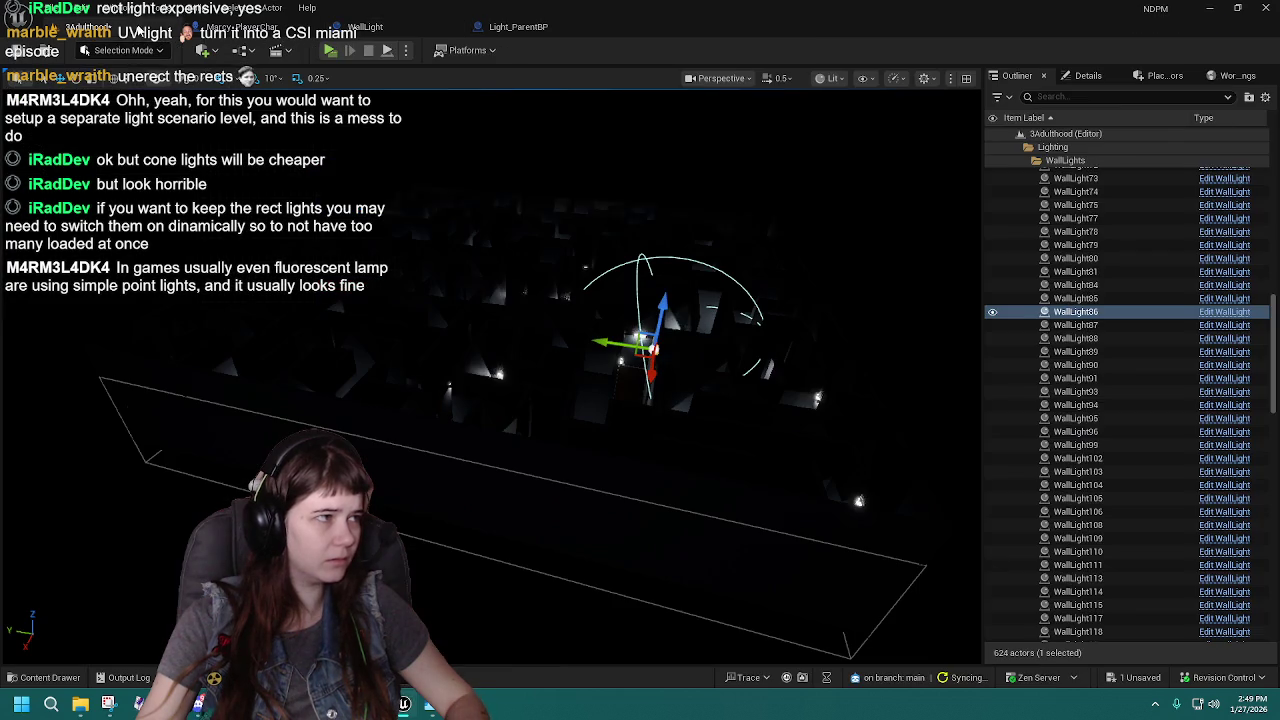
# Save all assets and fly around the maze inspecting the point-lit wall lamps.
pyautogui.click(17, 52)
pyautogui.moveTo(535, 380)
pyautogui.mouseDown()
pyautogui.moveTo(635, 365)
pyautogui.moveTo(674, 410)
pyautogui.mouseUp()
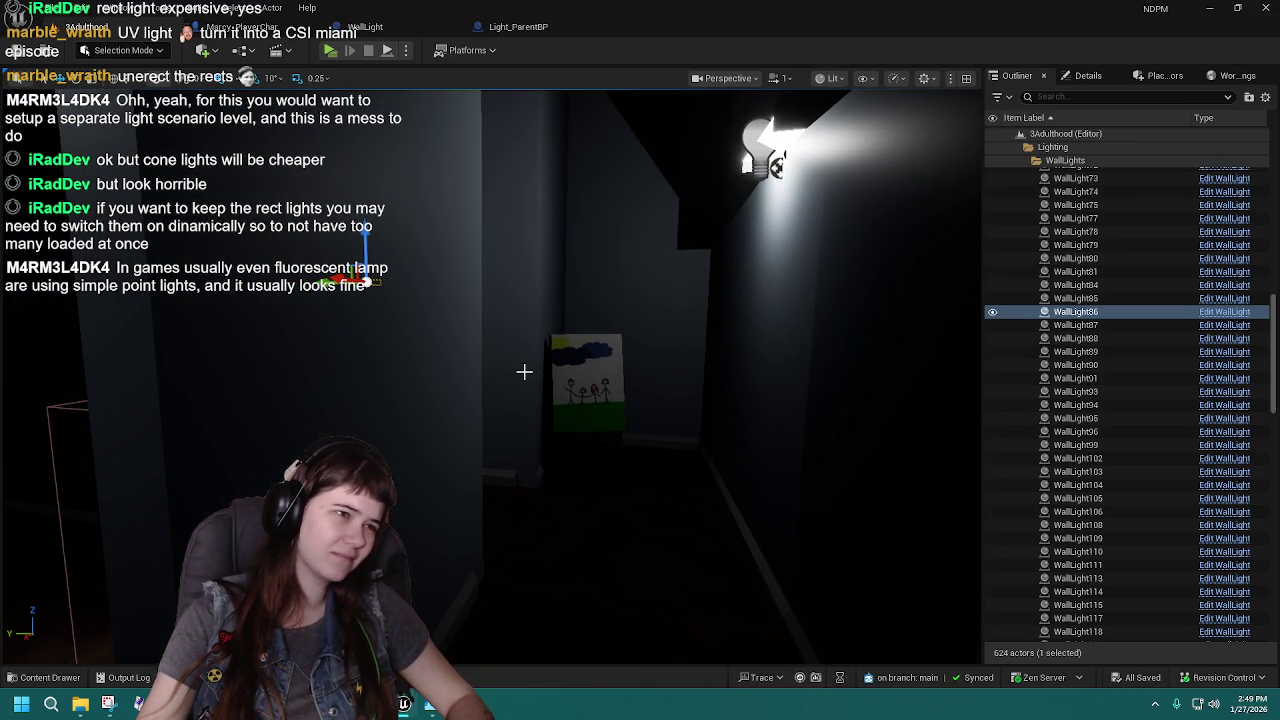
pyautogui.moveTo(524, 371)
pyautogui.mouseDown()
pyautogui.moveTo(532, 379)
pyautogui.moveTo(522, 371)
pyautogui.mouseUp()
pyautogui.click(334, 184)
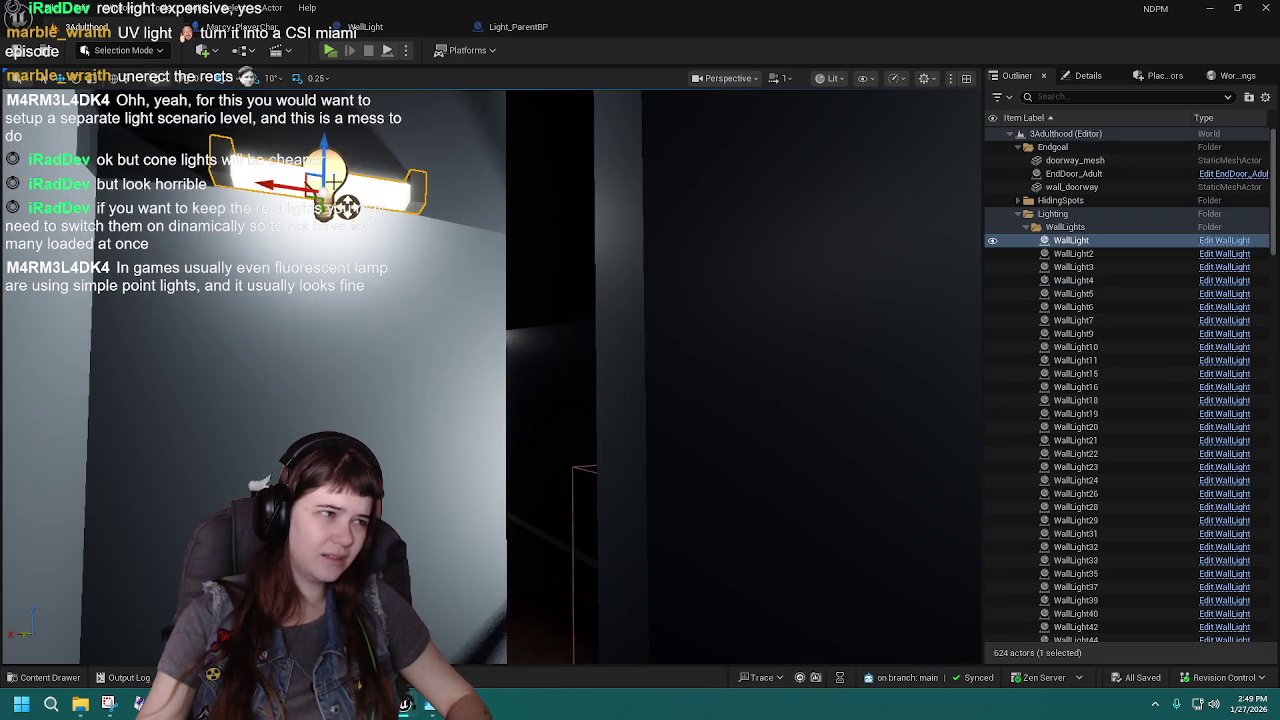
pyautogui.moveTo(648, 338); pyautogui.dragTo(733, 302)
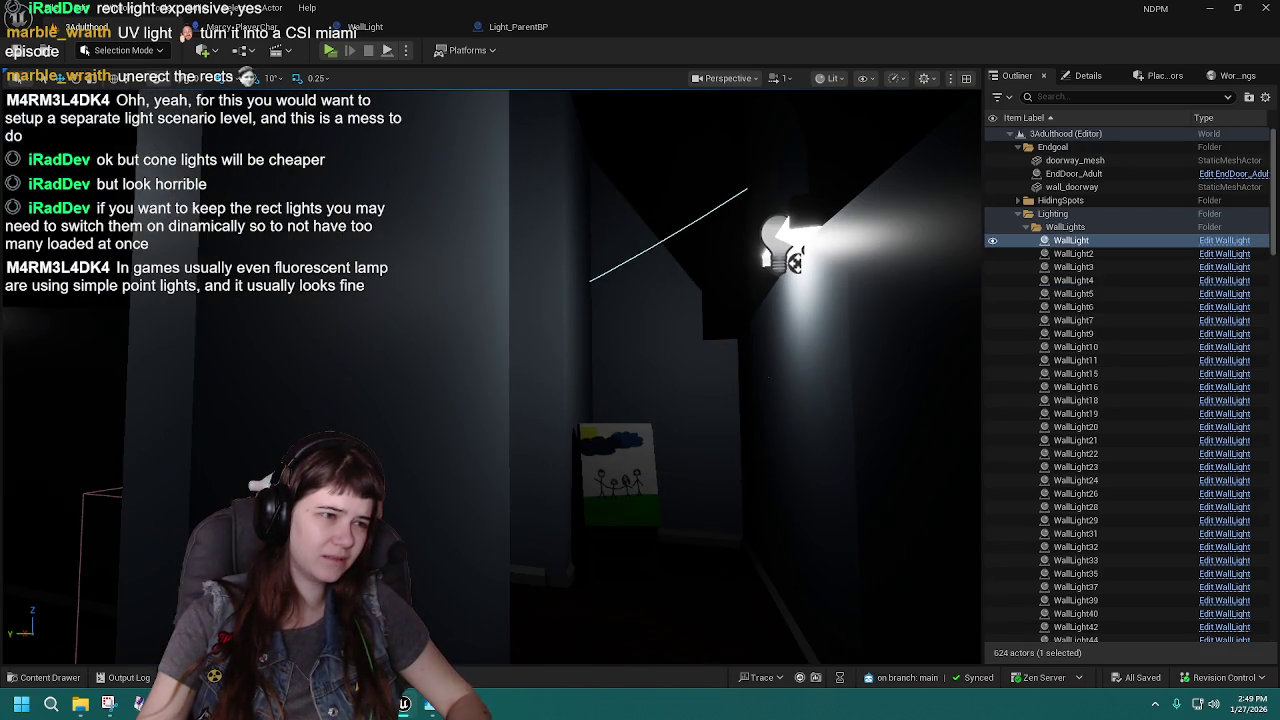
pyautogui.click(799, 233)
pyautogui.moveTo(470, 106); pyautogui.dragTo(470, 106)
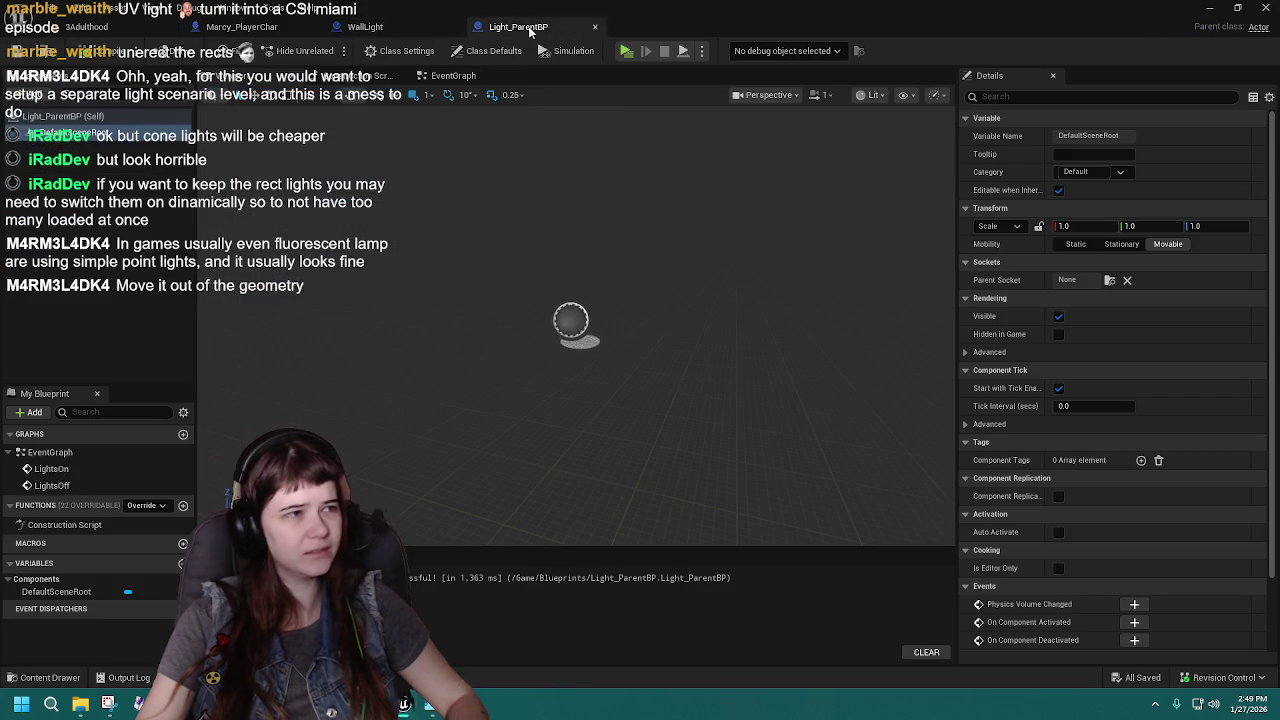
# Close the Light_ParentBP and WallLight blueprint editors and go back to the 3Adulthood level.
pyautogui.click(575, 30)
pyautogui.click(594, 27)
pyautogui.middleClick(372, 34)
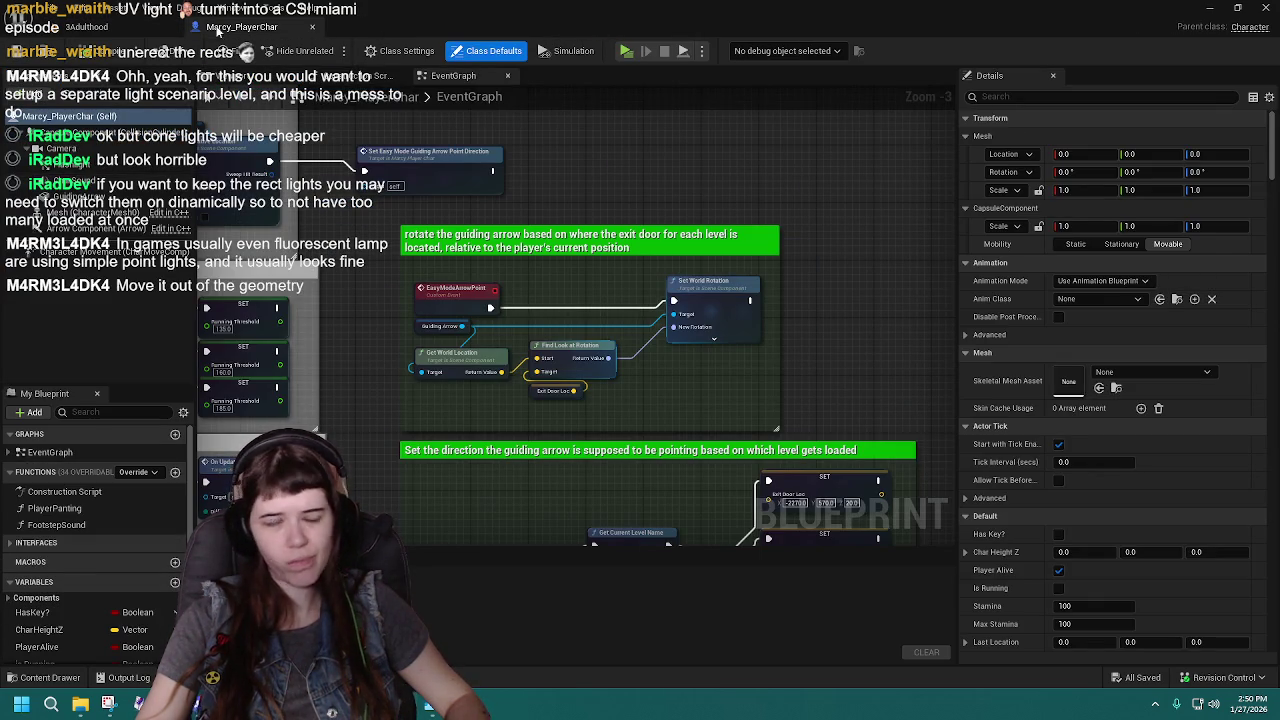
pyautogui.click(100, 27)
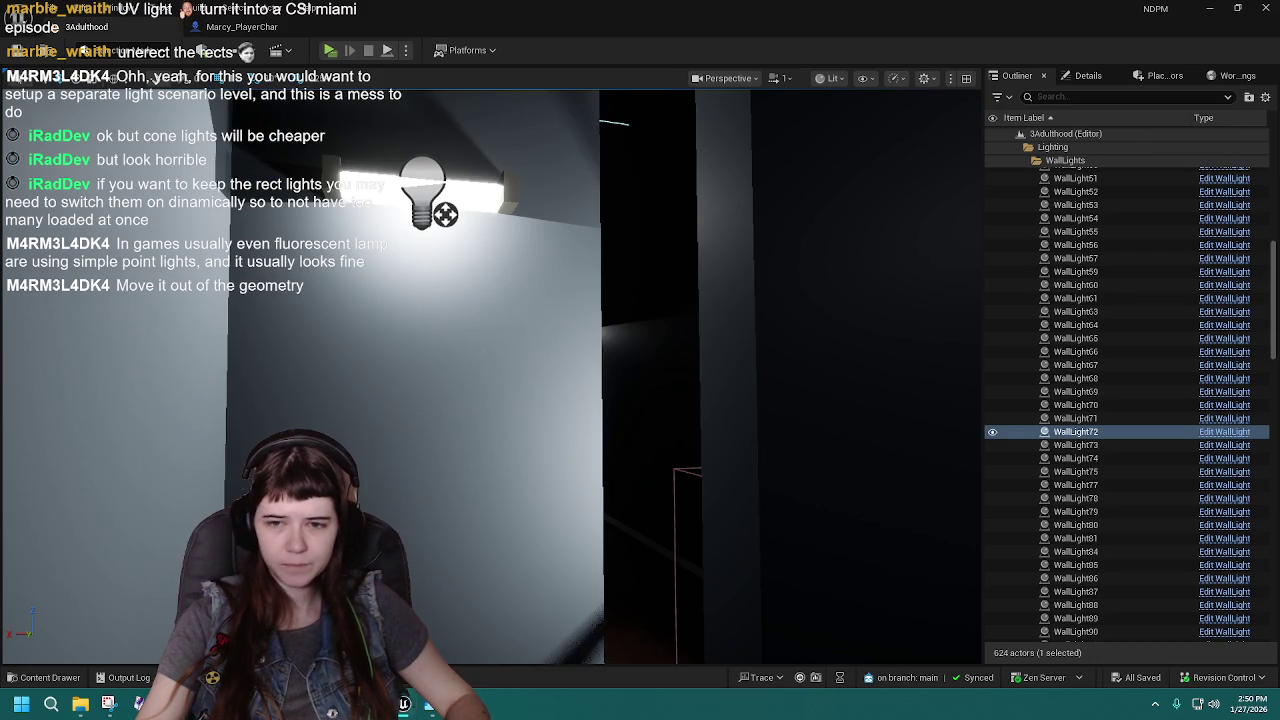
# Reposition WallLight72 vertically so it clears the wall geometry, then frame it with F.
pyautogui.moveTo(445, 213); pyautogui.dragTo(445, 223)
pyautogui.hotkey('ctrl', 'z')
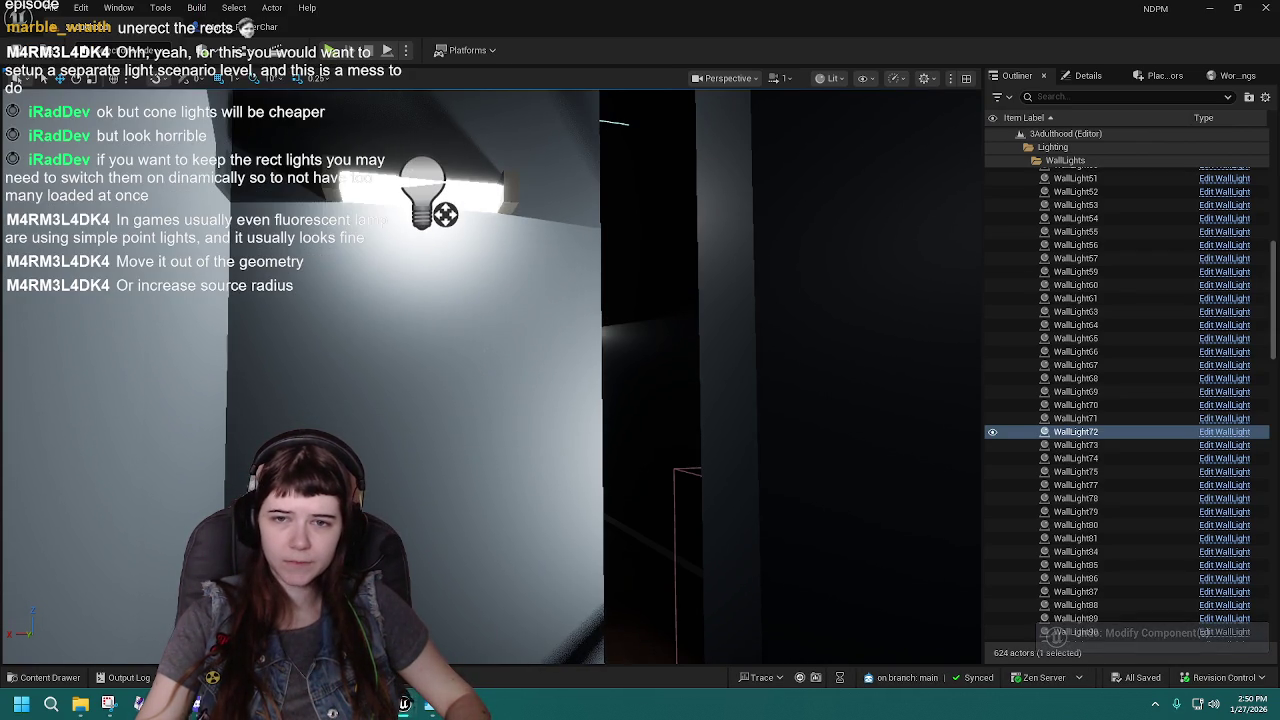
pyautogui.moveTo(445, 213); pyautogui.dragTo(445, 245)
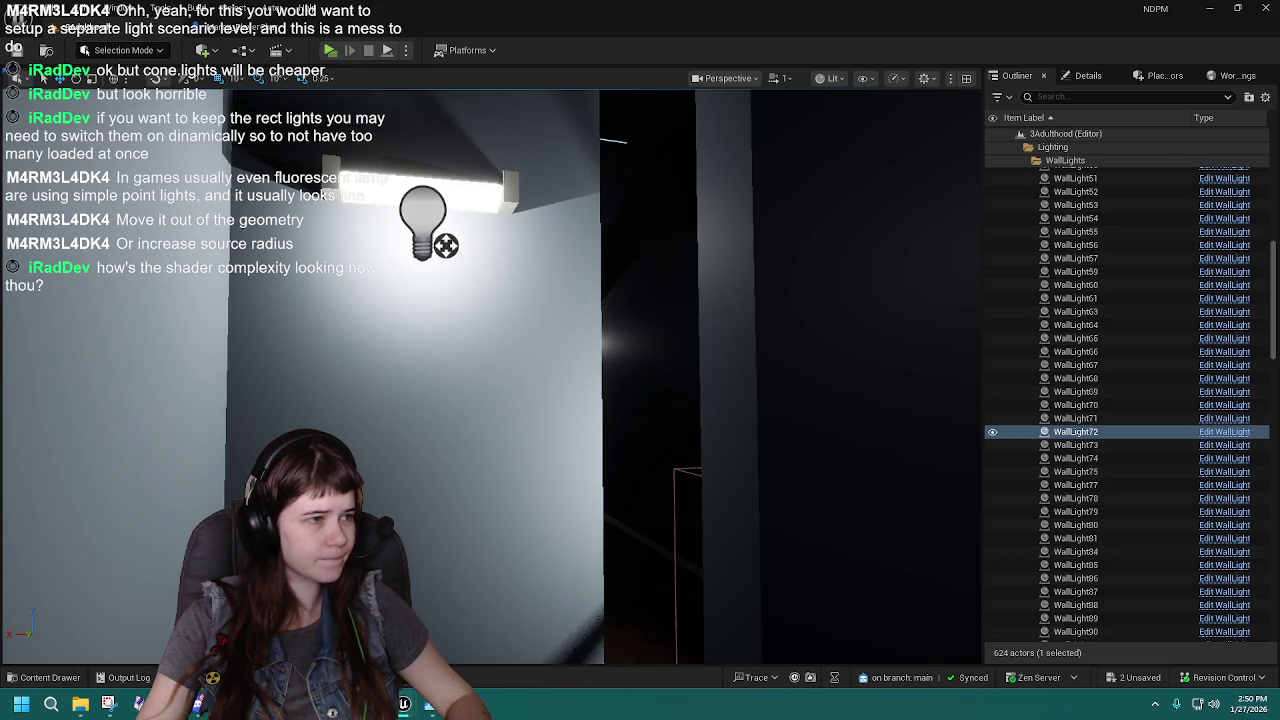
pyautogui.moveTo(445, 245)
pyautogui.mouseDown()
pyautogui.moveTo(445, 180)
pyautogui.moveTo(445, 234)
pyautogui.mouseUp()
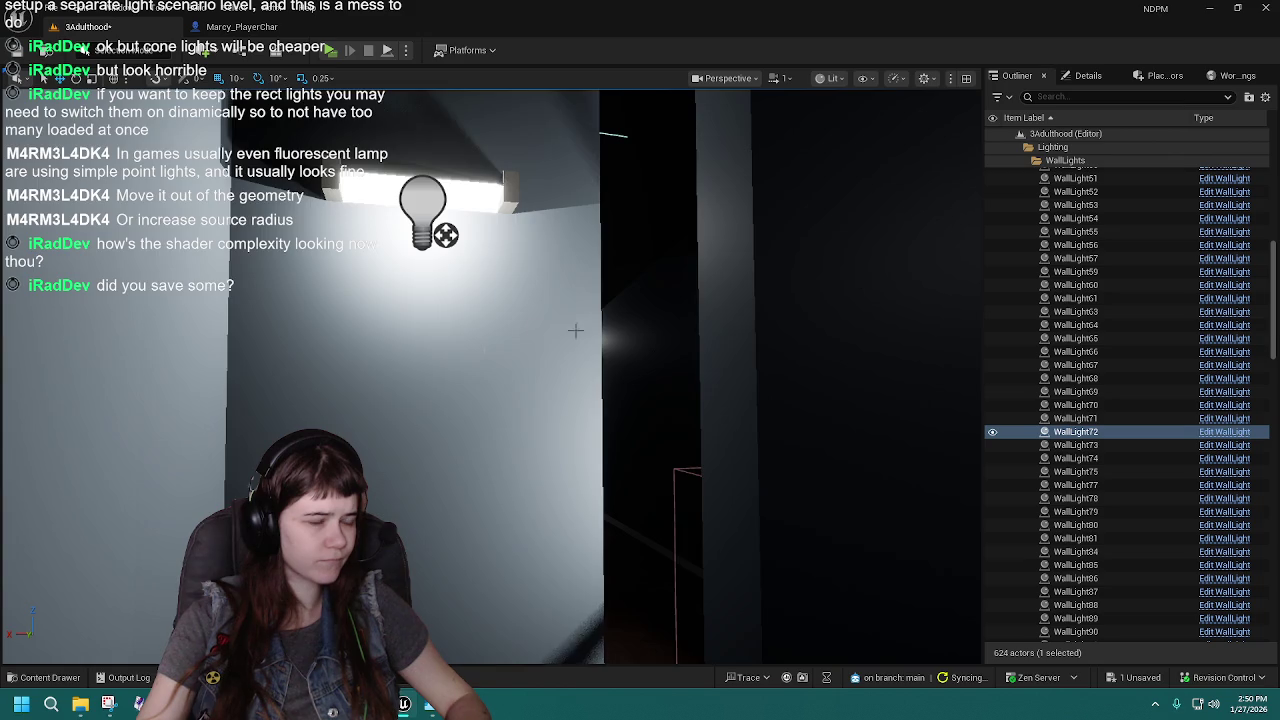
pyautogui.press('f')
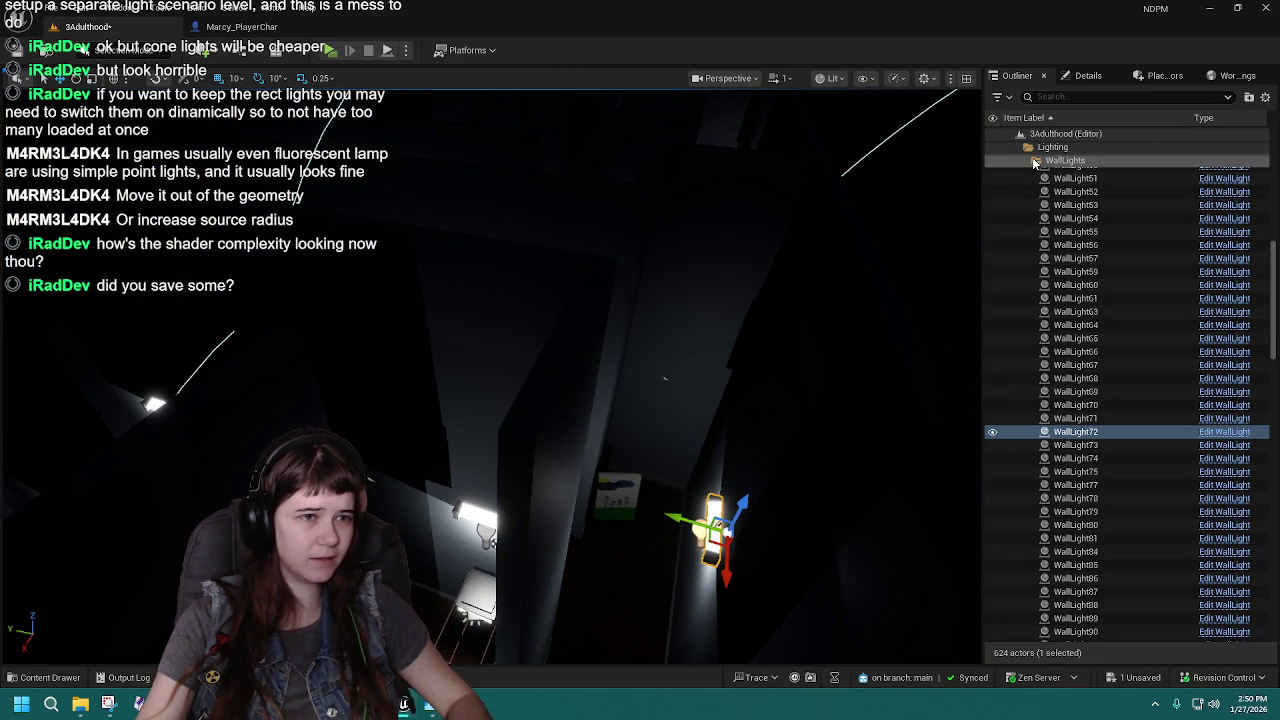
# Collapse the WallLights folder in the Outliner and deselect WallLight72.
pyautogui.click(1070, 160)
pyautogui.click(1029, 227)
pyautogui.click(1063, 471)
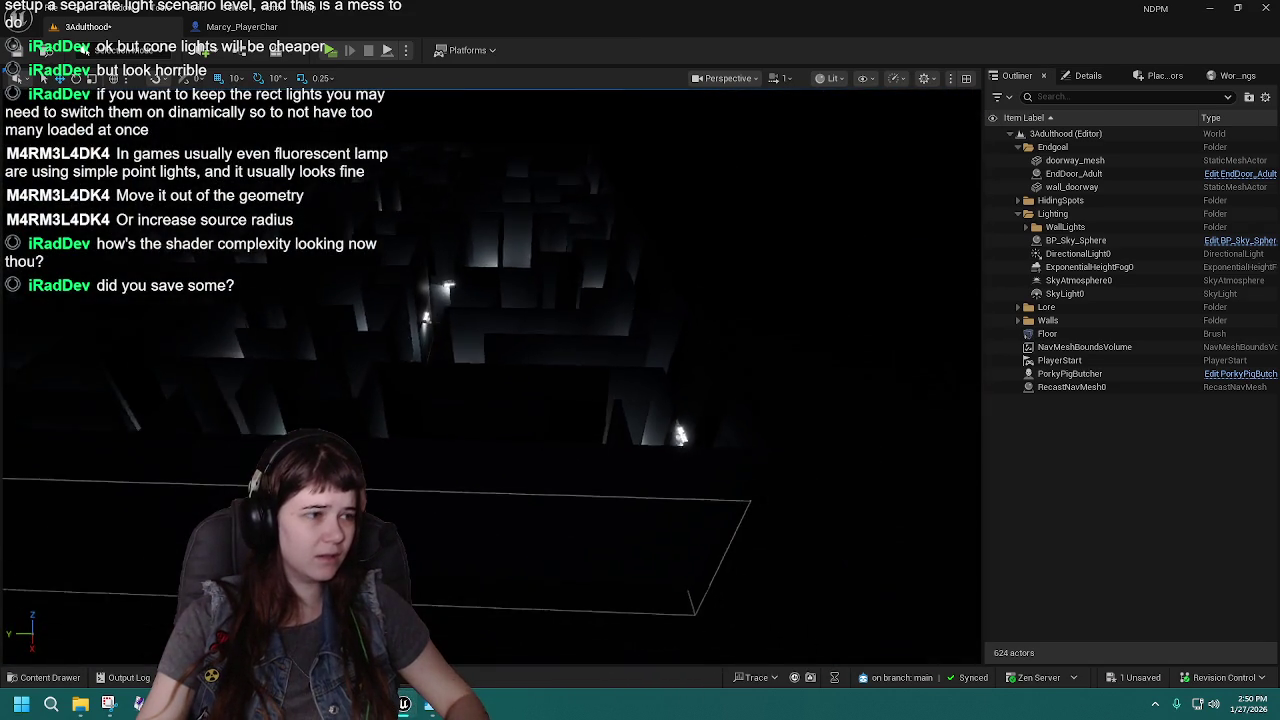
# Switch the viewport from Lit to Light Complexity under Optimization Viewmodes.
pyautogui.click(830, 78)
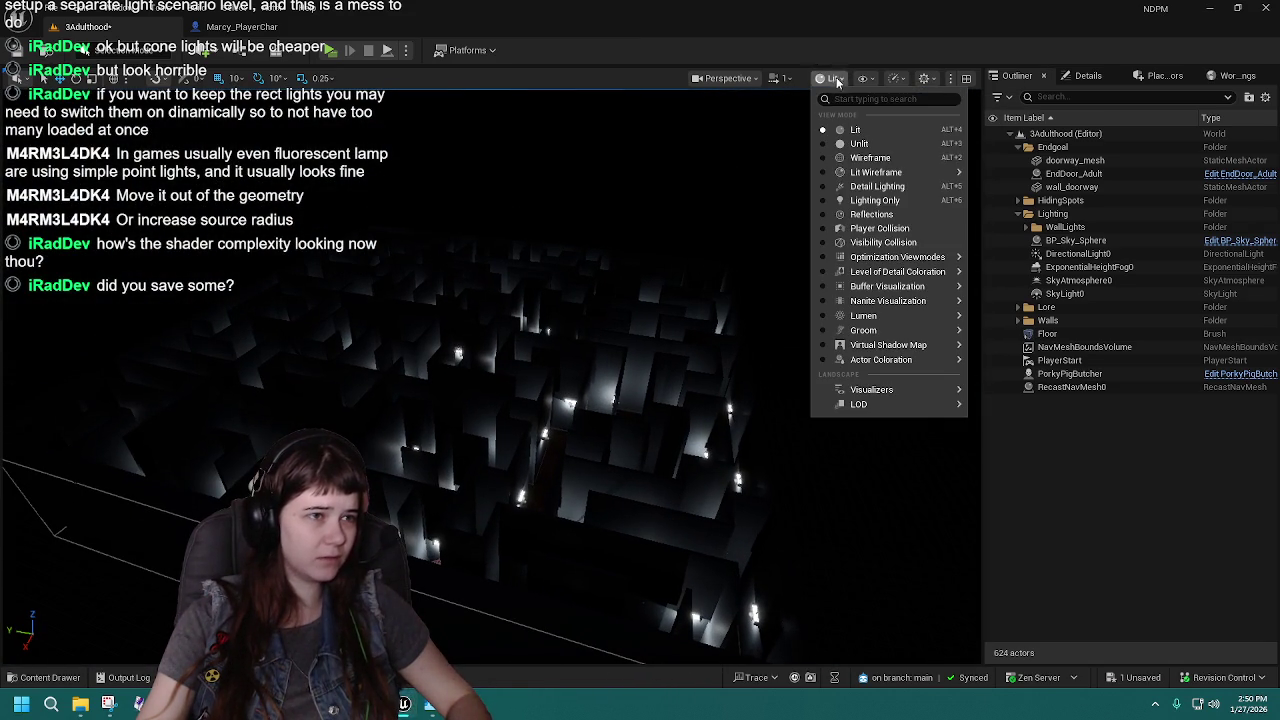
pyautogui.moveTo(936, 261)
pyautogui.click(1039, 292)
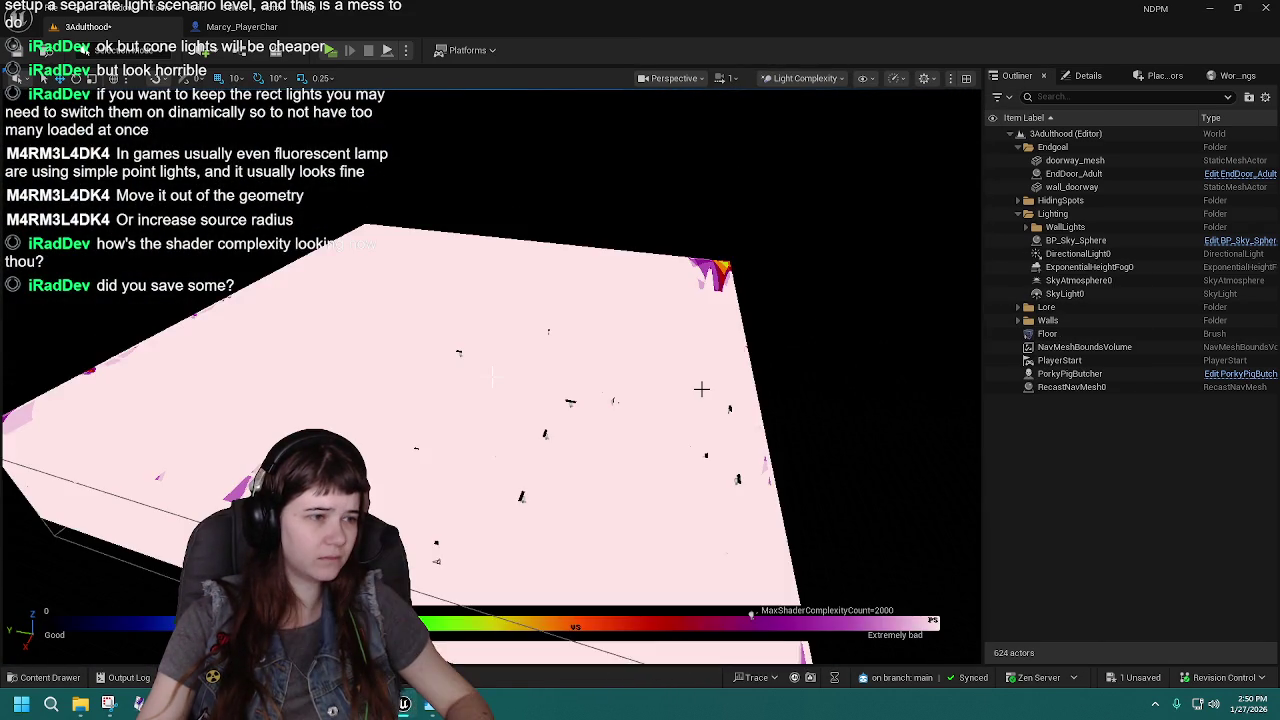
pyautogui.scroll(5, 695, 375)
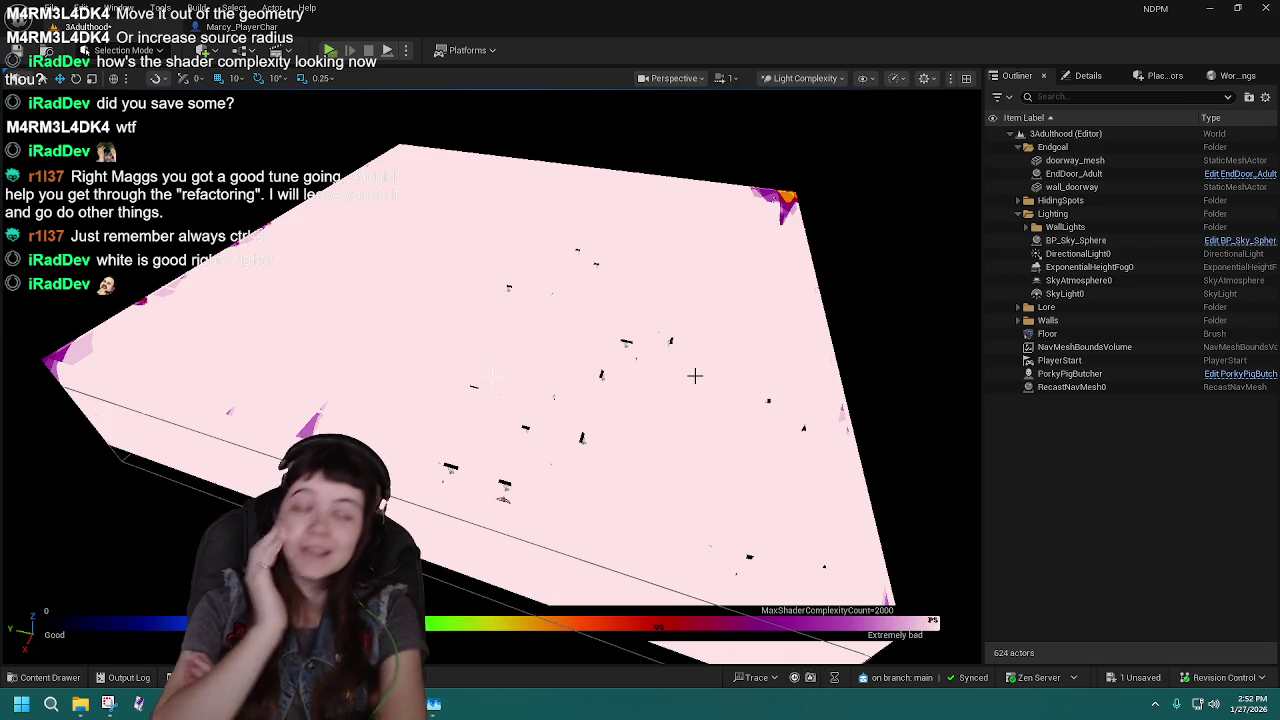
# Pan across the pink floor, briefly check Marcy_PlayerChar, then show the Content/Blueprints folder.
pyautogui.moveTo(537, 392); pyautogui.dragTo(573, 362)
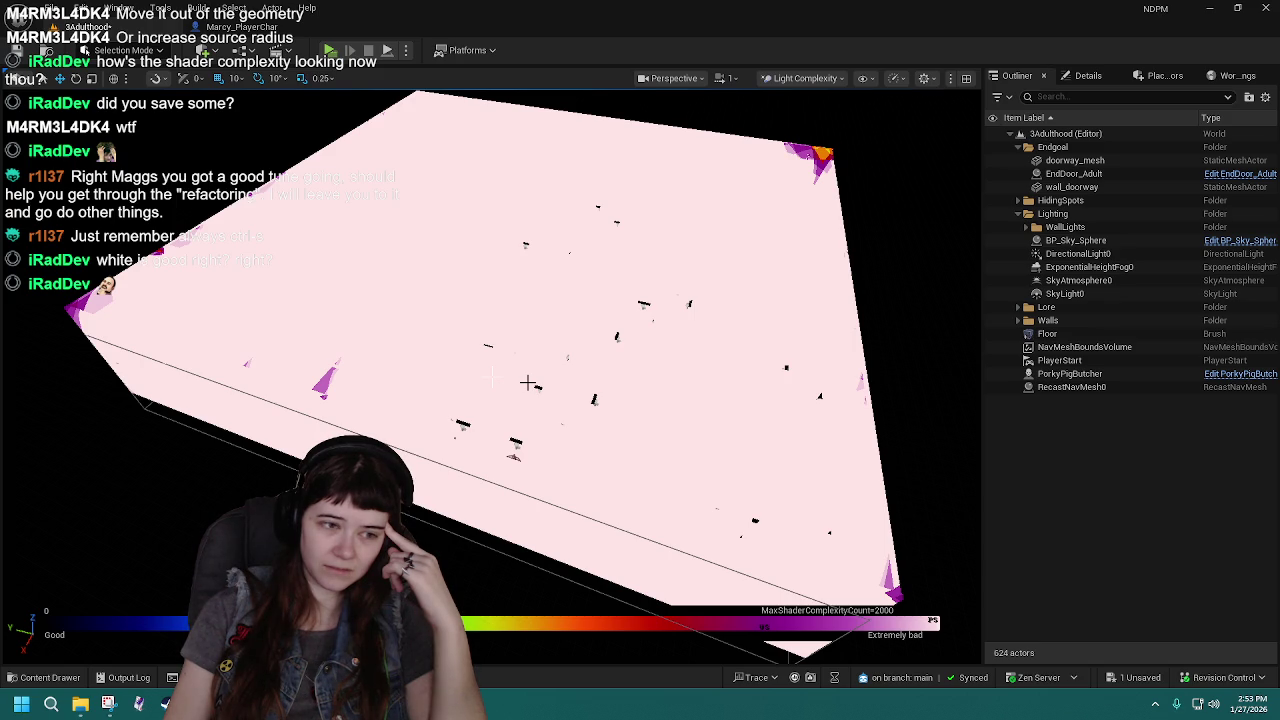
pyautogui.moveTo(528, 382); pyautogui.dragTo(560, 382)
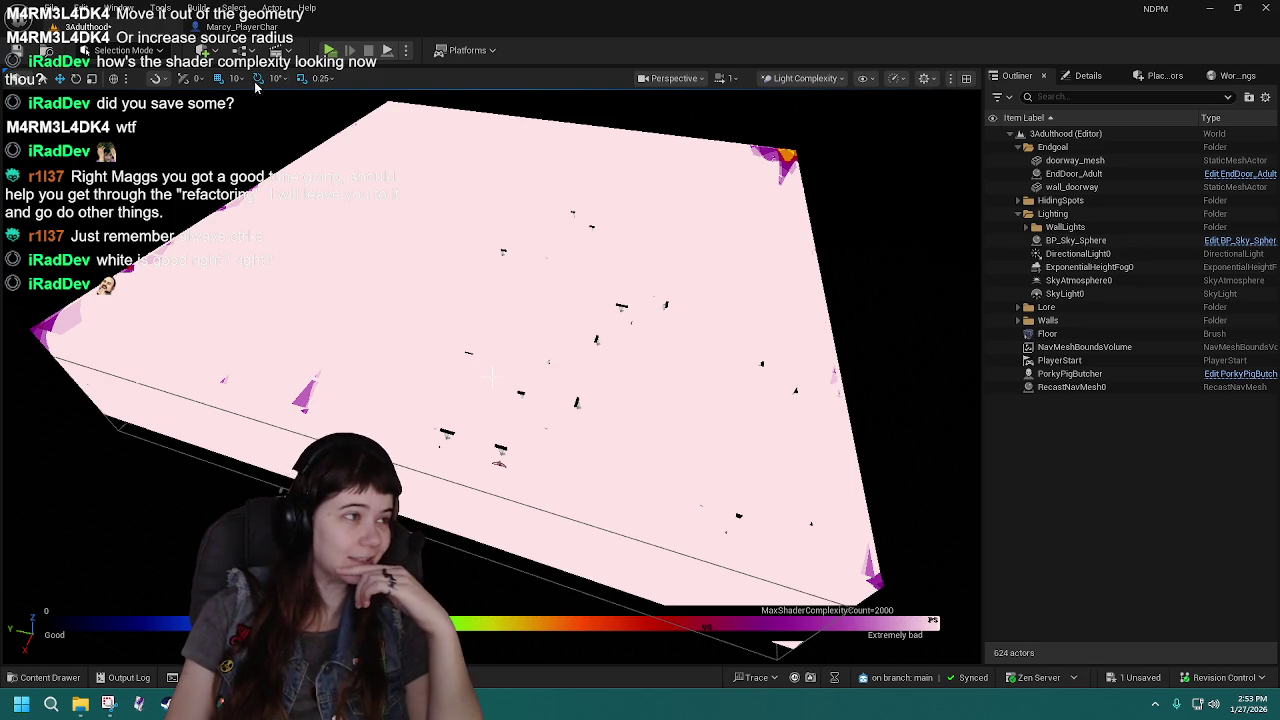
pyautogui.hotkey('alt', 'Tab')
pyautogui.scroll(-3, 379, 146)
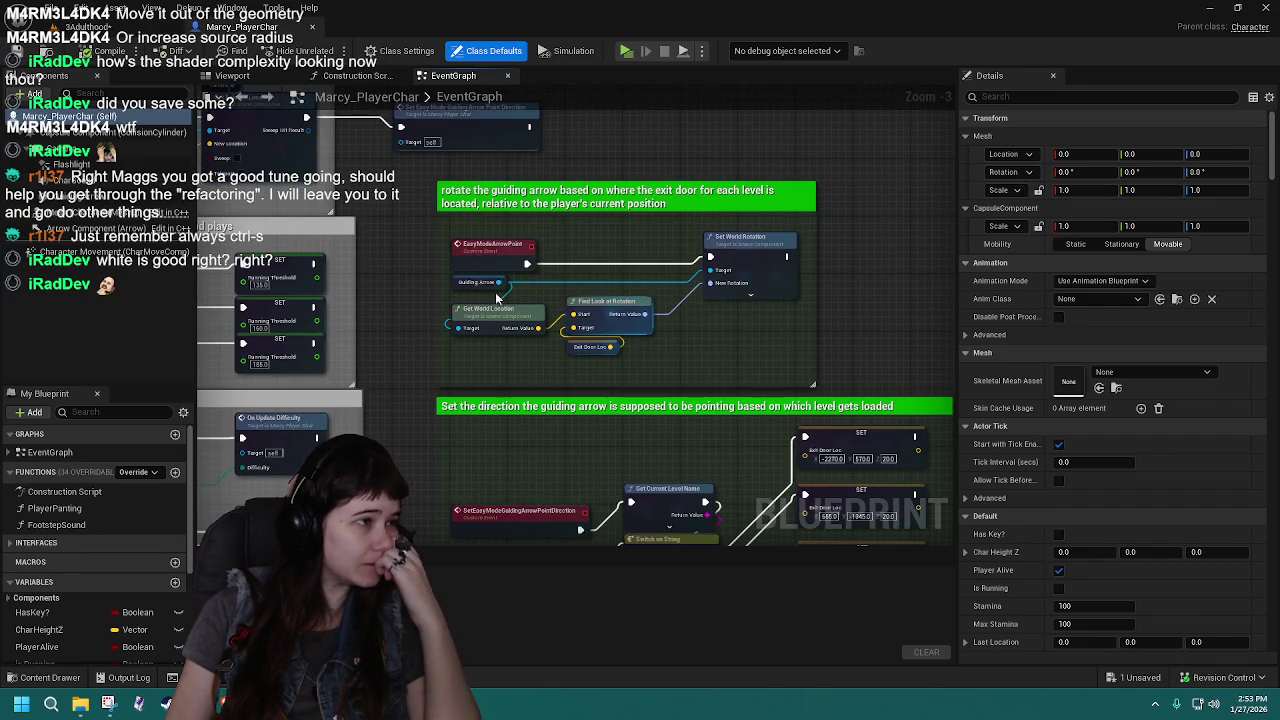
pyautogui.hotkey('alt', 'Tab')
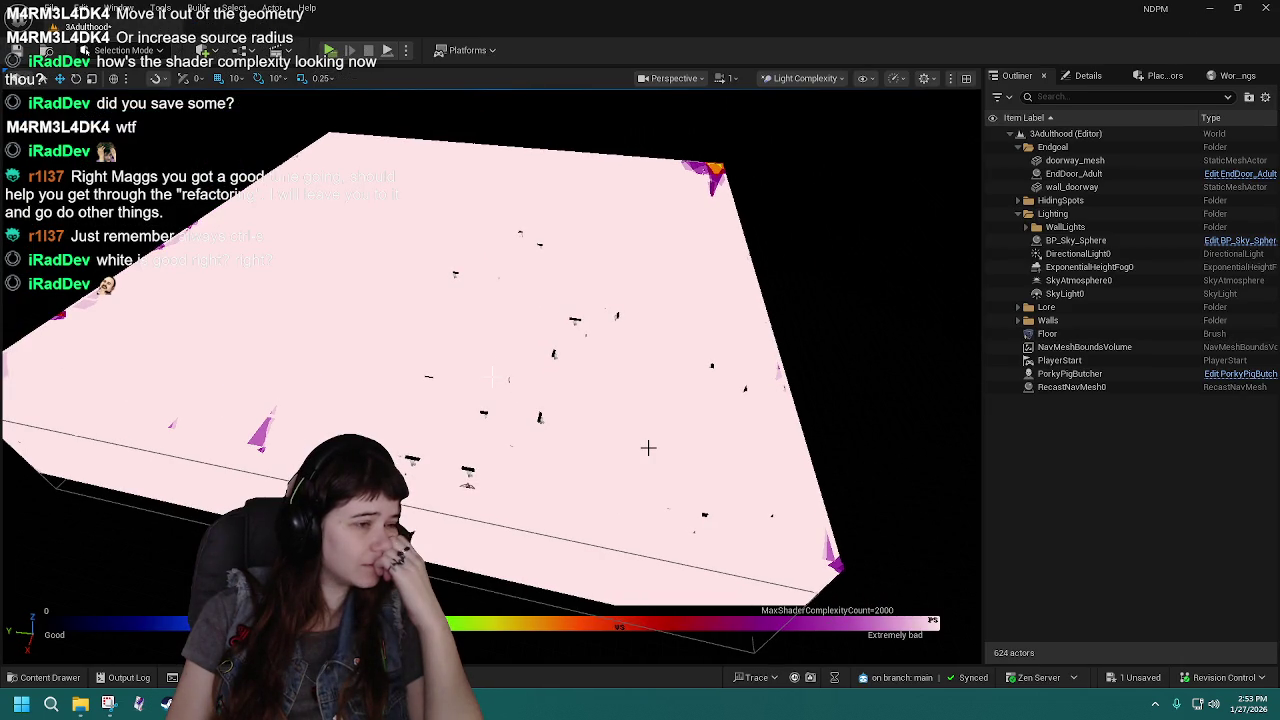
pyautogui.click(40, 677)
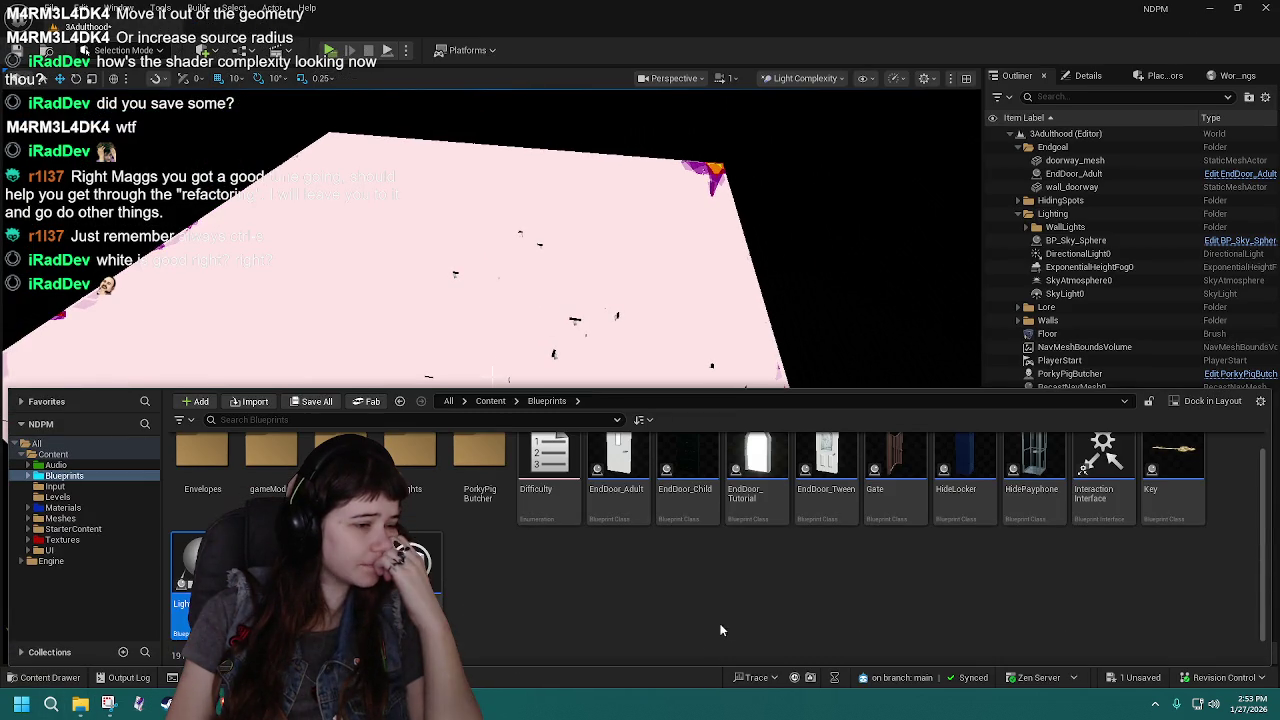
# Open the Content > Levels folder and save all unsaved content, including the 3Adulthood level.
pyautogui.click(490, 400)
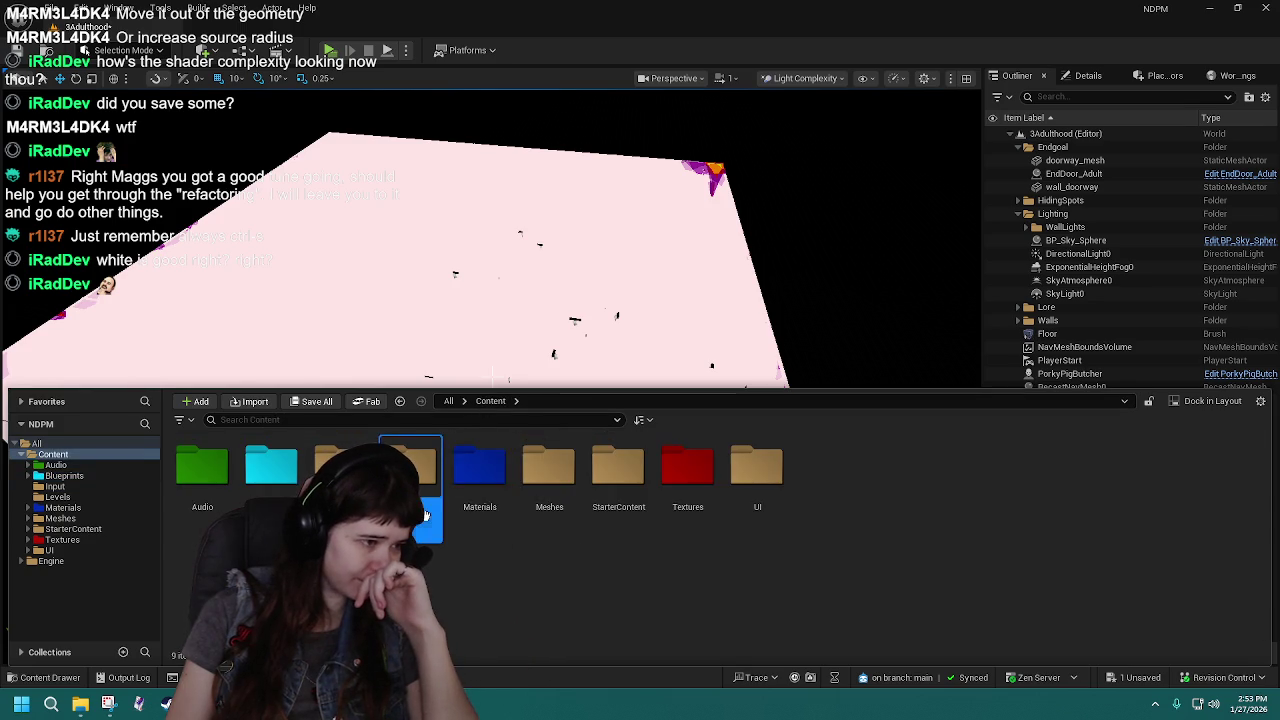
pyautogui.doubleClick(410, 470)
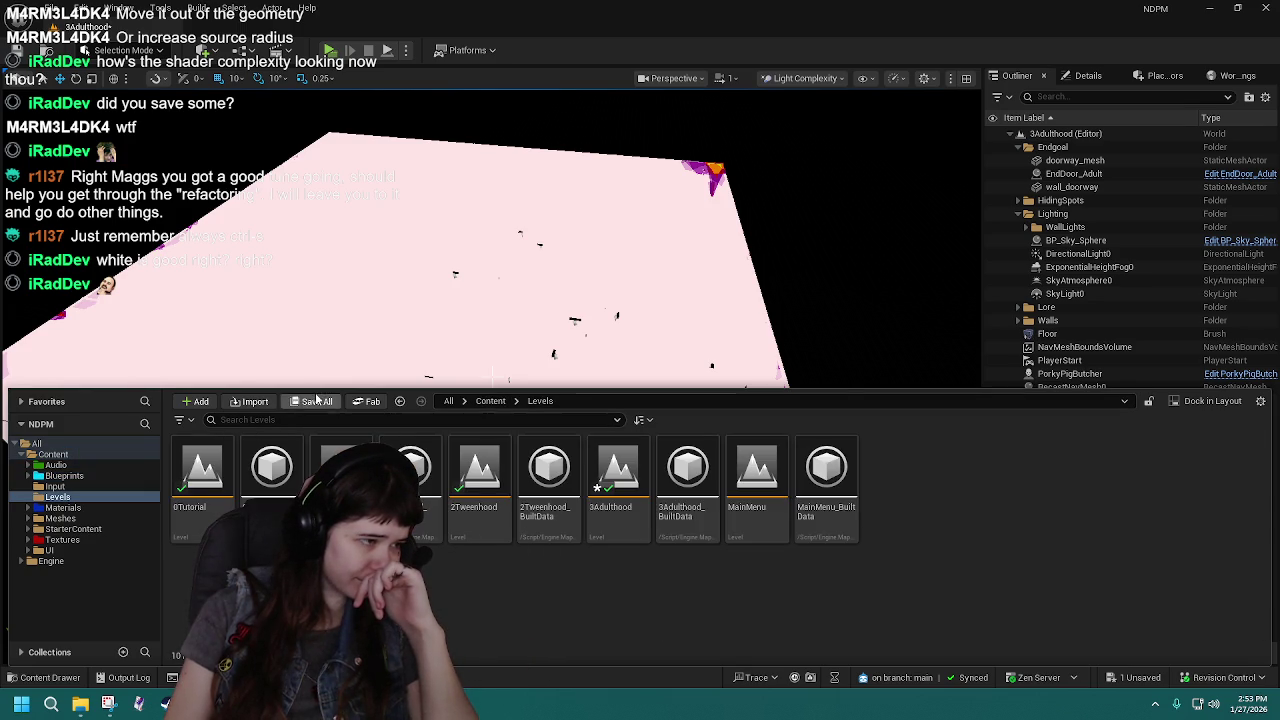
pyautogui.click(318, 400)
pyautogui.click(666, 500)
# Load the 2Tweenhood level and open its Level Blueprint.
pyautogui.doubleClick(480, 480)
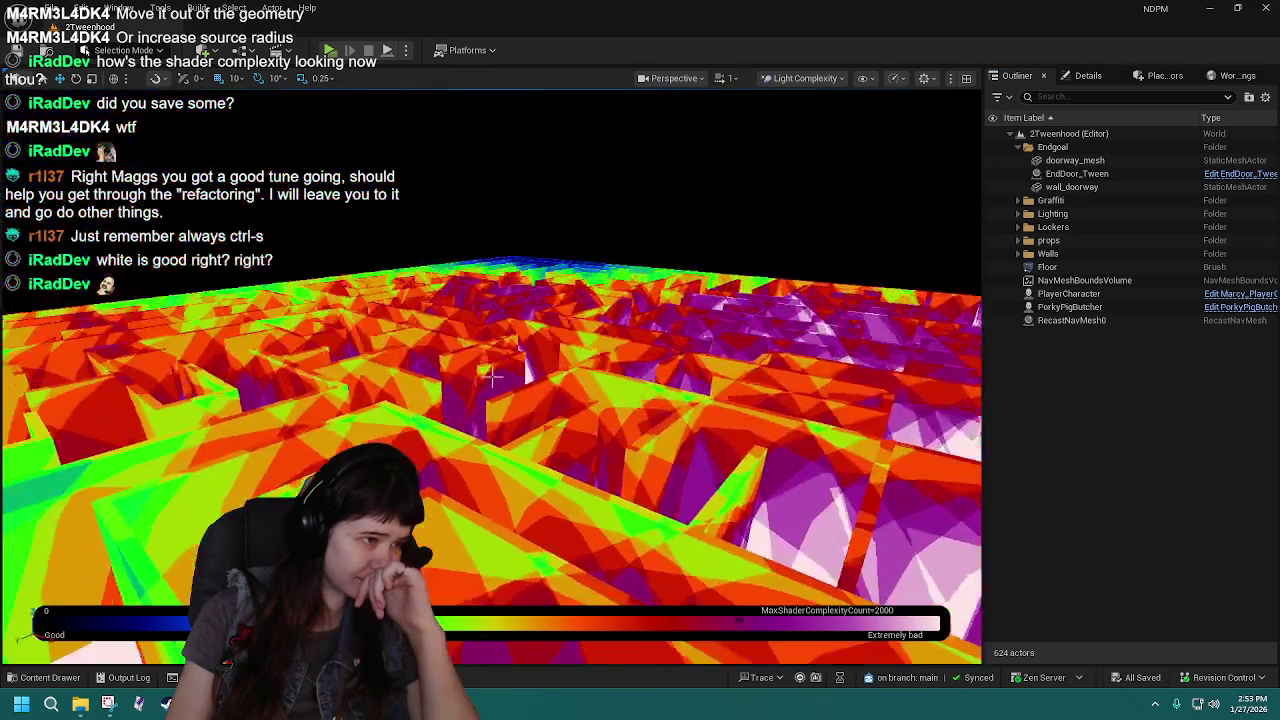
pyautogui.scroll(-10, 492, 375)
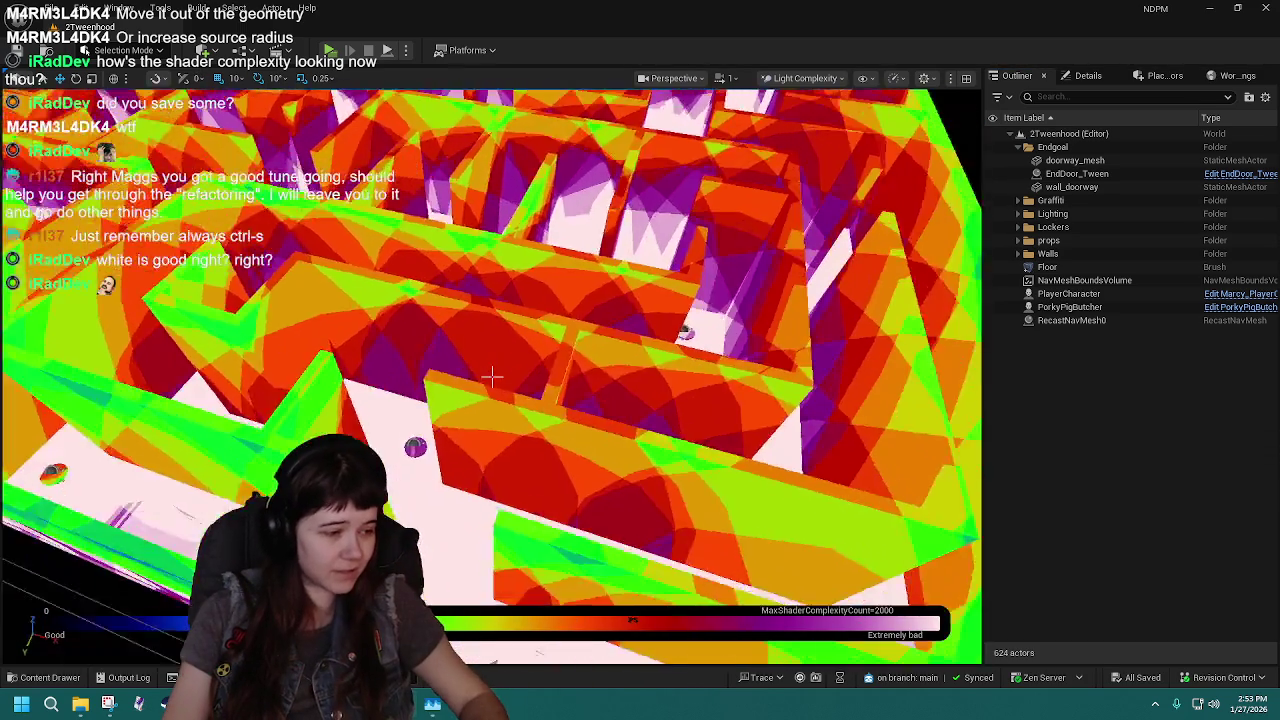
pyautogui.scroll(10, 492, 375)
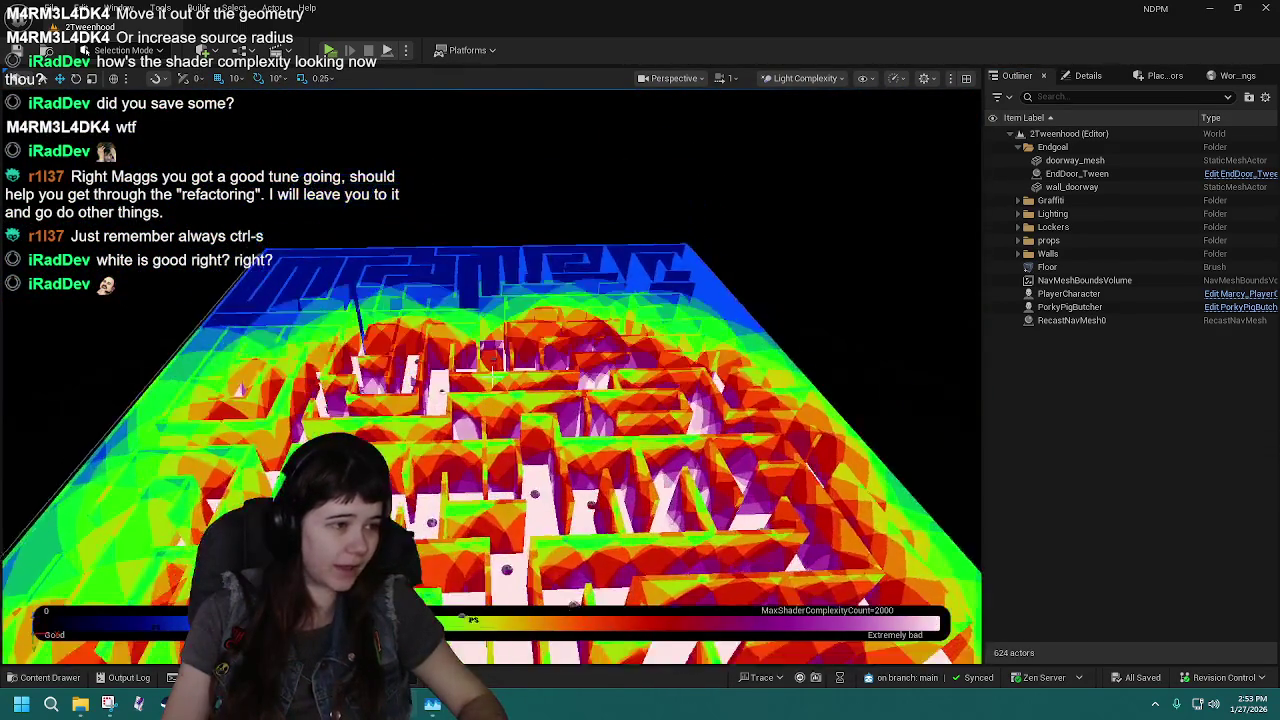
pyautogui.scroll(5, 492, 375)
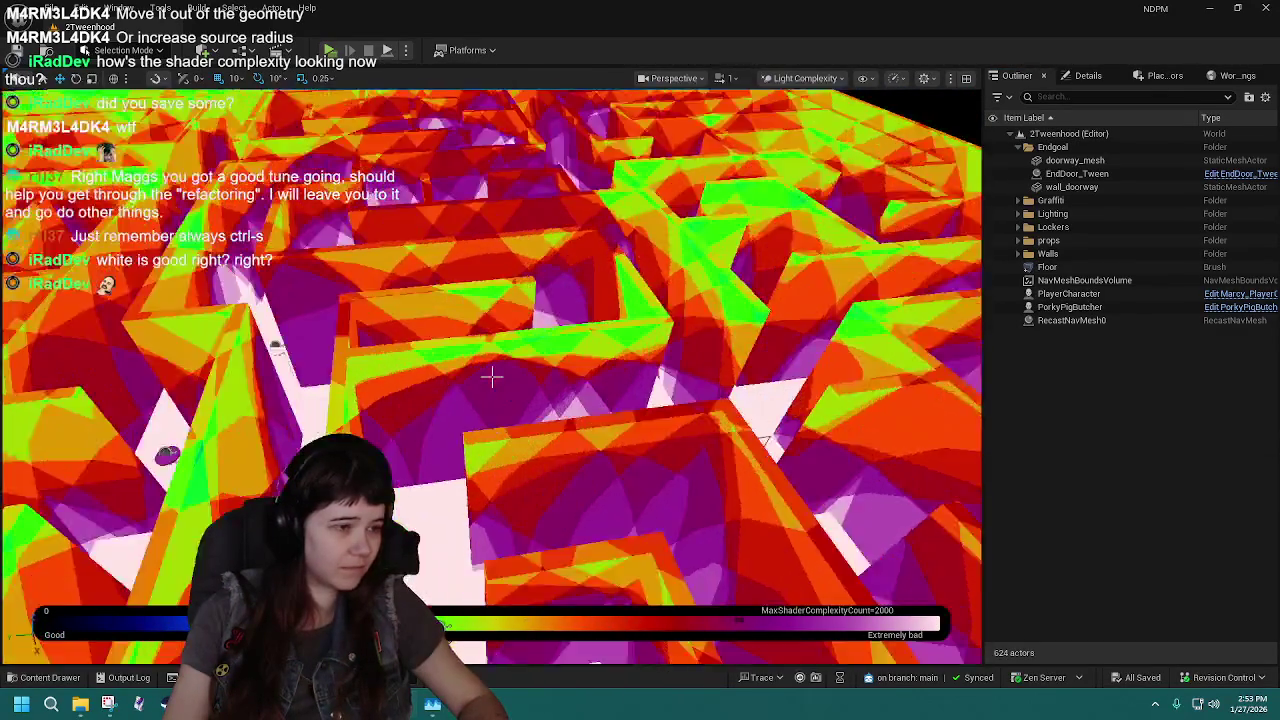
pyautogui.scroll(-10, 492, 375)
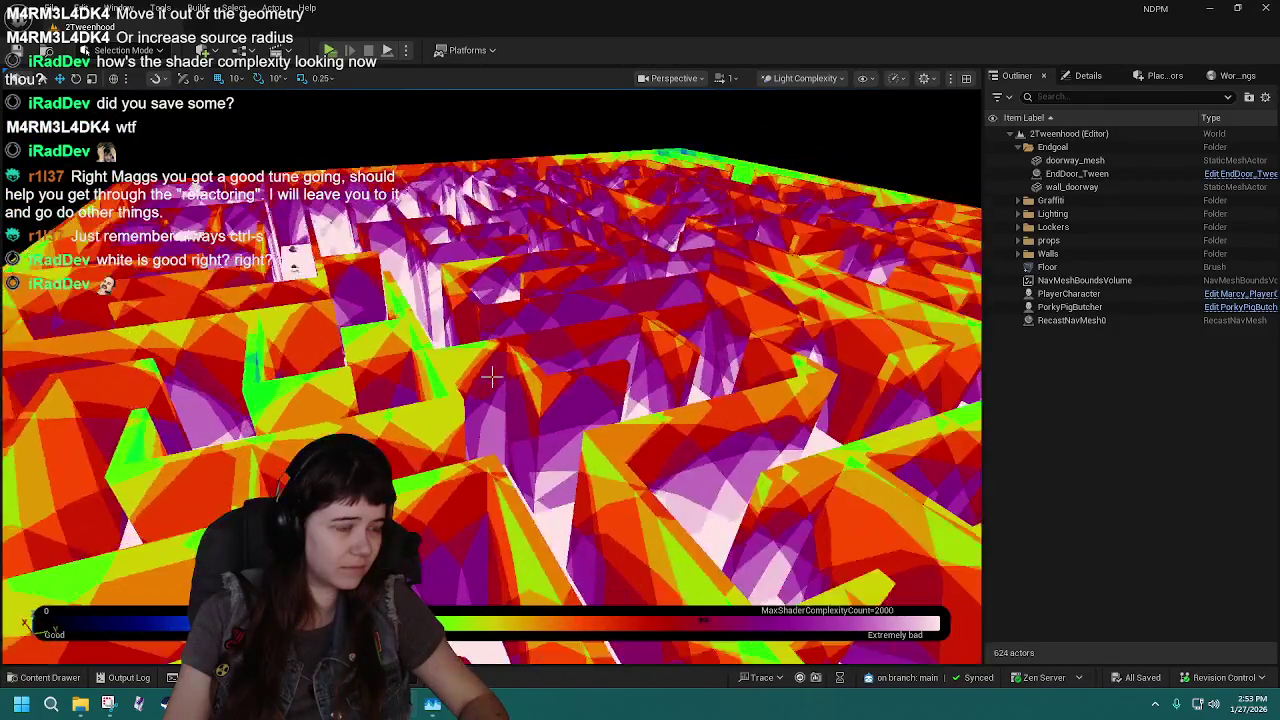
pyautogui.scroll(-2, 492, 376)
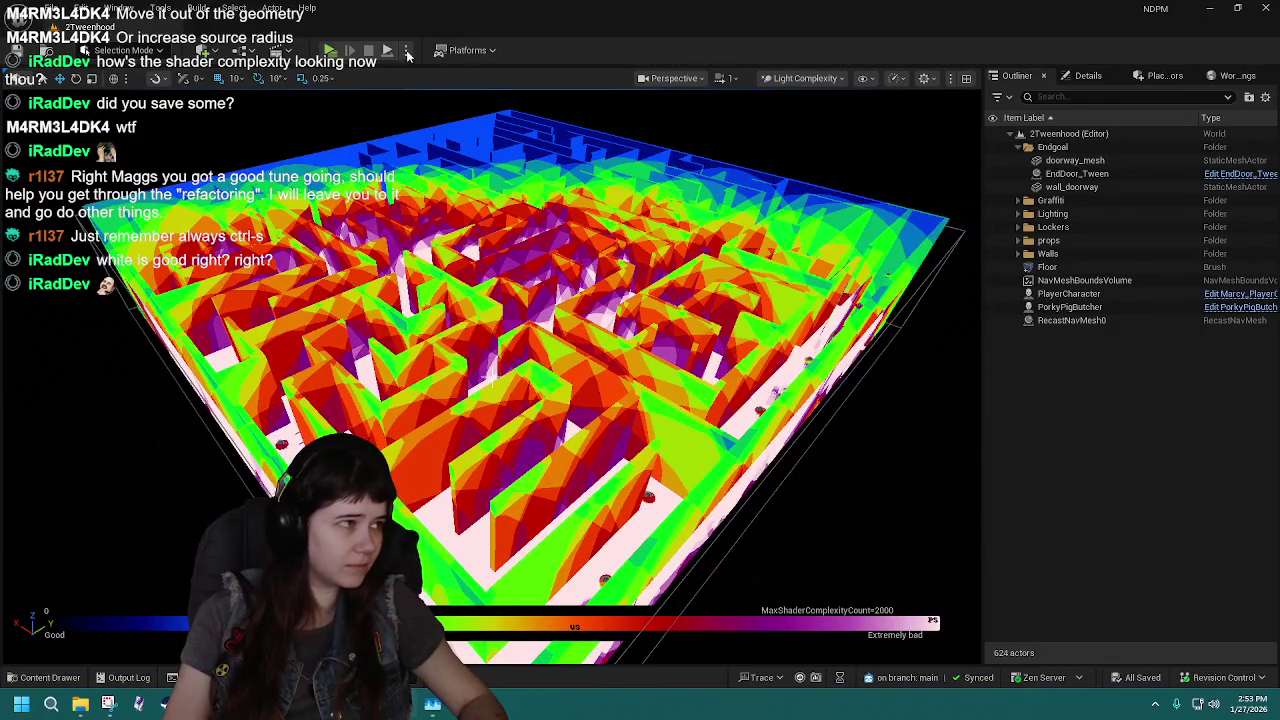
pyautogui.click(246, 52)
pyautogui.click(320, 151)
pyautogui.scroll(-2, 698, 352)
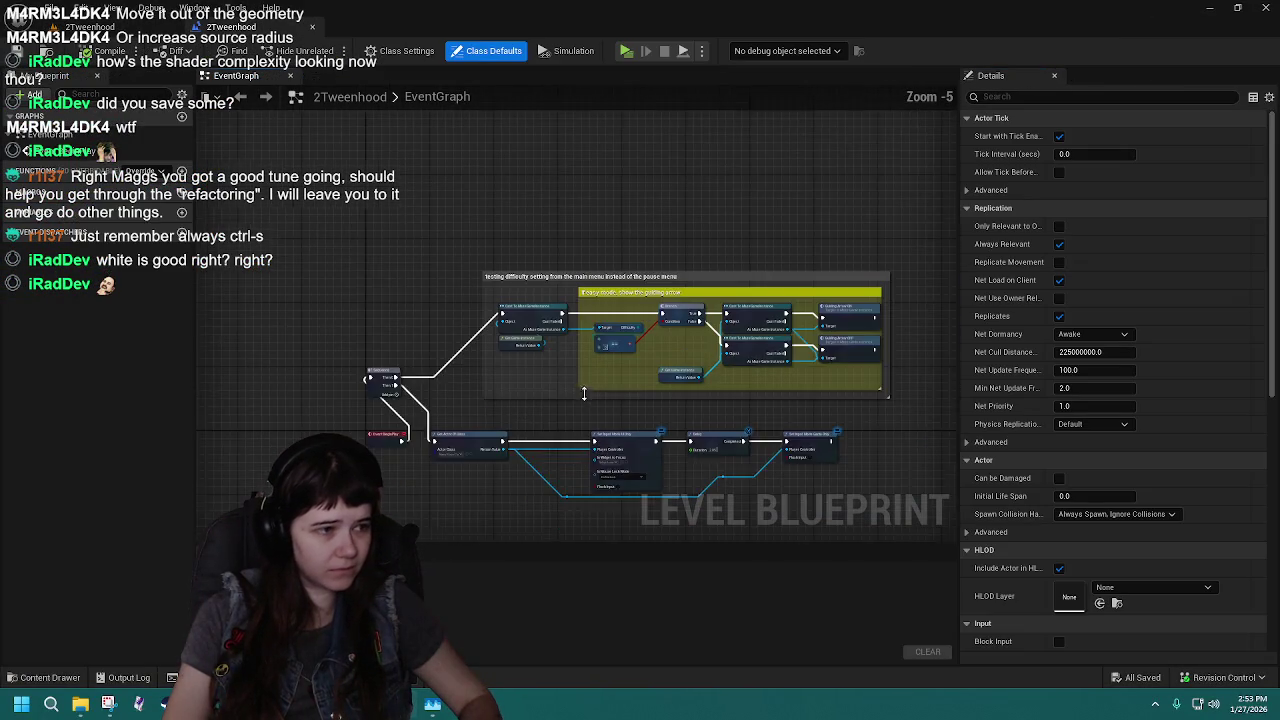
# Select the 2Tweenhood difficulty-test comment group, then load 3Adulthood from the Content Drawer.
pyautogui.moveTo(318, 232); pyautogui.dragTo(856, 398)
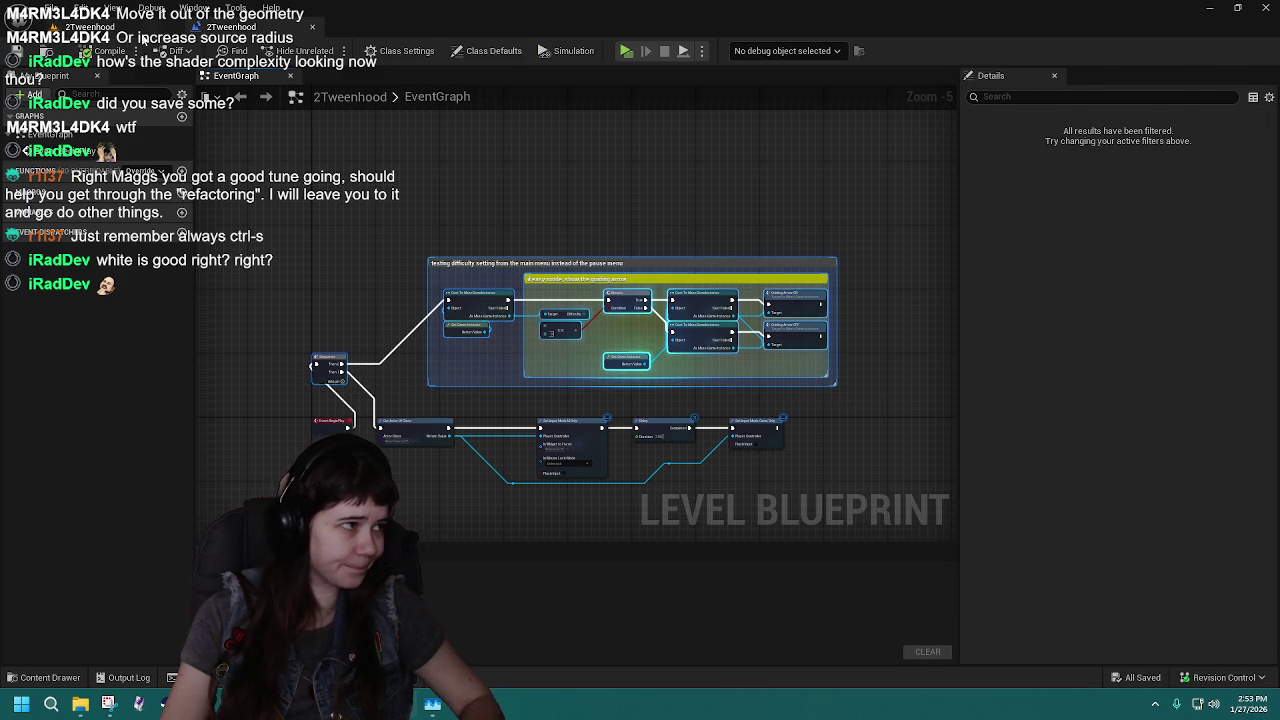
pyautogui.click(140, 27)
pyautogui.scroll(5, 265, 111)
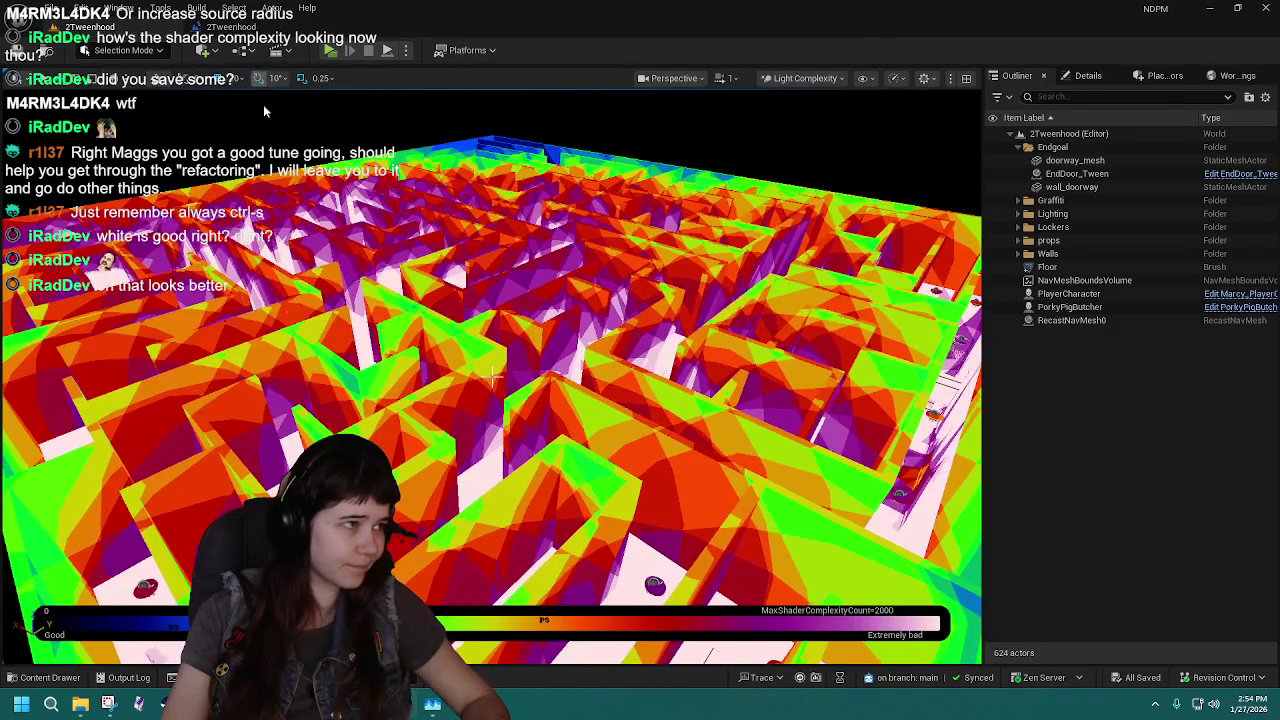
pyautogui.click(49, 677)
pyautogui.doubleClick(616, 505)
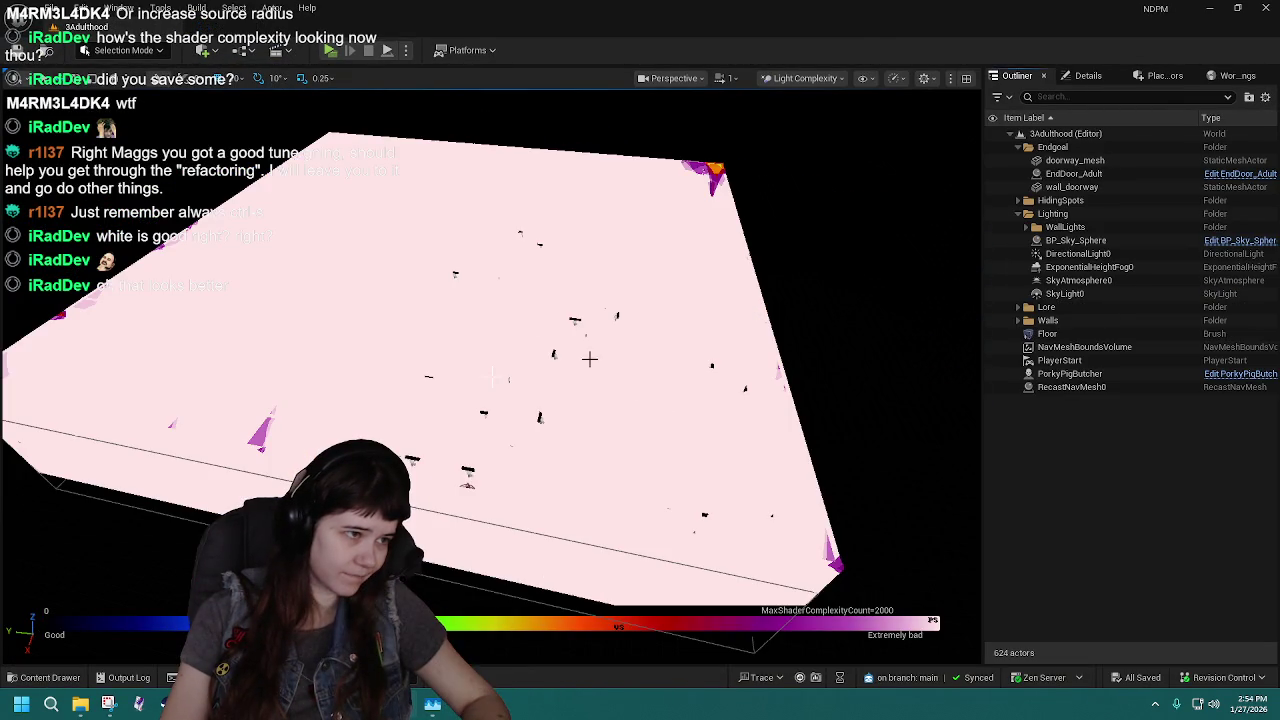
# In the 3Adulthood Level Blueprint, wire Sequence's Then 1 into Get Actor Of Class and compile.
pyautogui.moveTo(490, 380); pyautogui.dragTo(226, 62)
pyautogui.click(238, 52)
pyautogui.click(290, 205)
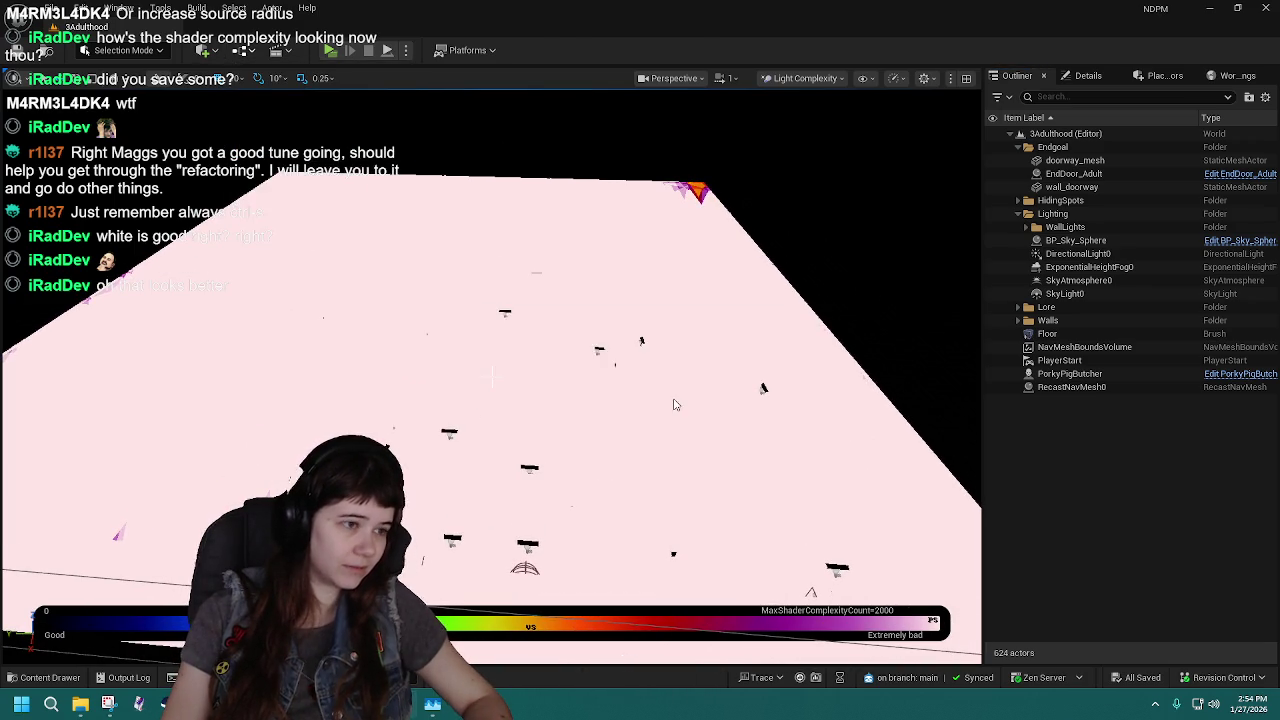
pyautogui.scroll(-2, 670, 404)
pyautogui.click(537, 300)
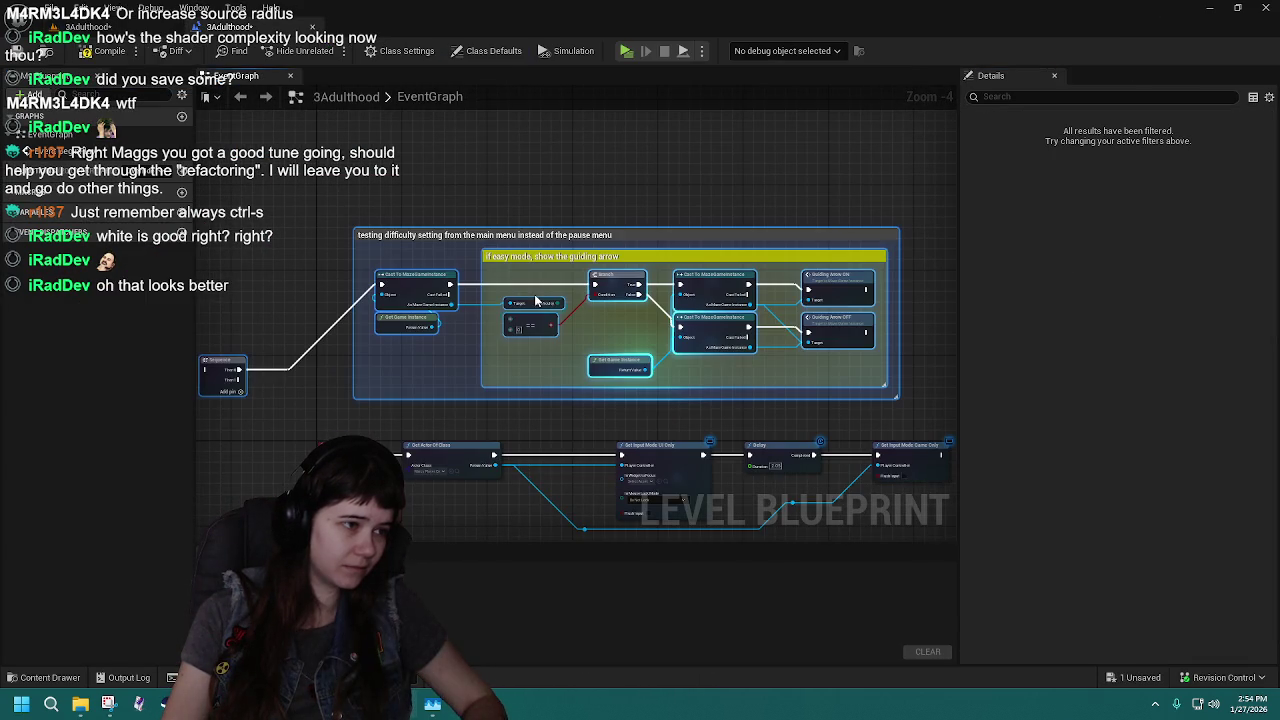
pyautogui.moveTo(240, 367); pyautogui.dragTo(337, 371)
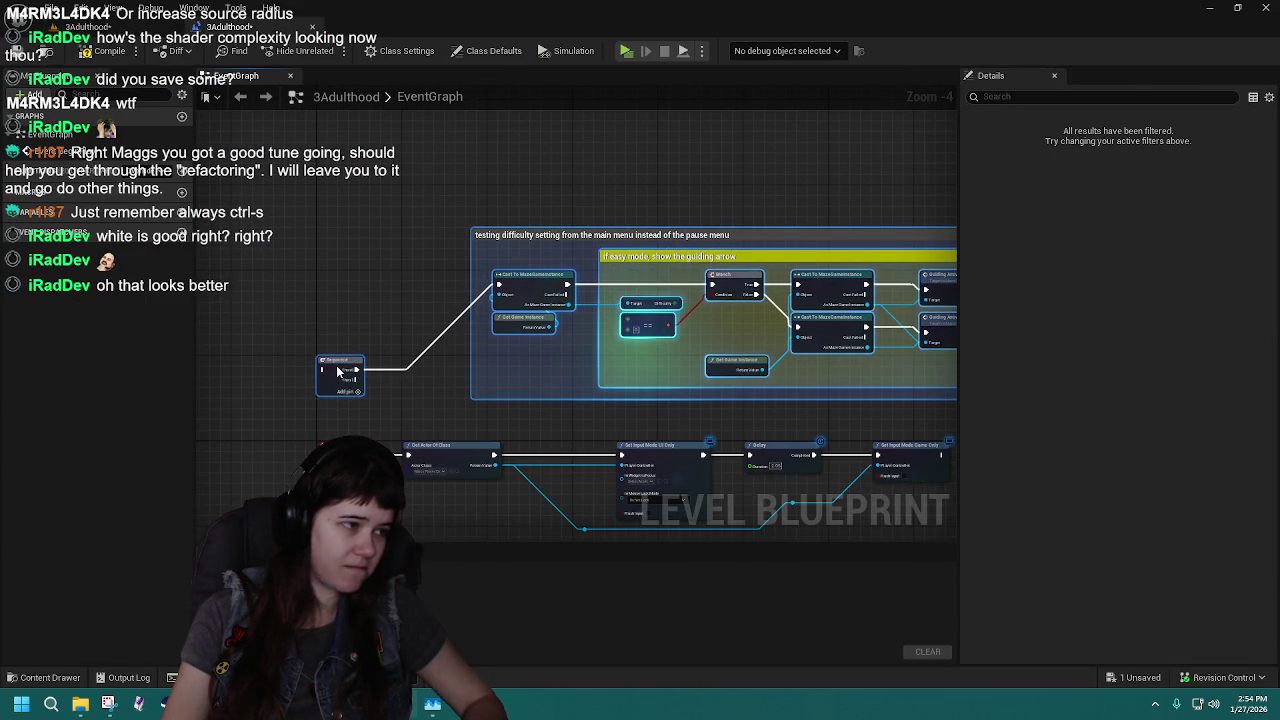
pyautogui.moveTo(322, 438)
pyautogui.mouseDown()
pyautogui.moveTo(309, 371)
pyautogui.moveTo(329, 366)
pyautogui.moveTo(355, 380)
pyautogui.moveTo(407, 455)
pyautogui.mouseUp()
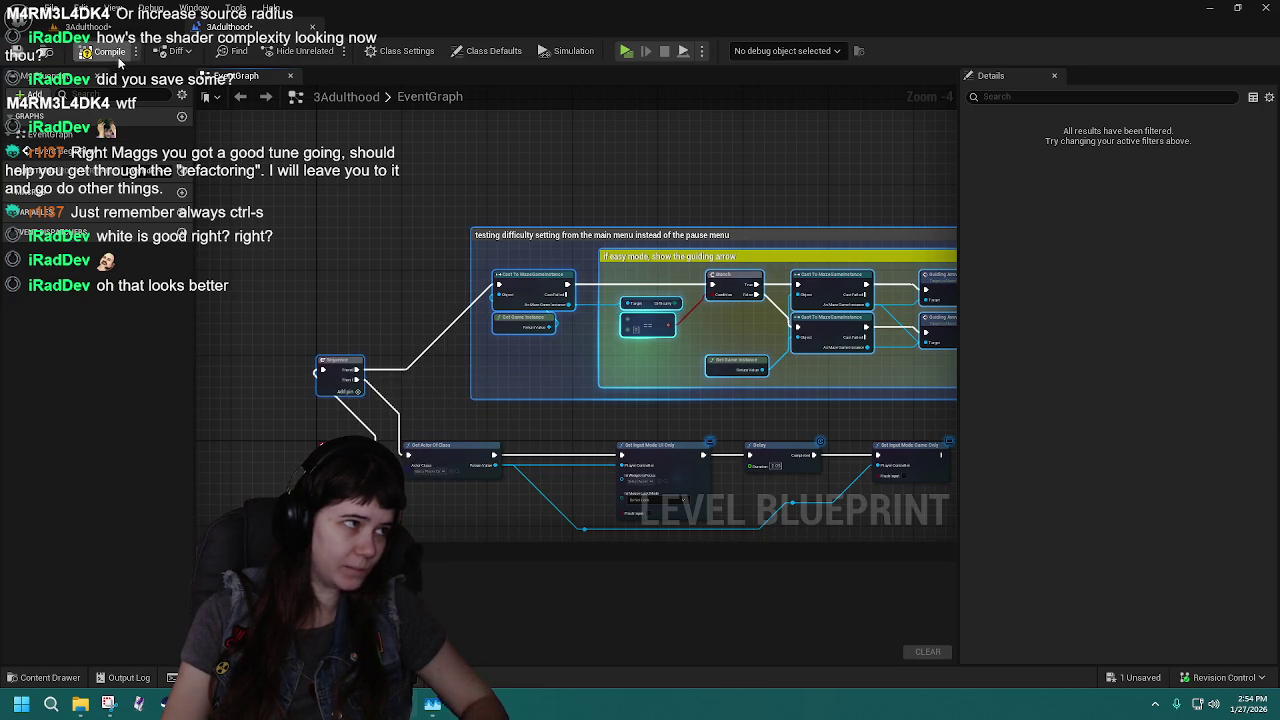
pyautogui.click(108, 52)
pyautogui.click(298, 28)
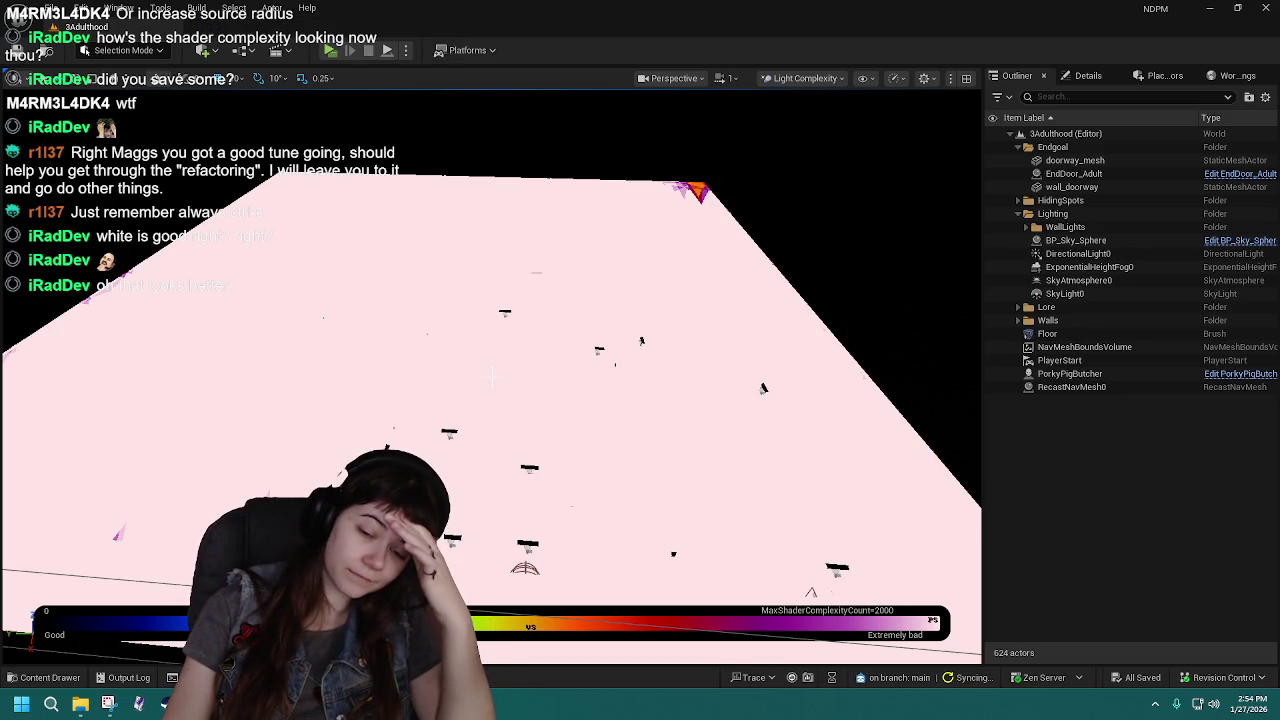
pyautogui.hotkey('ctrl', 'shift', 'Escape')
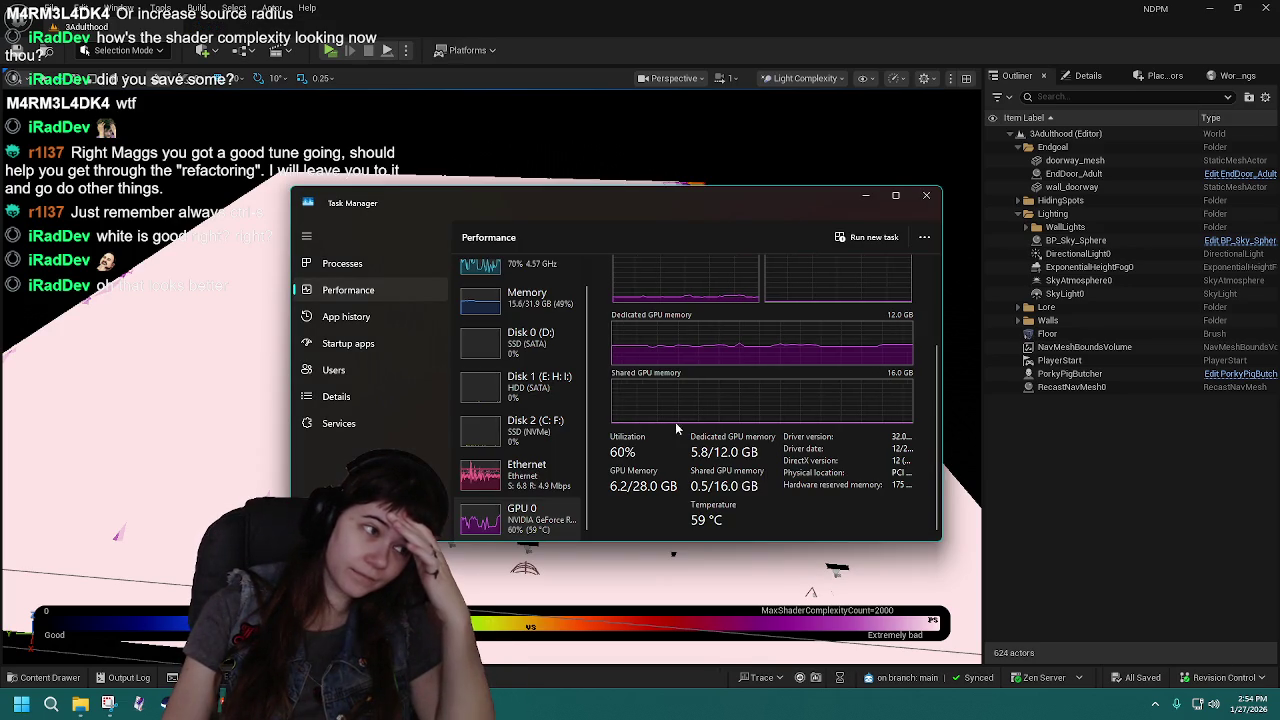
# Review the GPU utilization and memory figures, then close Task Manager.
pyautogui.scroll(3, 651, 498)
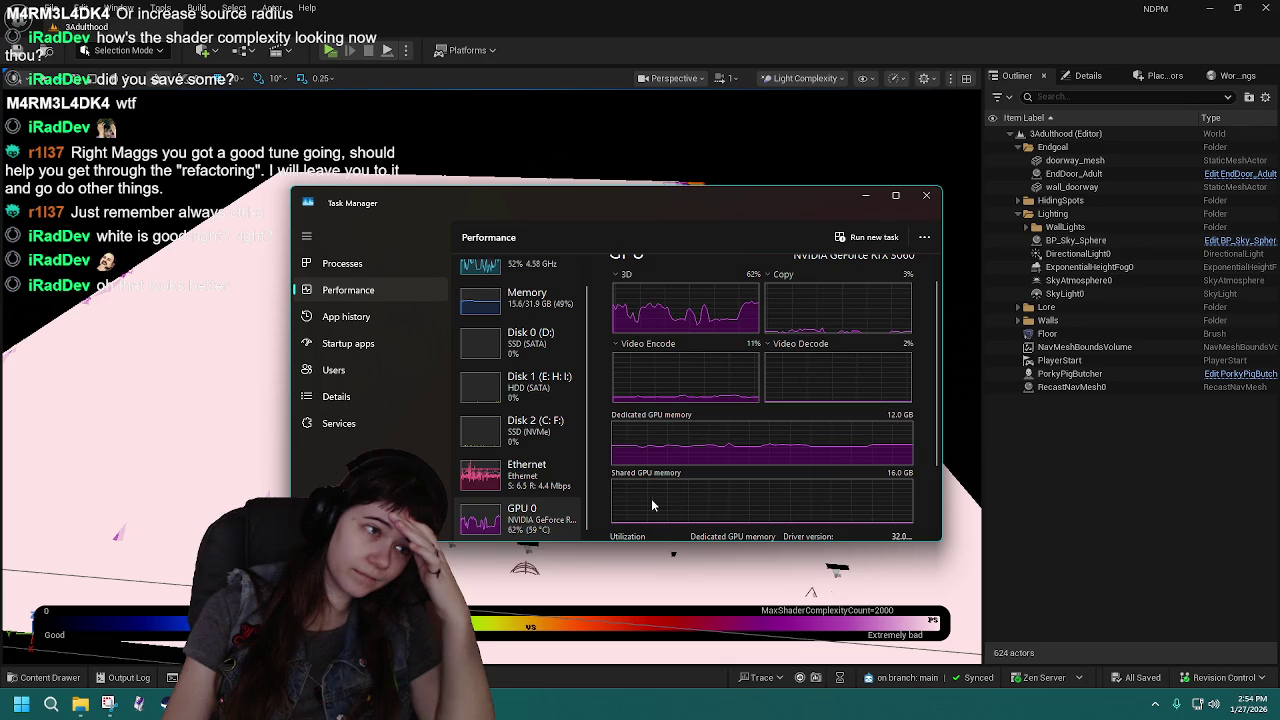
pyautogui.scroll(1, 651, 498)
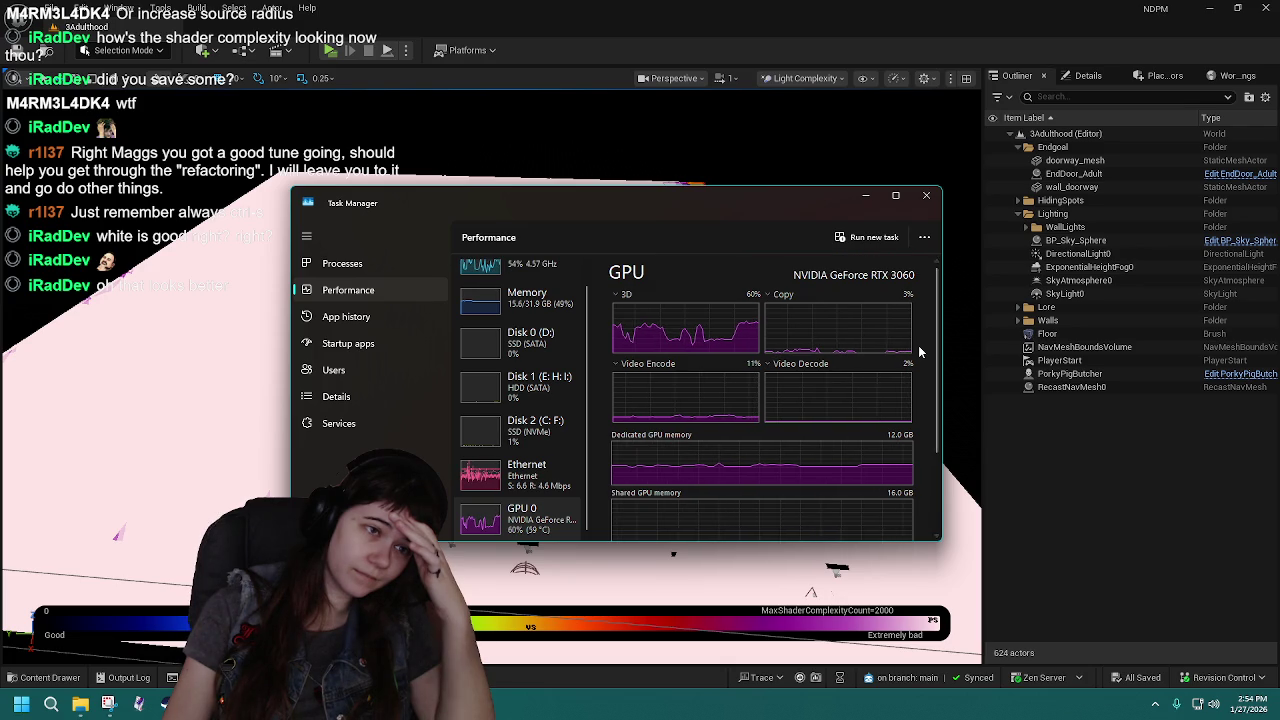
pyautogui.scroll(-2, 912, 352)
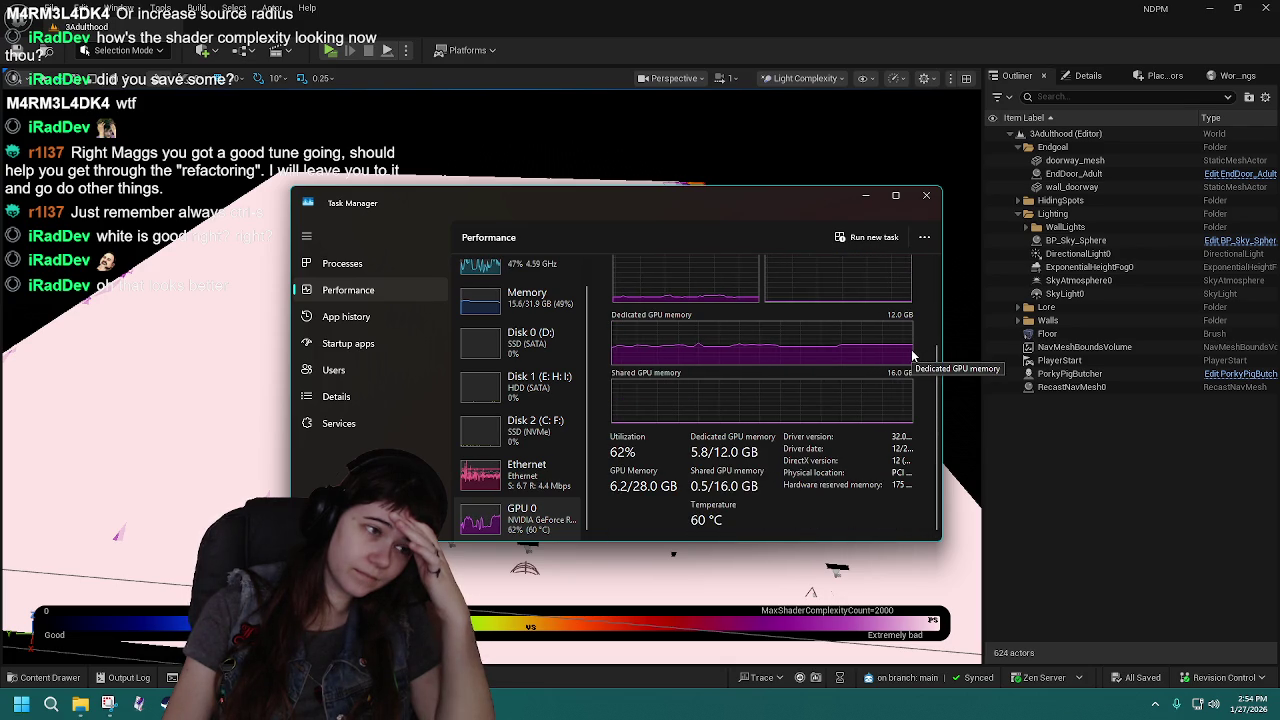
pyautogui.click(926, 195)
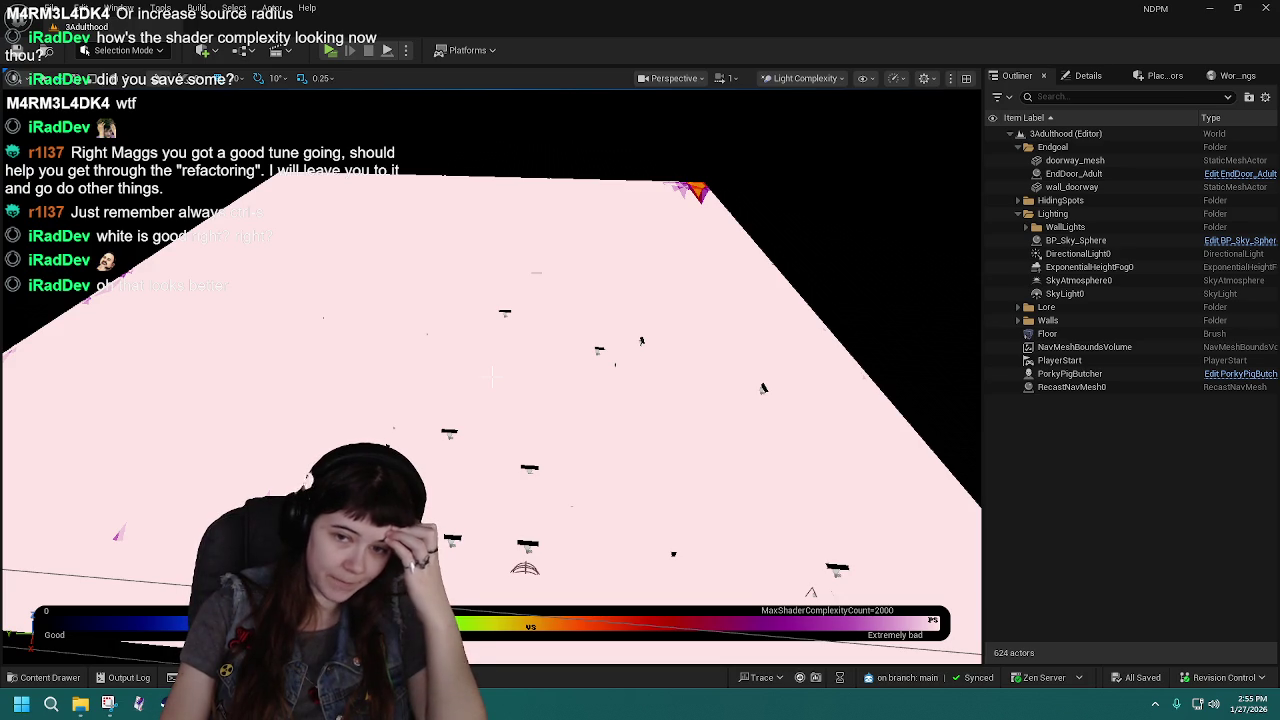
# Orbit over the 3Adulthood floor in Light Complexity view, then show the Levels folder.
pyautogui.moveTo(748, 386)
pyautogui.mouseDown()
pyautogui.moveTo(748, 366)
pyautogui.moveTo(735, 382)
pyautogui.mouseUp()
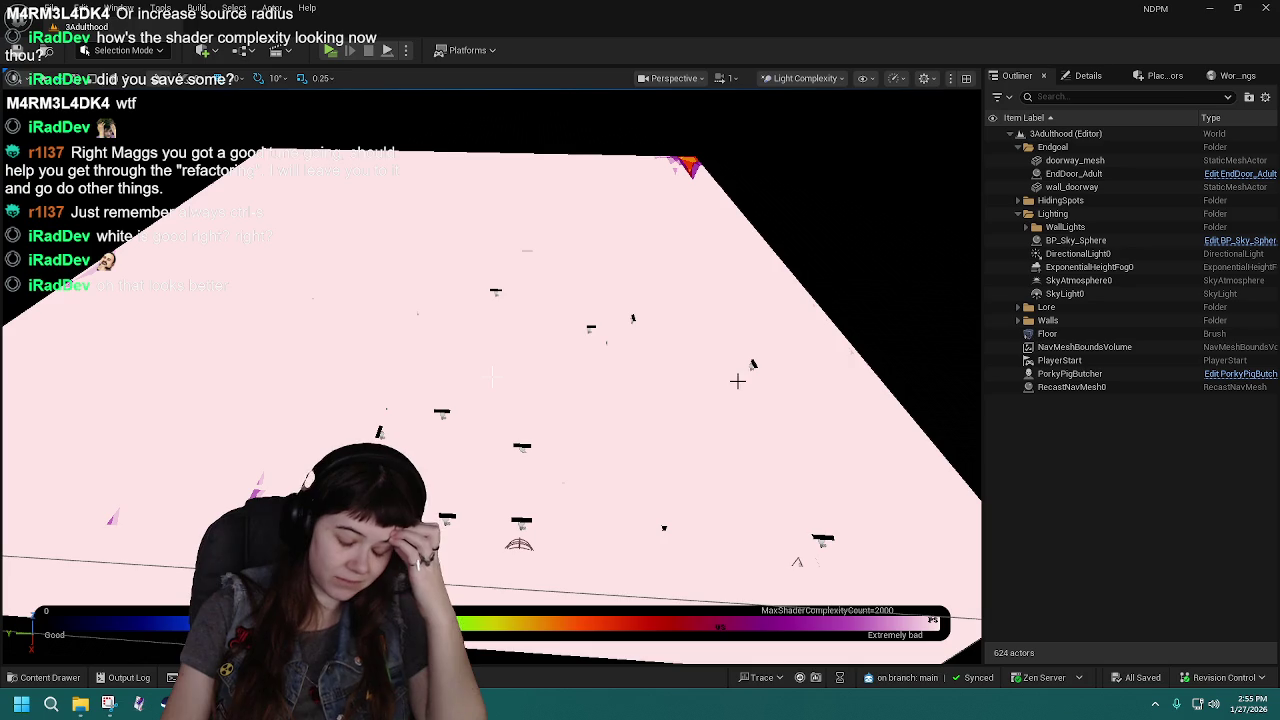
pyautogui.moveTo(711, 383); pyautogui.dragTo(711, 383)
pyautogui.moveTo(843, 487); pyautogui.dragTo(880, 482)
pyautogui.moveTo(551, 377); pyautogui.dragTo(492, 376)
pyautogui.moveTo(743, 407); pyautogui.dragTo(743, 407)
pyautogui.moveTo(492, 375); pyautogui.dragTo(492, 375)
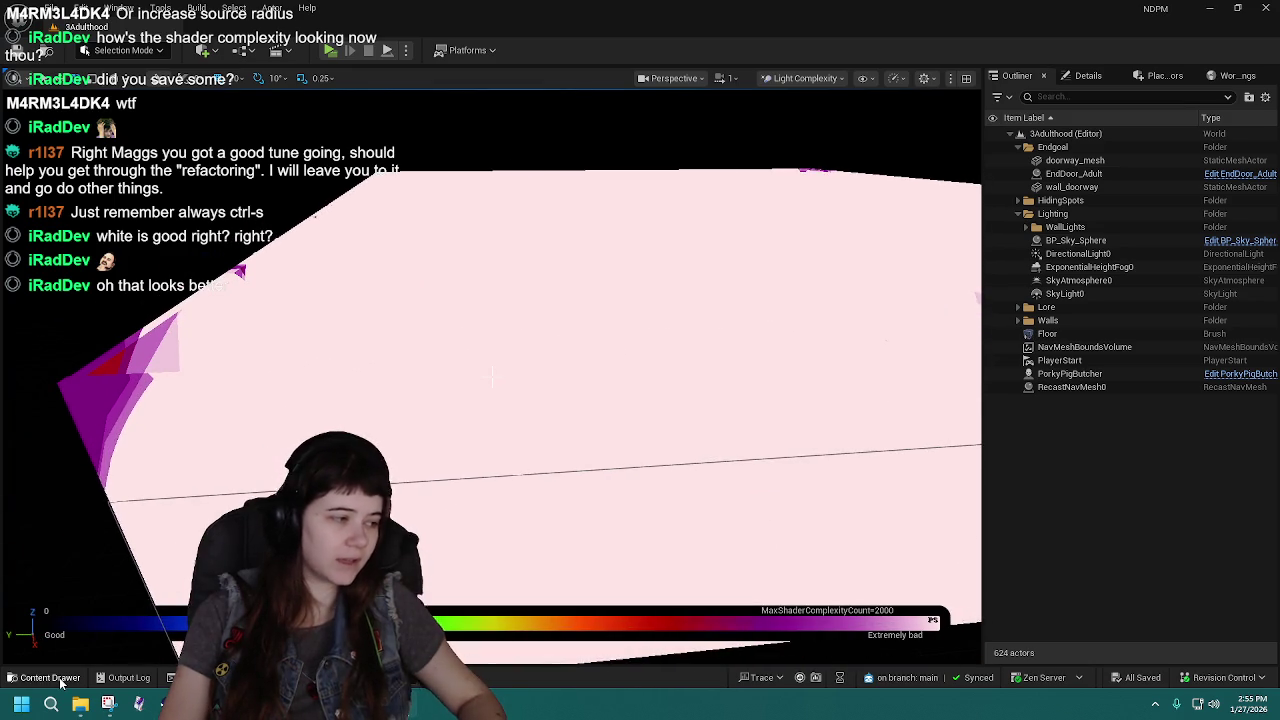
pyautogui.click(45, 677)
# Load the 2Tweenhood level and pull back to see its whole maze.
pyautogui.doubleClick(455, 490)
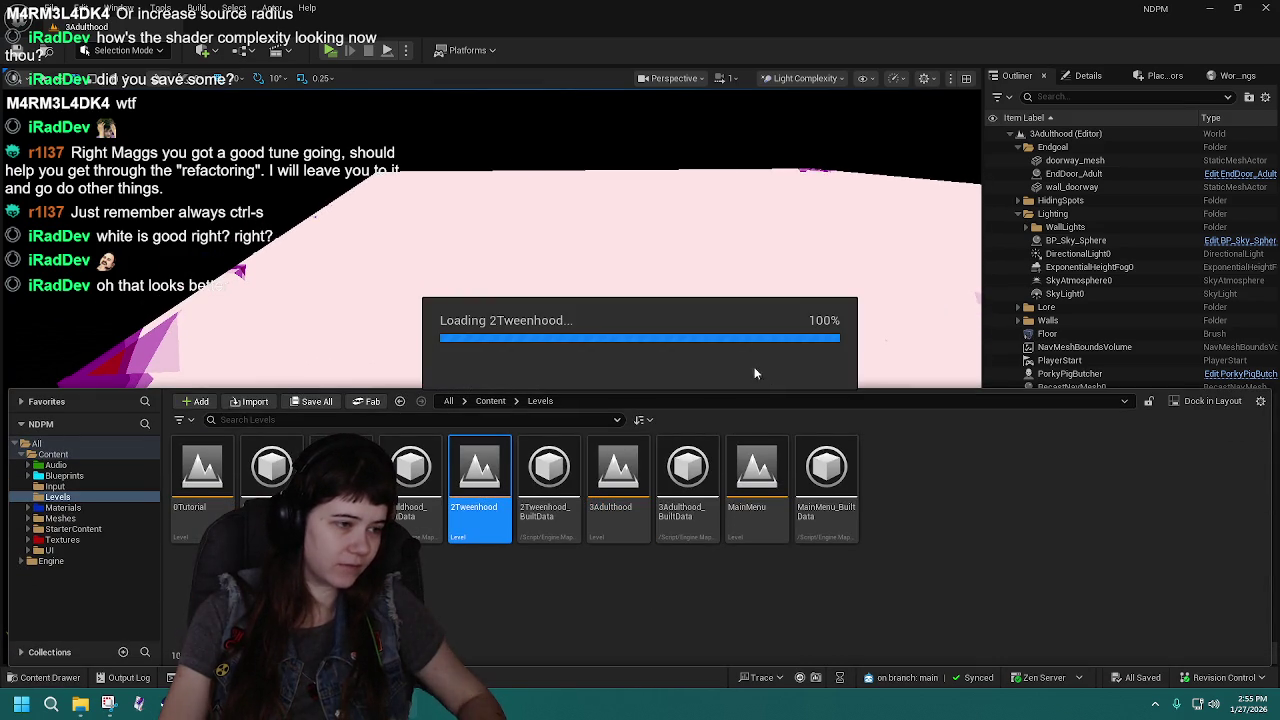
pyautogui.click(693, 362)
pyautogui.moveTo(492, 375); pyautogui.dragTo(492, 375)
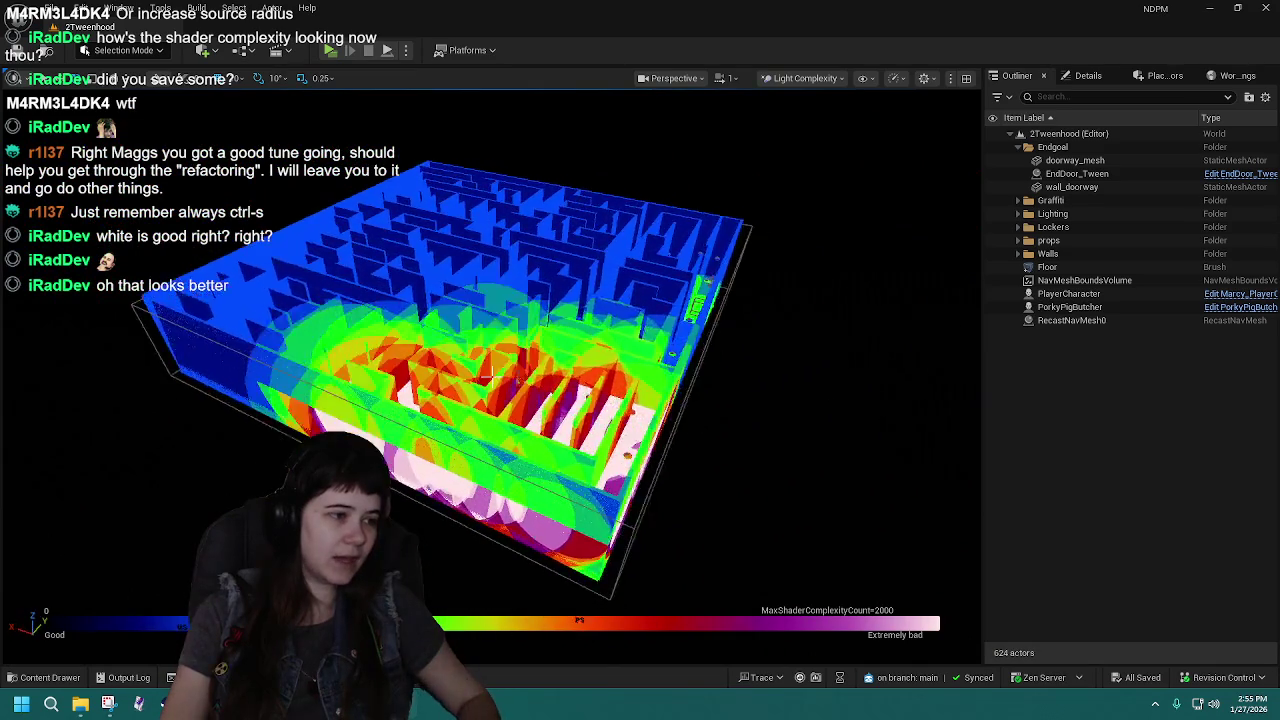
# Zoom in and out over 2Tweenhood's Light Complexity view, then reopen the 3Adulthood level.
pyautogui.scroll(10, 492, 375)
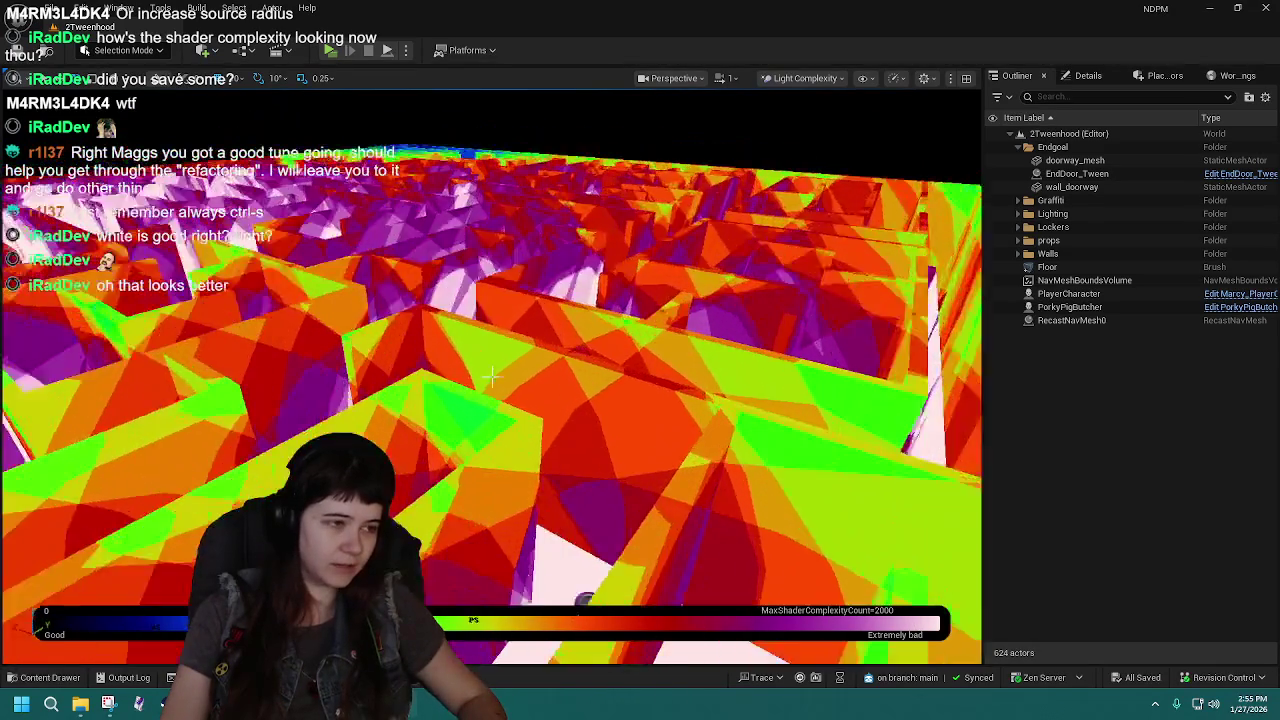
pyautogui.scroll(-10, 492, 375)
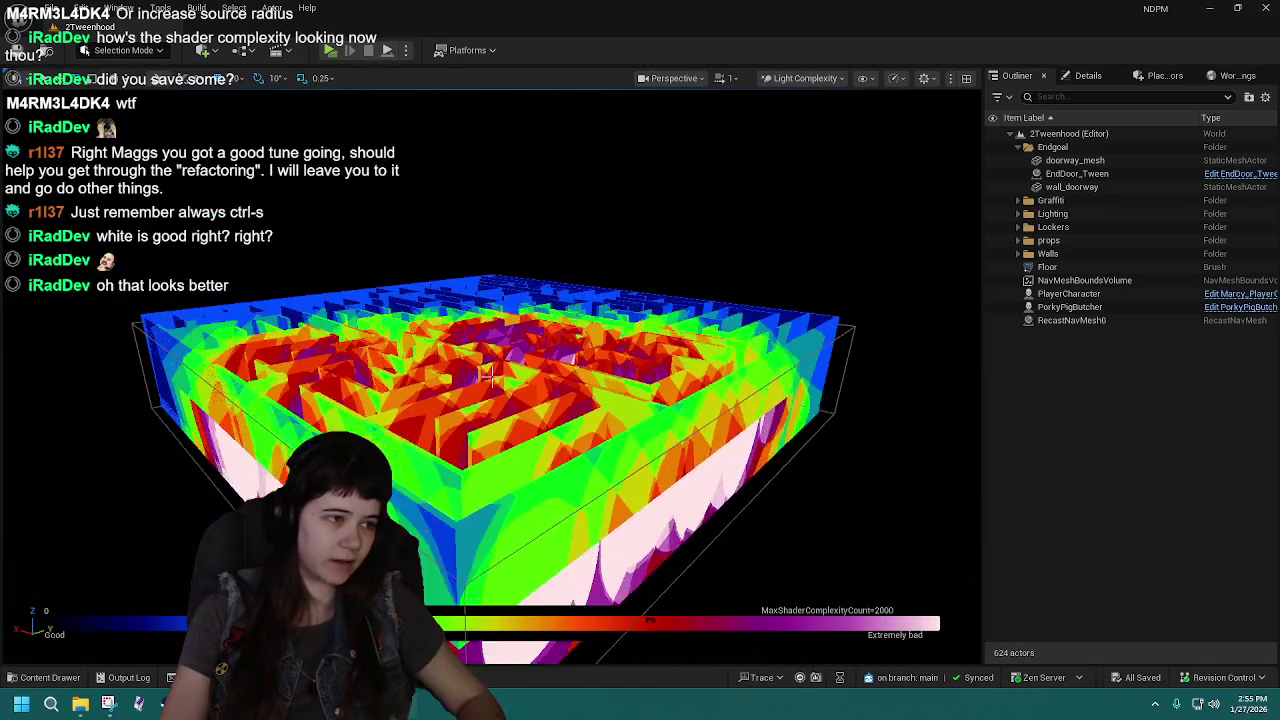
pyautogui.scroll(-5, 492, 375)
pyautogui.scroll(6, 492, 375)
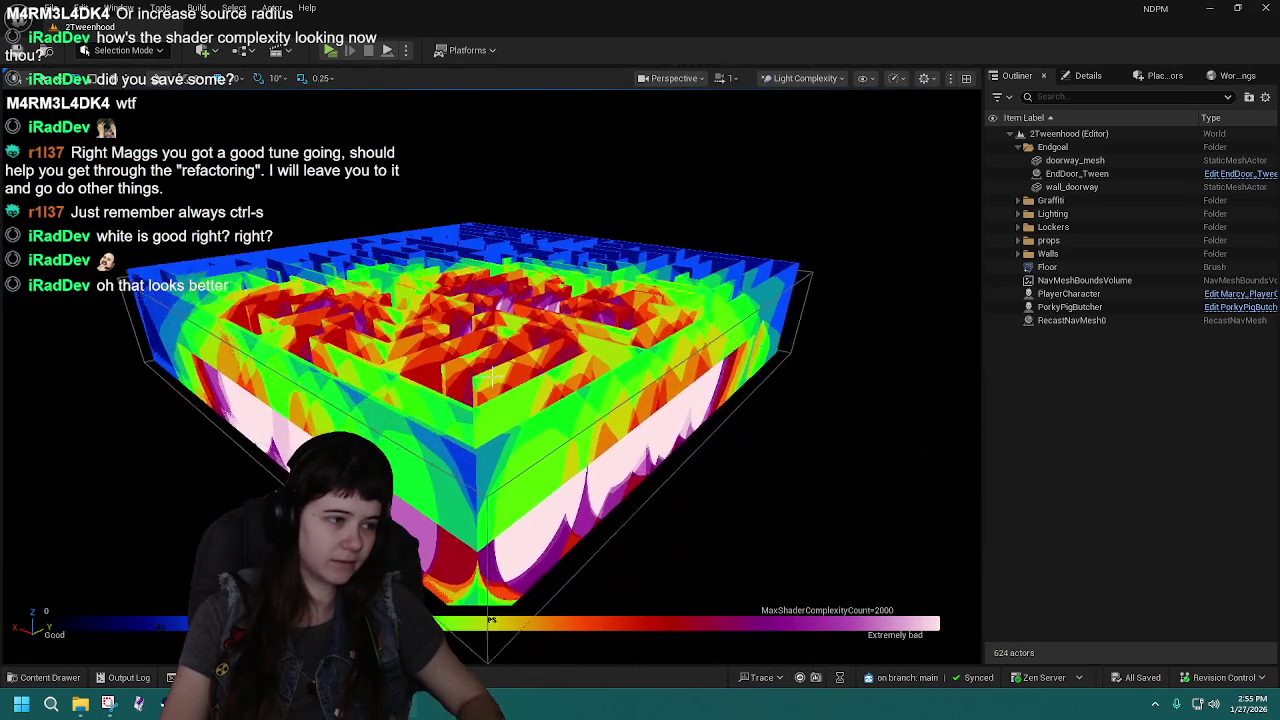
pyautogui.scroll(6, 492, 375)
pyautogui.scroll(-4, 492, 375)
pyautogui.scroll(8, 492, 375)
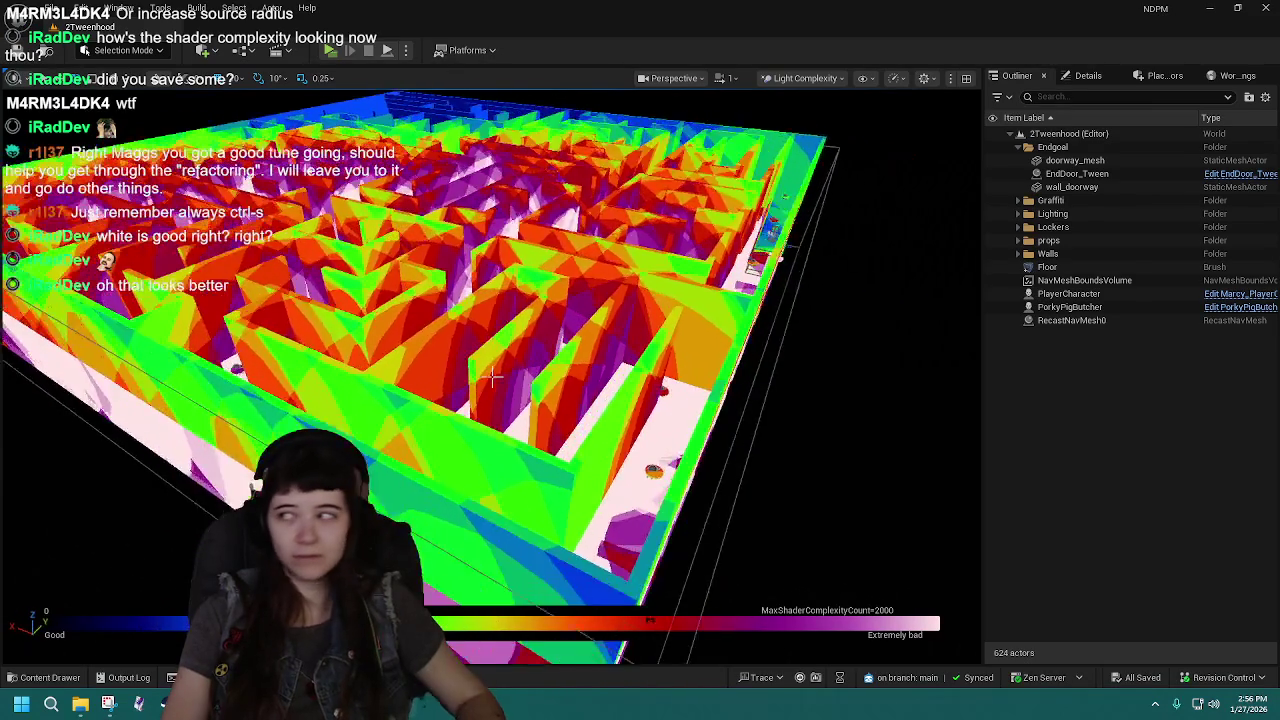
pyautogui.scroll(-6, 492, 375)
pyautogui.scroll(5, 492, 375)
pyautogui.scroll(-5, 492, 375)
pyautogui.scroll(5, 492, 375)
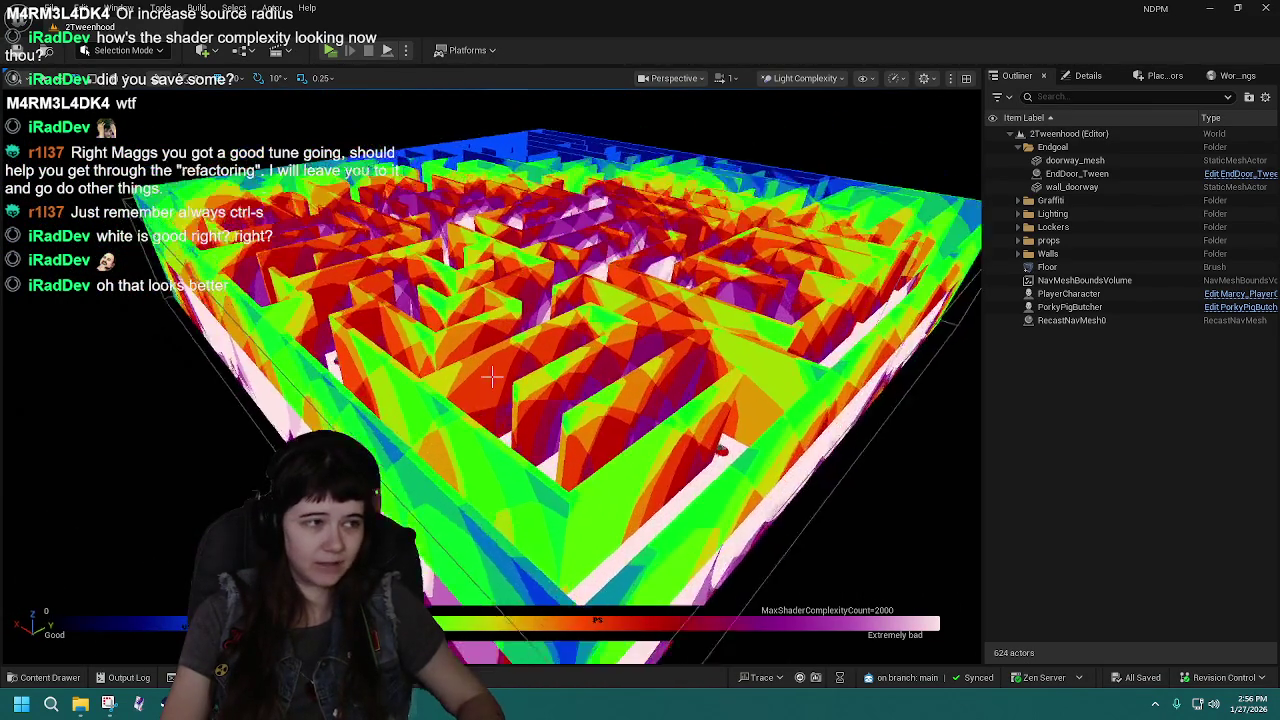
pyautogui.scroll(-5, 492, 375)
pyautogui.scroll(3, 492, 375)
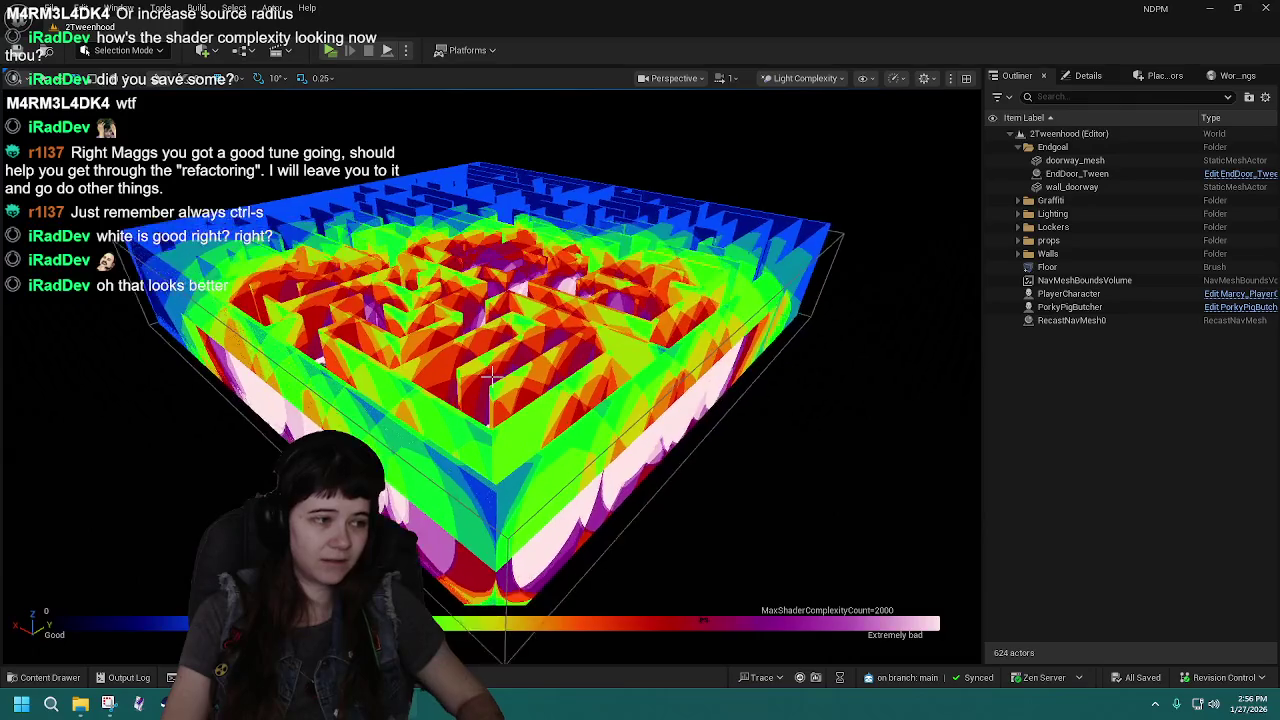
pyautogui.scroll(-5, 492, 375)
pyautogui.scroll(4, 492, 375)
pyautogui.scroll(-4, 492, 375)
pyautogui.scroll(4, 492, 375)
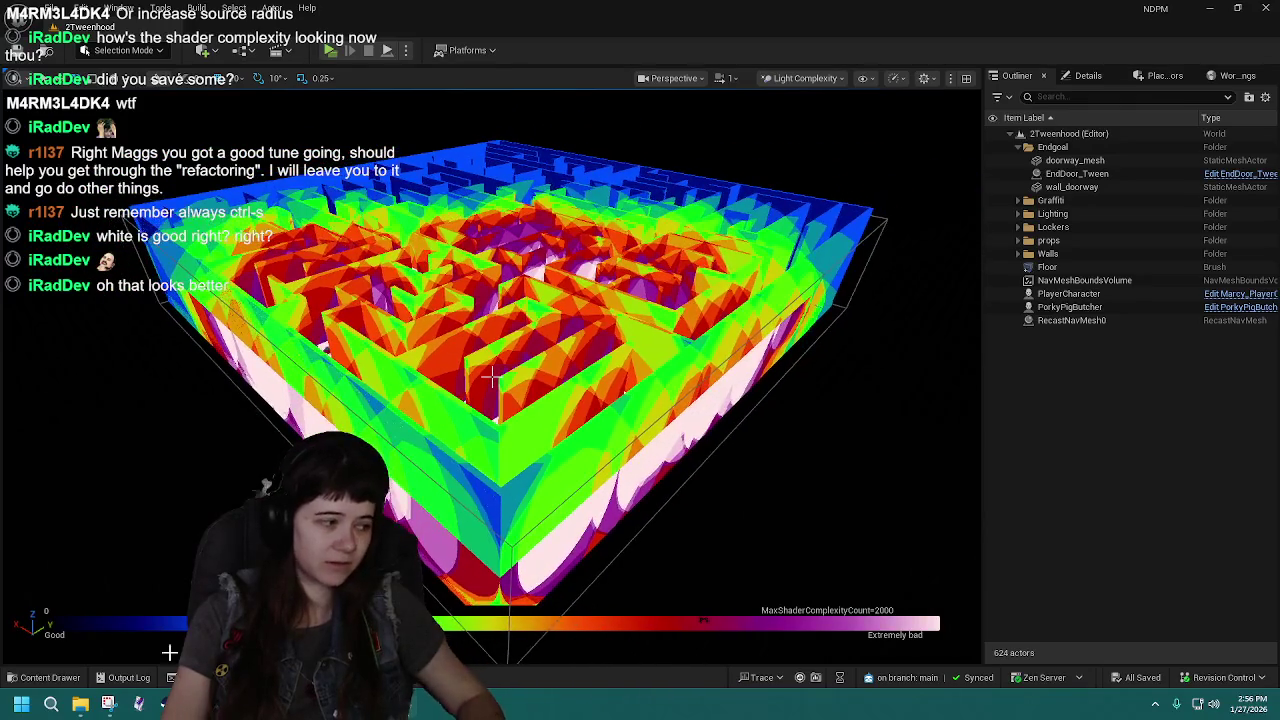
pyautogui.click(49, 679)
pyautogui.doubleClick(627, 500)
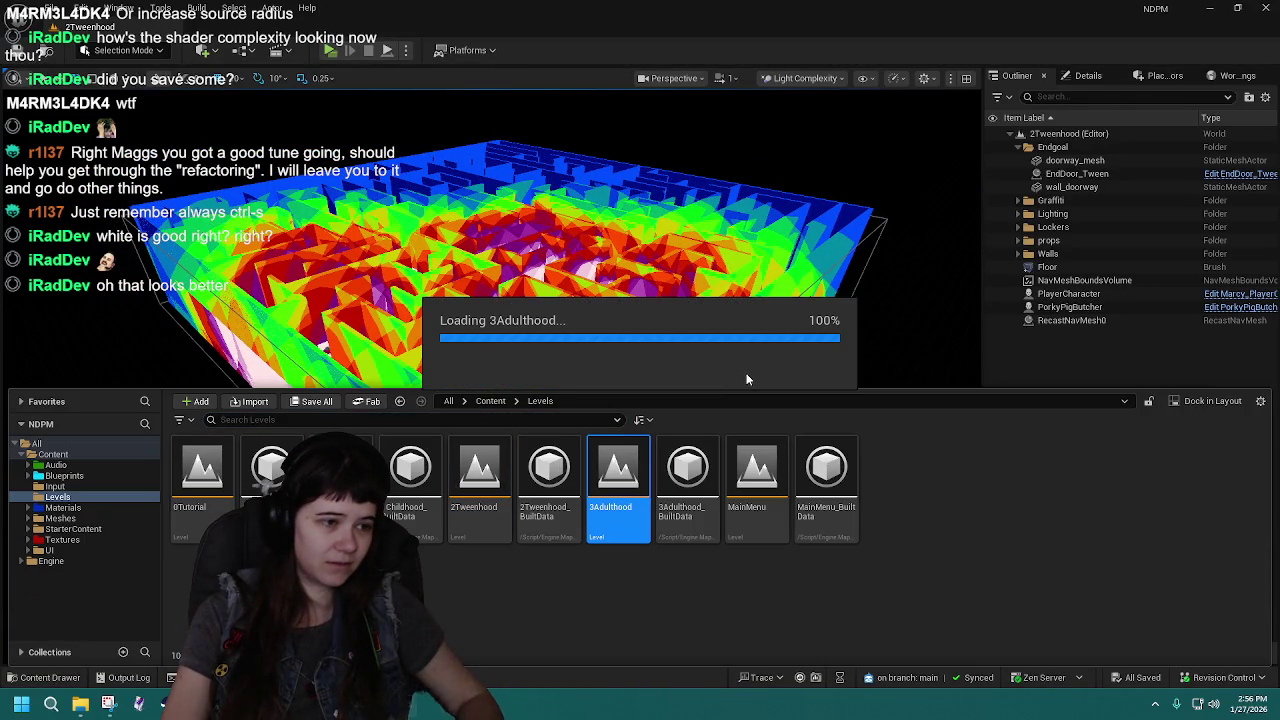
# Fly the camera low over 3Adulthood's pink floor until it fills the viewport, then expand WallLights.
pyautogui.moveTo(687, 356)
pyautogui.mouseDown()
pyautogui.moveTo(390, 348)
pyautogui.moveTo(390, 382)
pyautogui.mouseUp()
pyautogui.moveTo(491, 383); pyautogui.dragTo(491, 376)
pyautogui.press('Down')
pyautogui.press('Down')
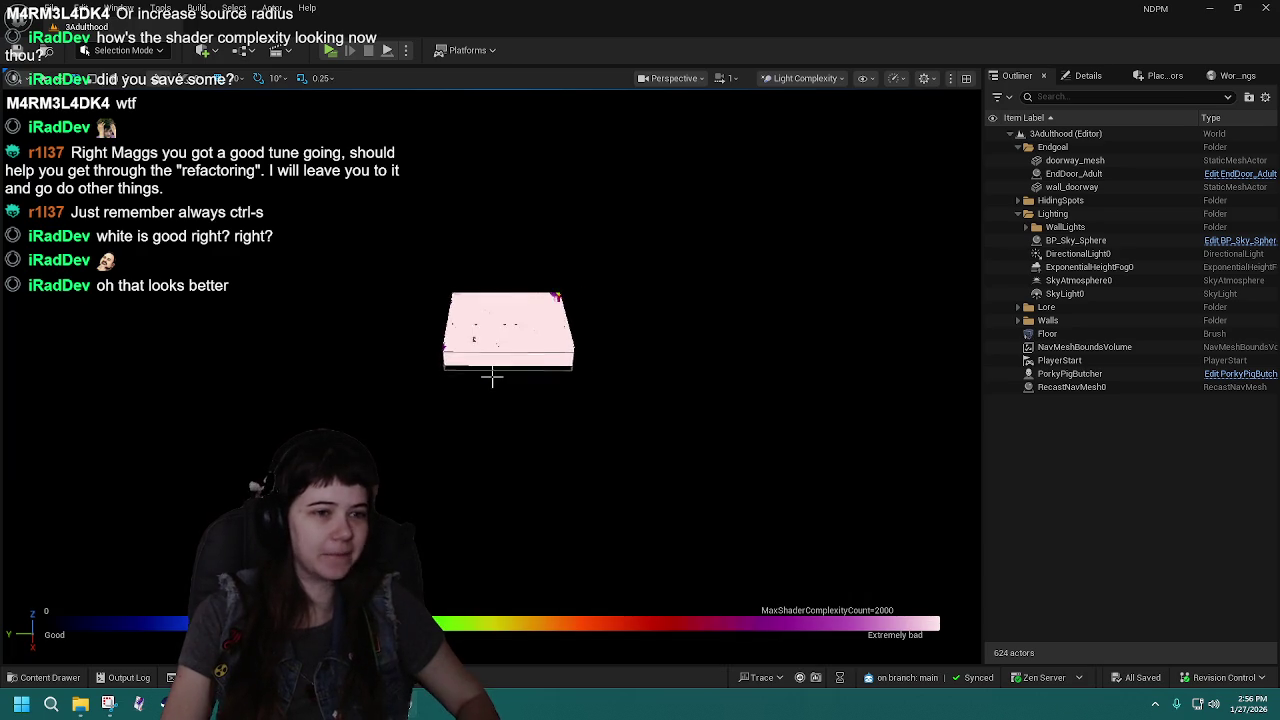
pyautogui.press('Down')
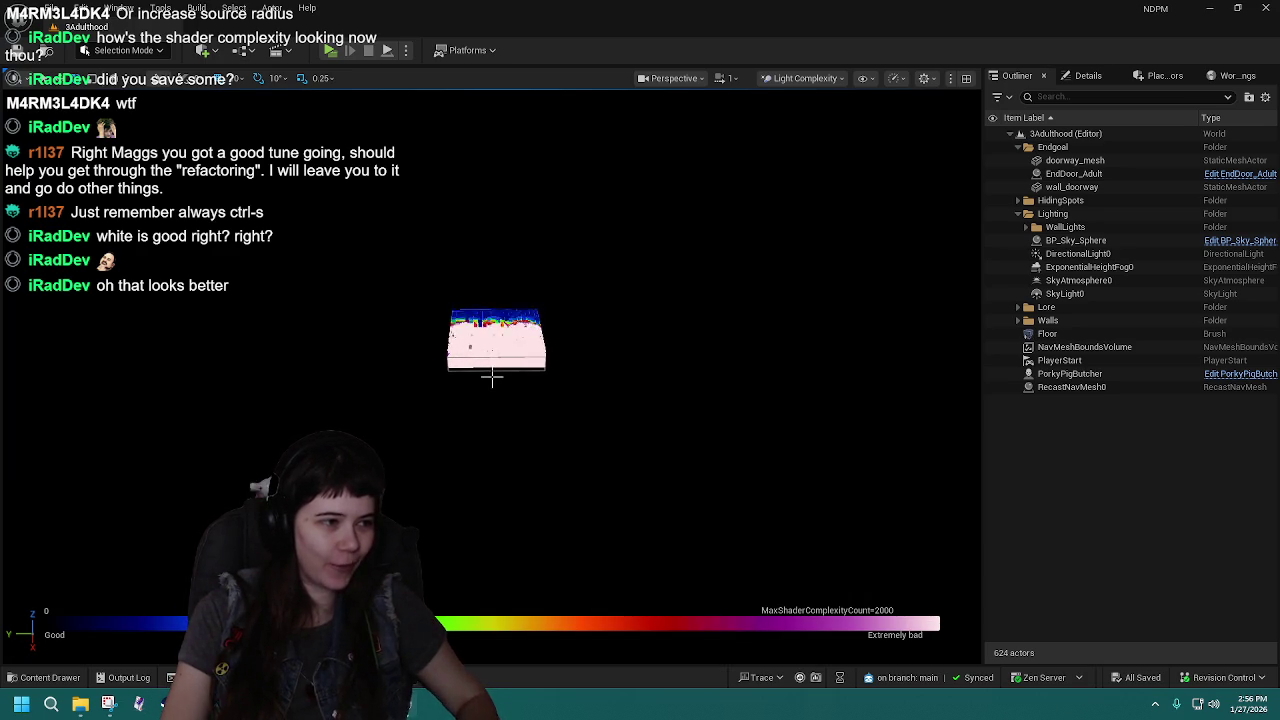
pyautogui.press('Left')
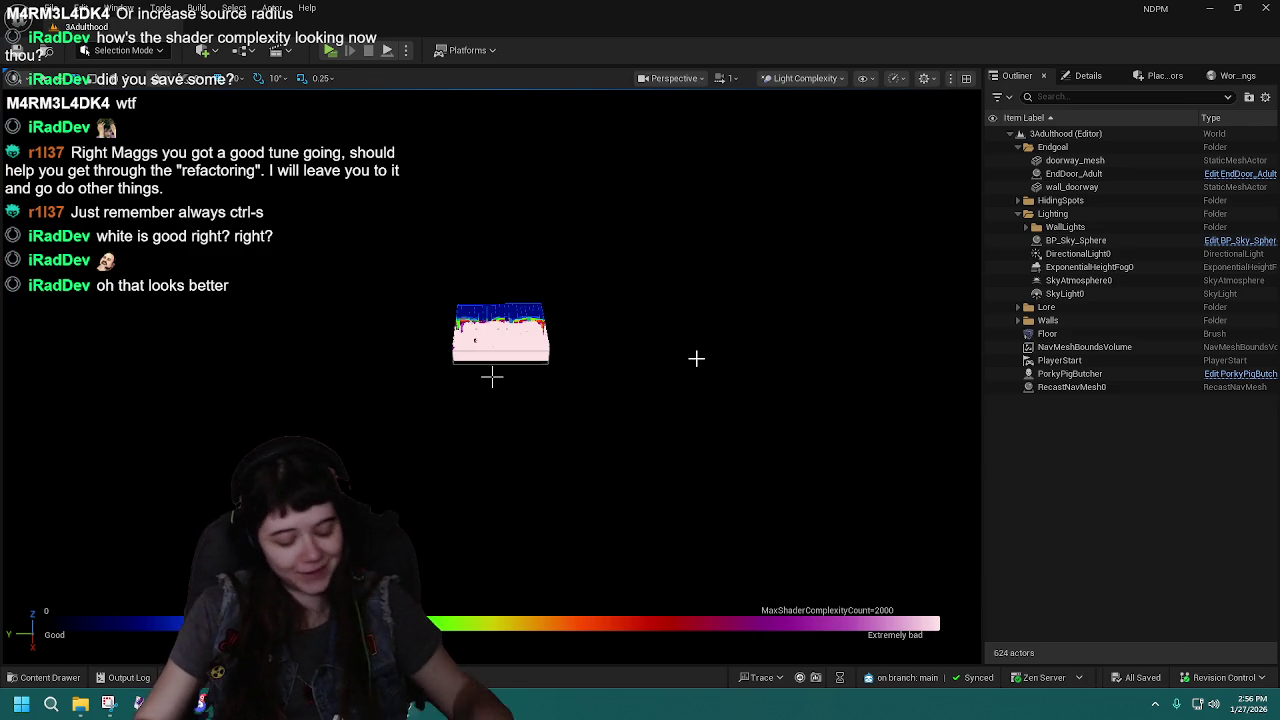
pyautogui.moveTo(659, 420); pyautogui.dragTo(667, 412)
pyautogui.moveTo(491, 376); pyautogui.dragTo(492, 378)
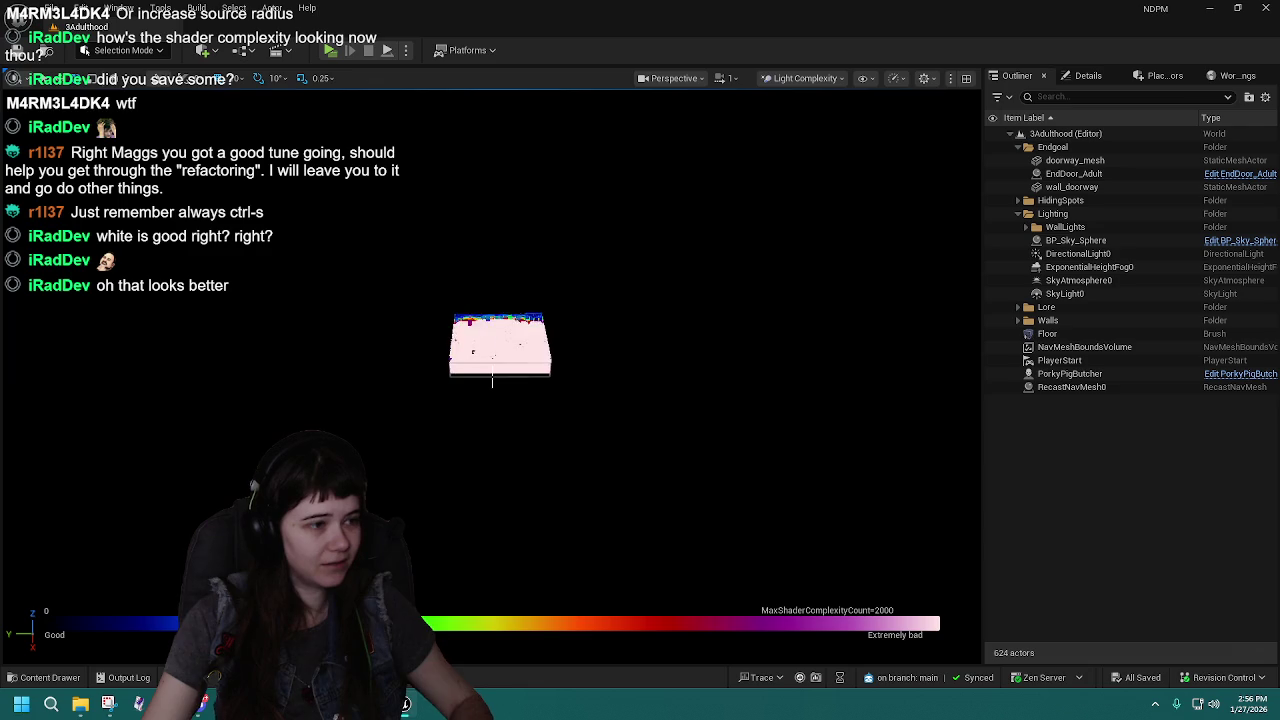
pyautogui.moveTo(492, 380); pyautogui.dragTo(706, 408)
pyautogui.scroll(2, 492, 380)
pyautogui.press('w')
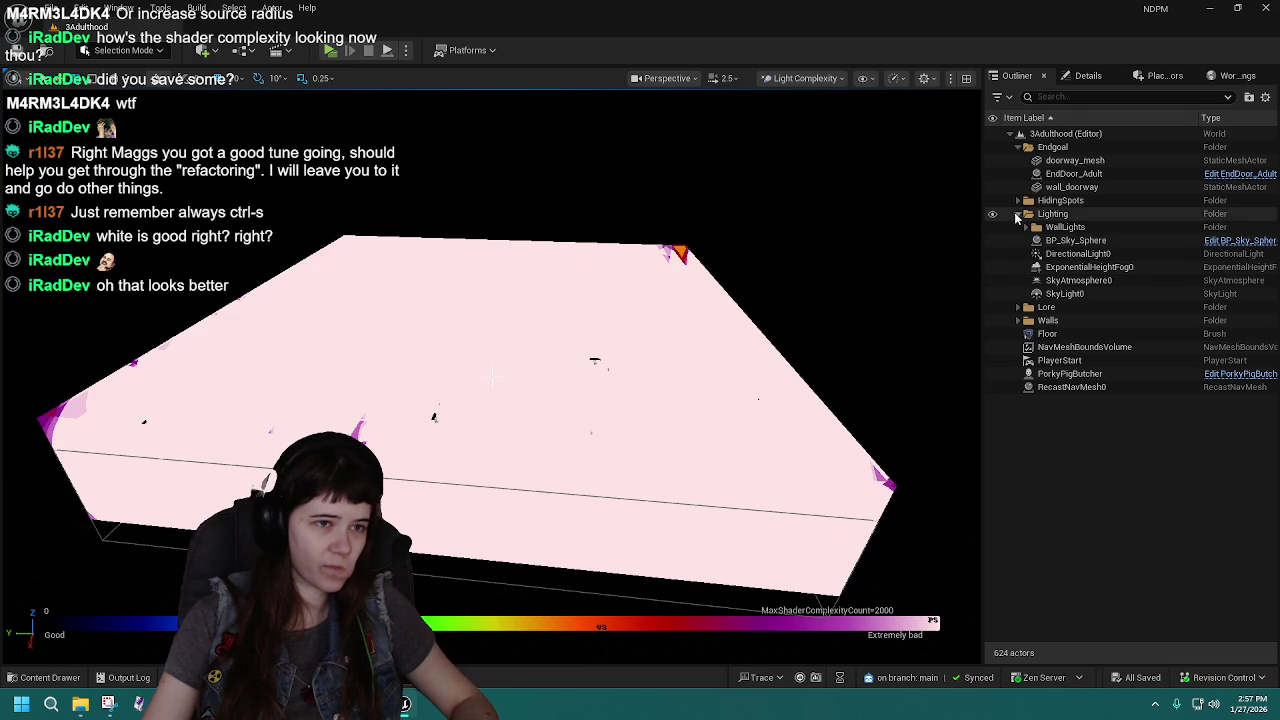
pyautogui.click(1037, 227)
# Select WallLight4 and open its WallLight Blueprint with the light actor shown in the Viewport tab.
pyautogui.doubleClick(1073, 280)
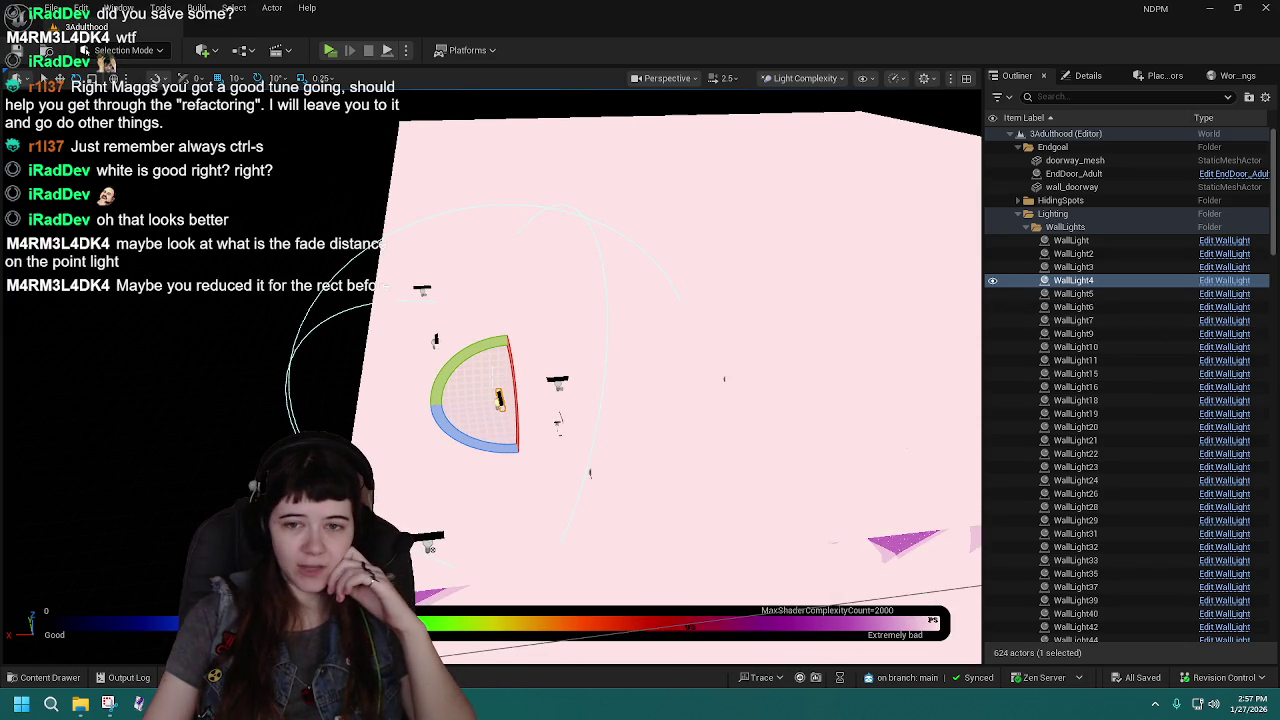
pyautogui.click(1218, 284)
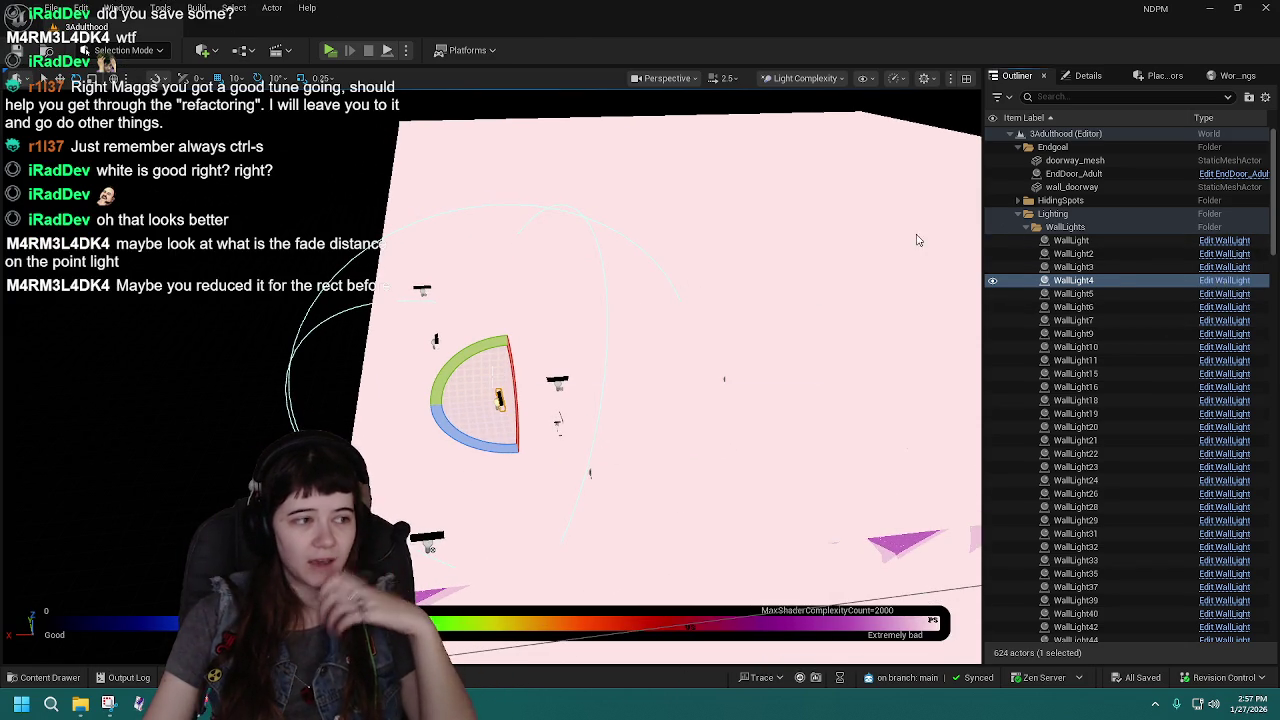
pyautogui.click(226, 75)
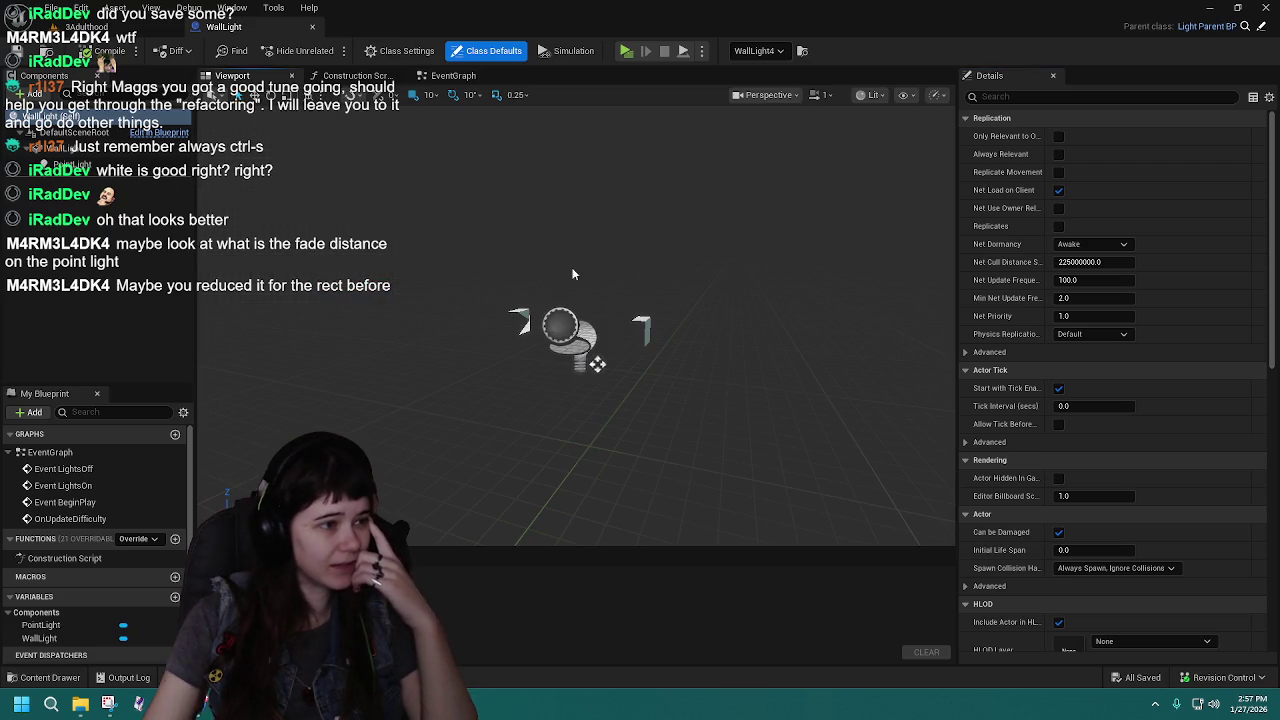
# Review the PointLight's Light settings: Attenuation Radius 1000, Fade Distance 100000.
pyautogui.click(70, 164)
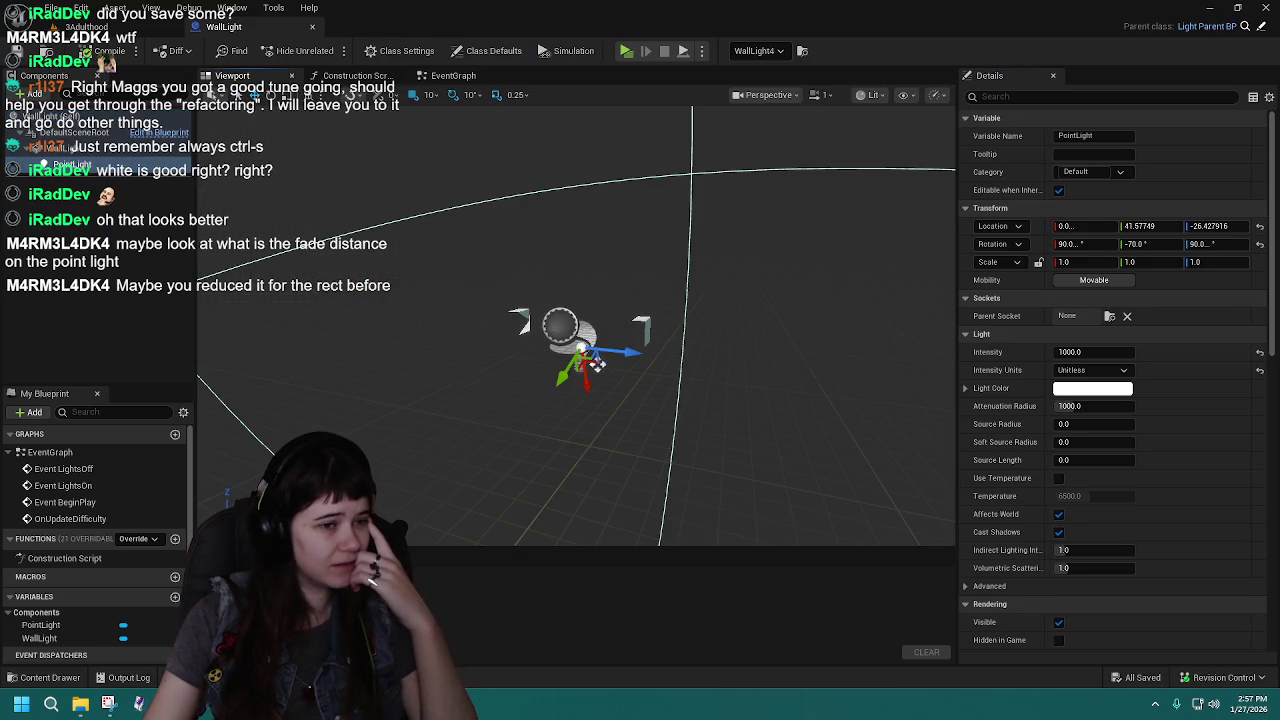
pyautogui.moveTo(631, 252); pyautogui.dragTo(631, 252)
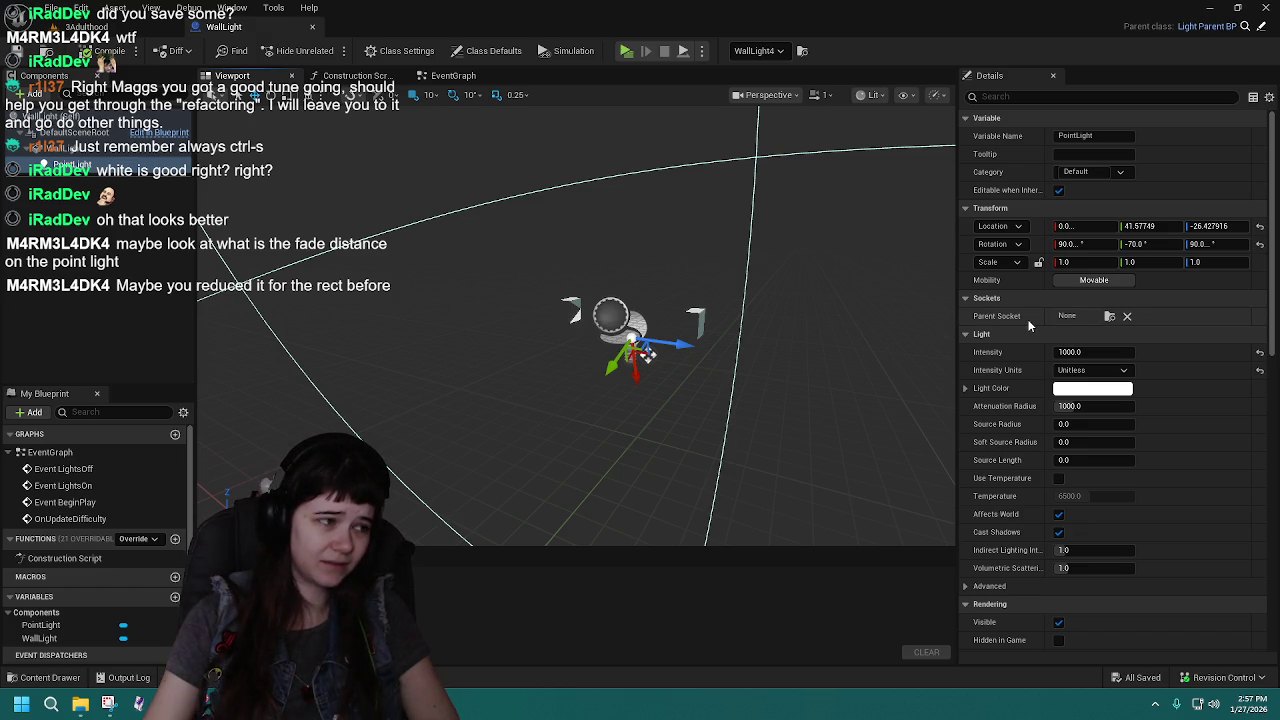
pyautogui.scroll(-3, 1027, 322)
pyautogui.scroll(-4, 1026, 325)
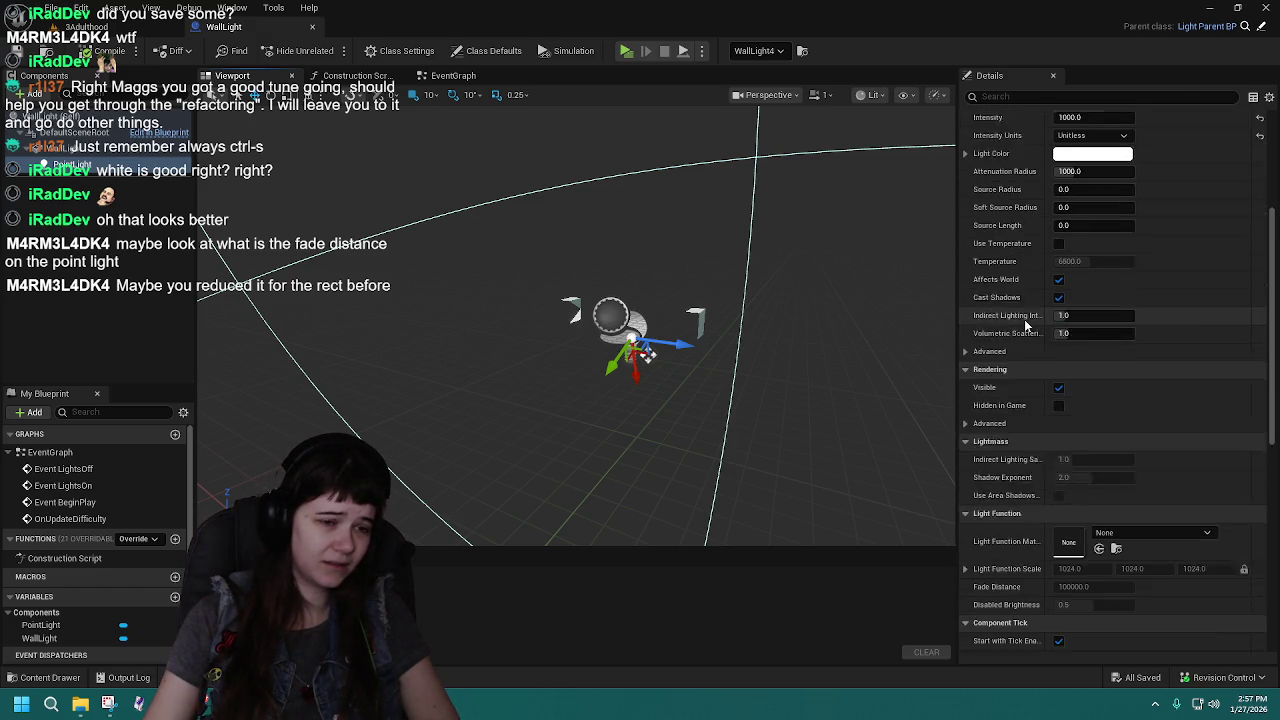
pyautogui.scroll(5, 1025, 324)
pyautogui.scroll(2, 1023, 323)
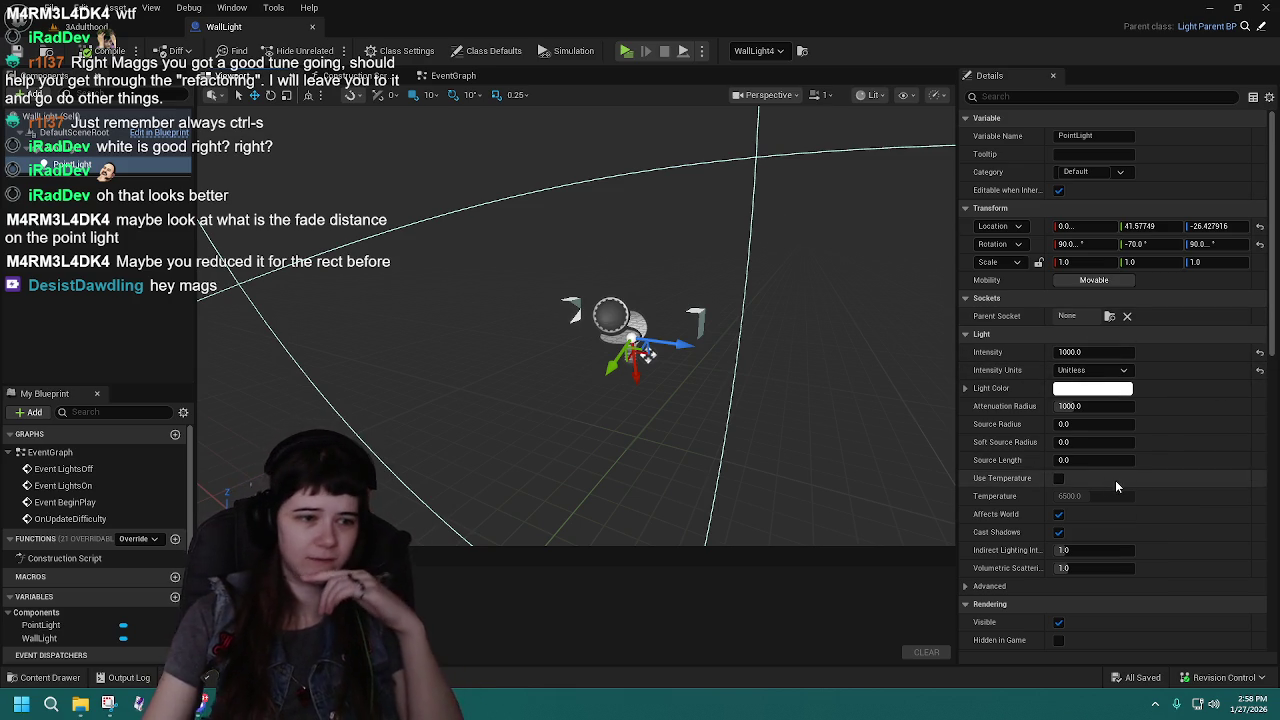
pyautogui.scroll(-4, 1110, 460)
pyautogui.scroll(-3, 1045, 441)
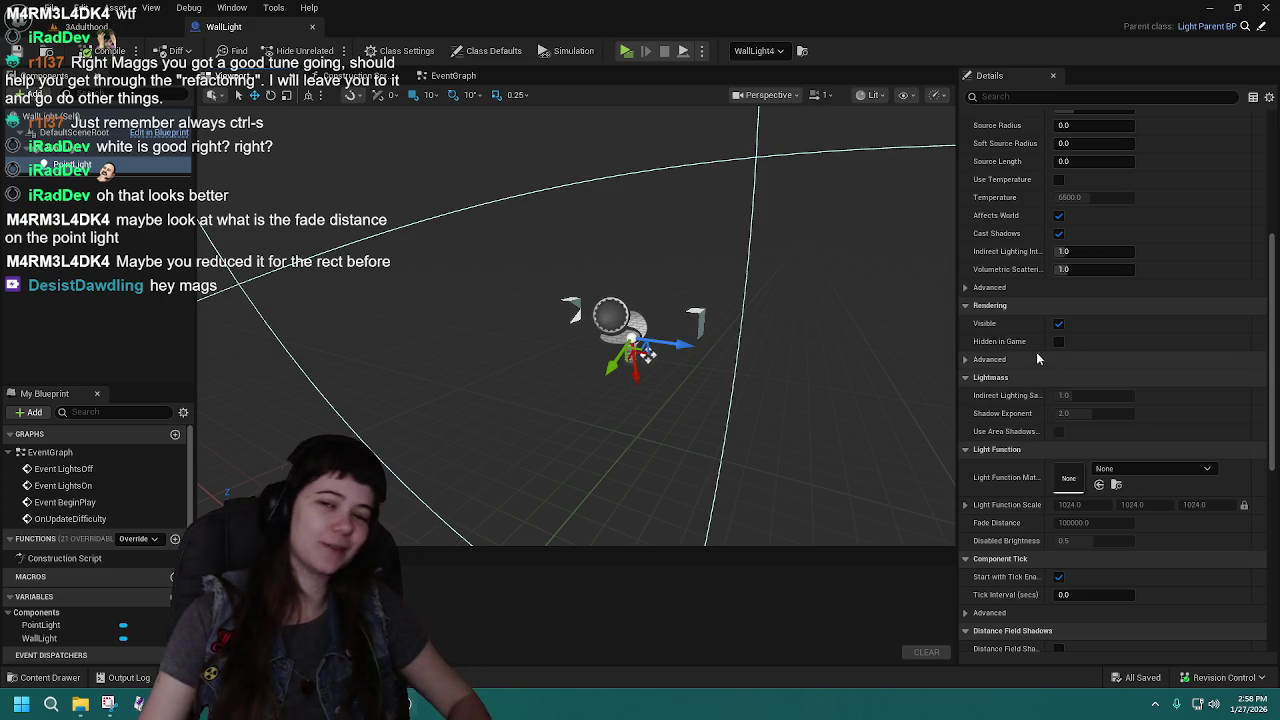
pyautogui.click(67, 684)
# Reload 2Tweenhood and zoom in and out to reveal its red, orange and white hot spots.
pyautogui.doubleClick(479, 530)
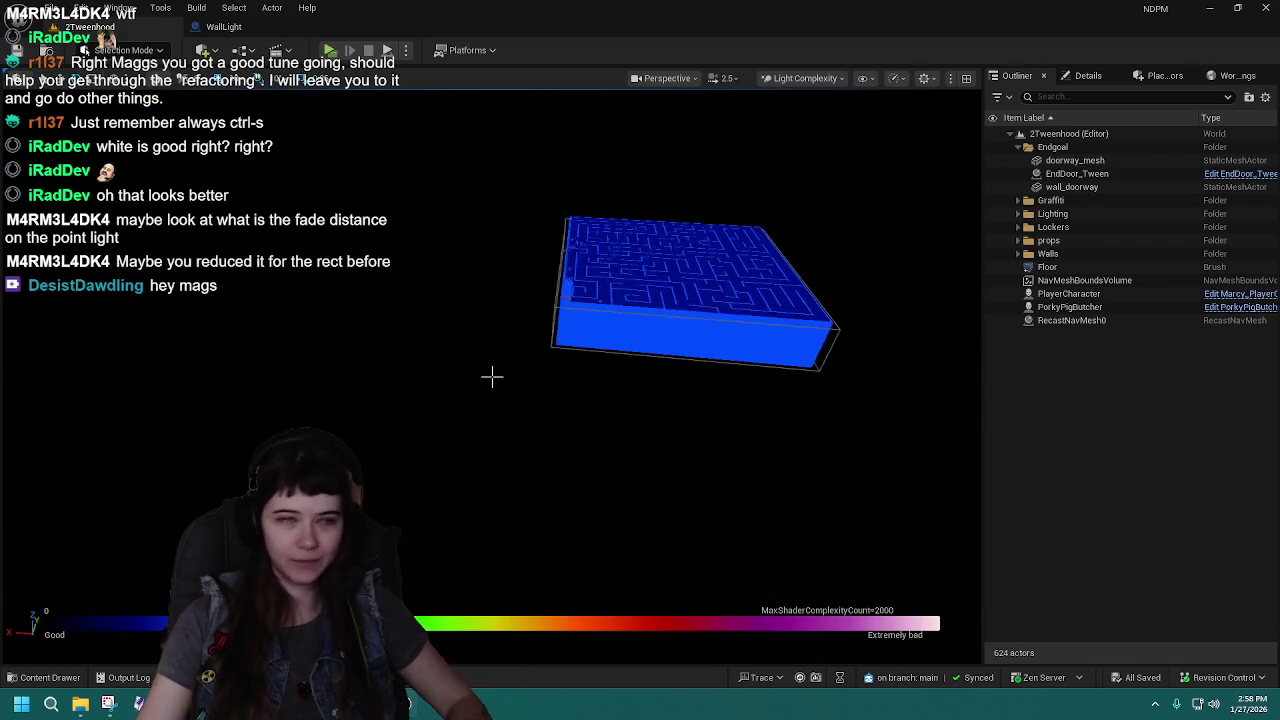
pyautogui.scroll(10, 491, 376)
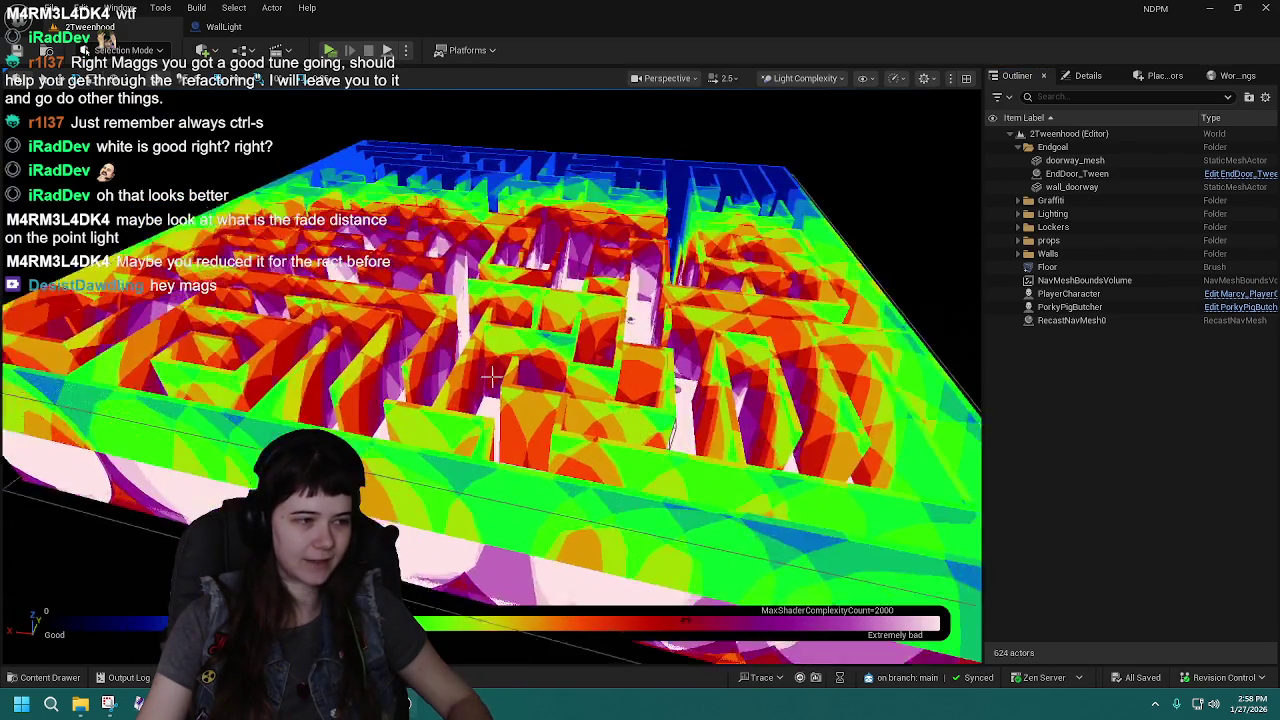
pyautogui.scroll(-10, 491, 376)
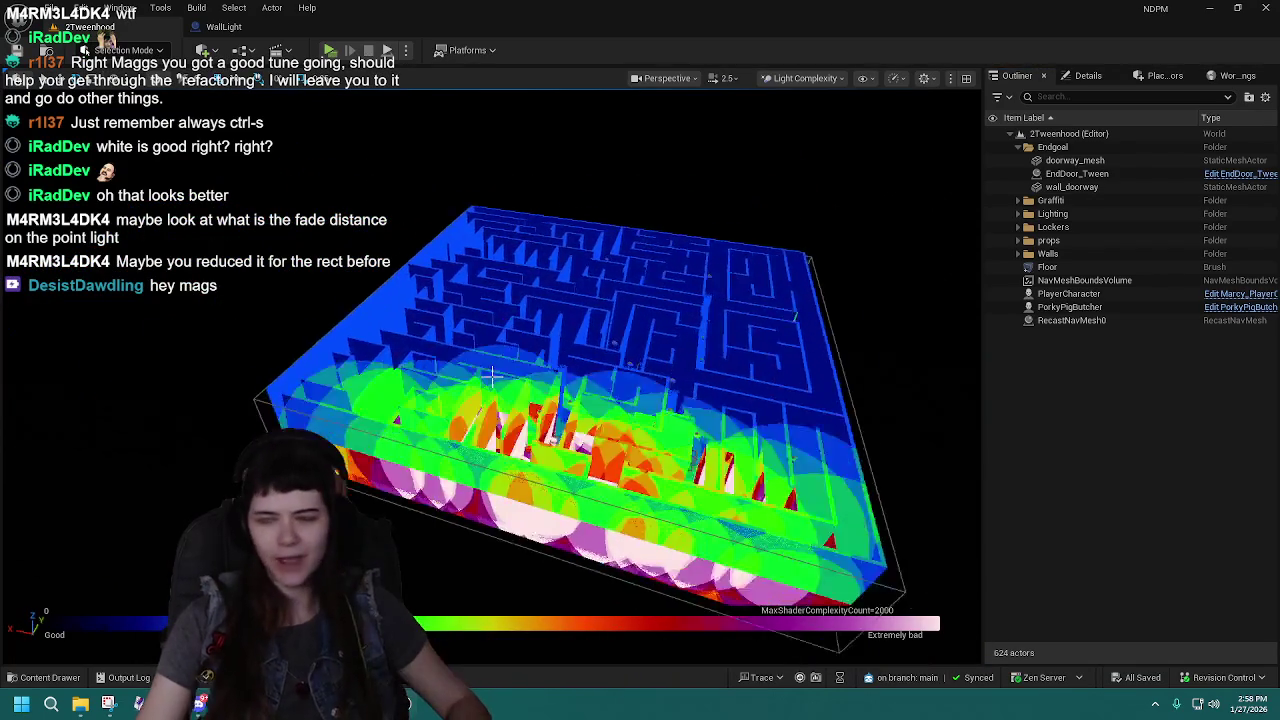
pyautogui.scroll(8, 491, 376)
pyautogui.scroll(-8, 491, 376)
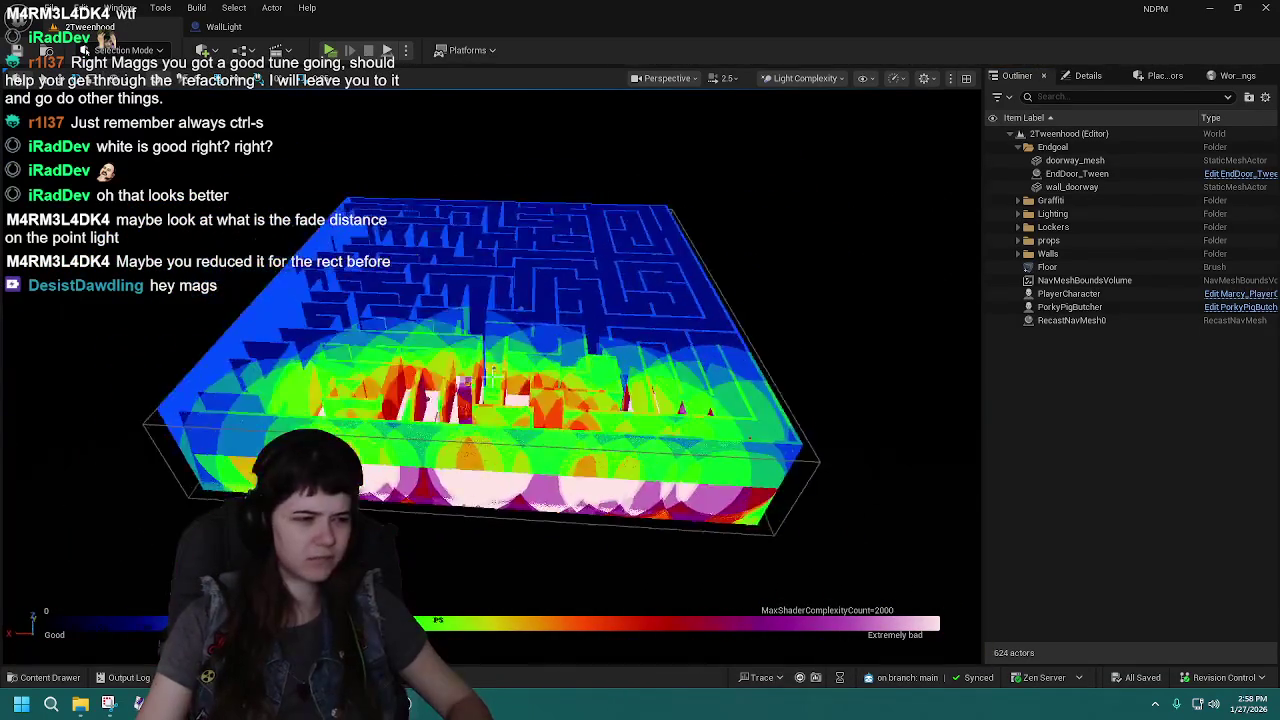
pyautogui.scroll(-3, 491, 376)
pyautogui.scroll(6, 491, 376)
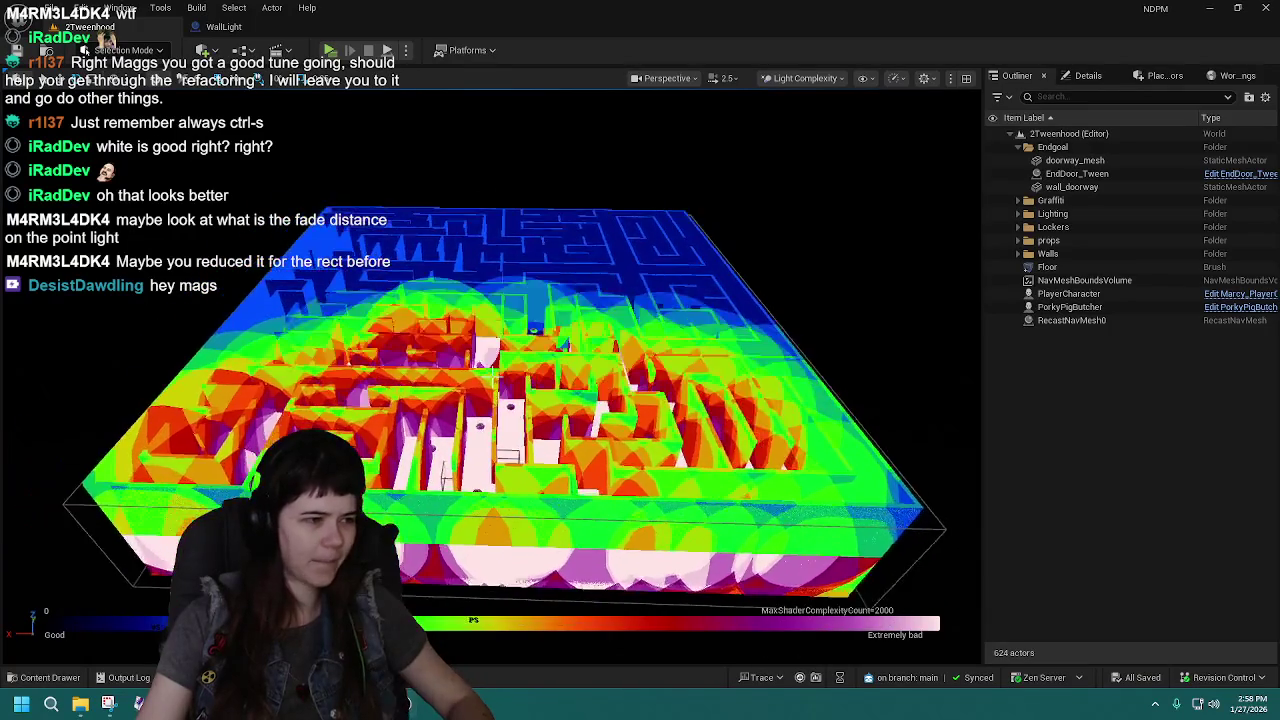
pyautogui.scroll(-3, 491, 376)
pyautogui.scroll(5, 491, 376)
pyautogui.scroll(-4, 491, 376)
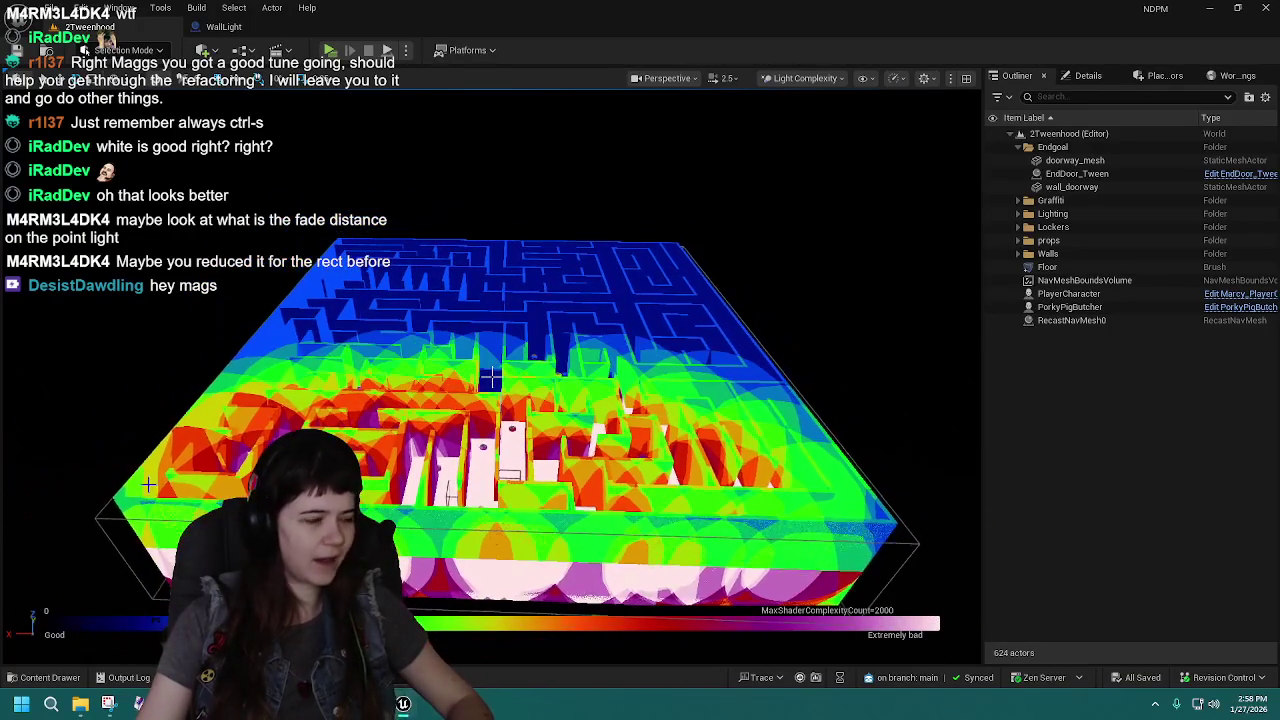
pyautogui.click(44, 678)
# Load the 3Adulthood level and zoom over its almost entirely pink light complexity.
pyautogui.doubleClick(617, 470)
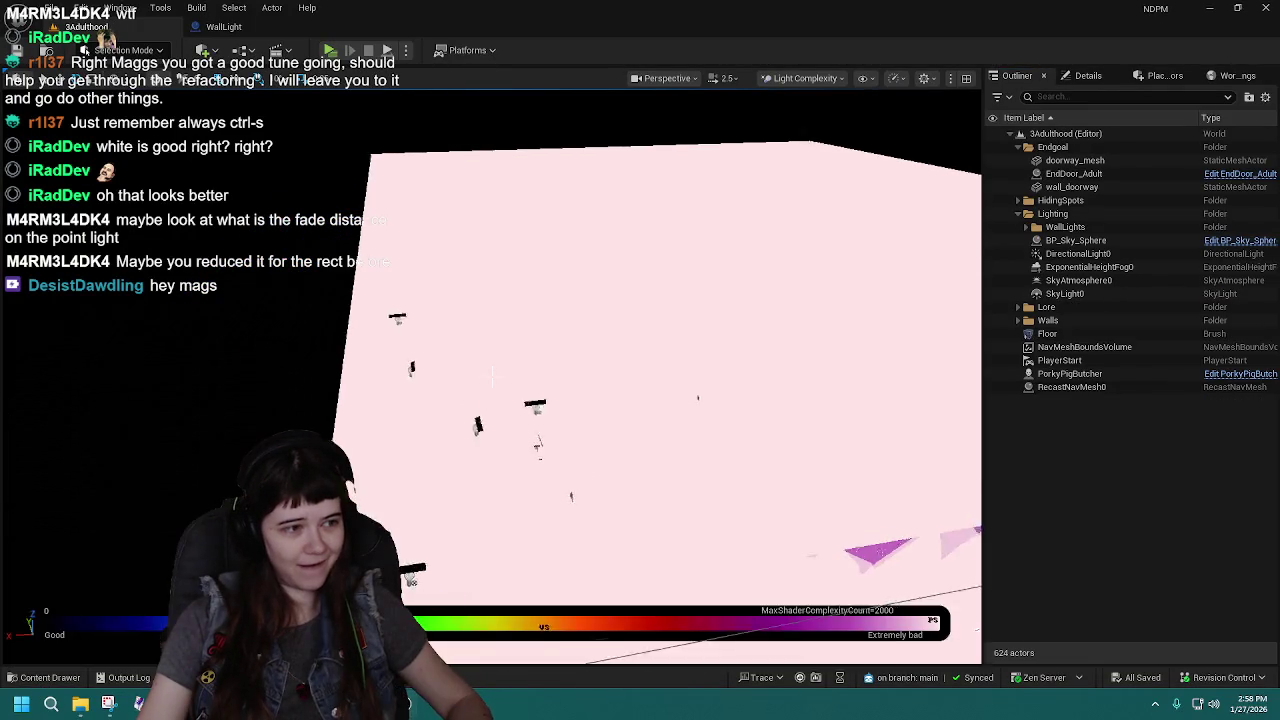
pyautogui.scroll(-10, 491, 376)
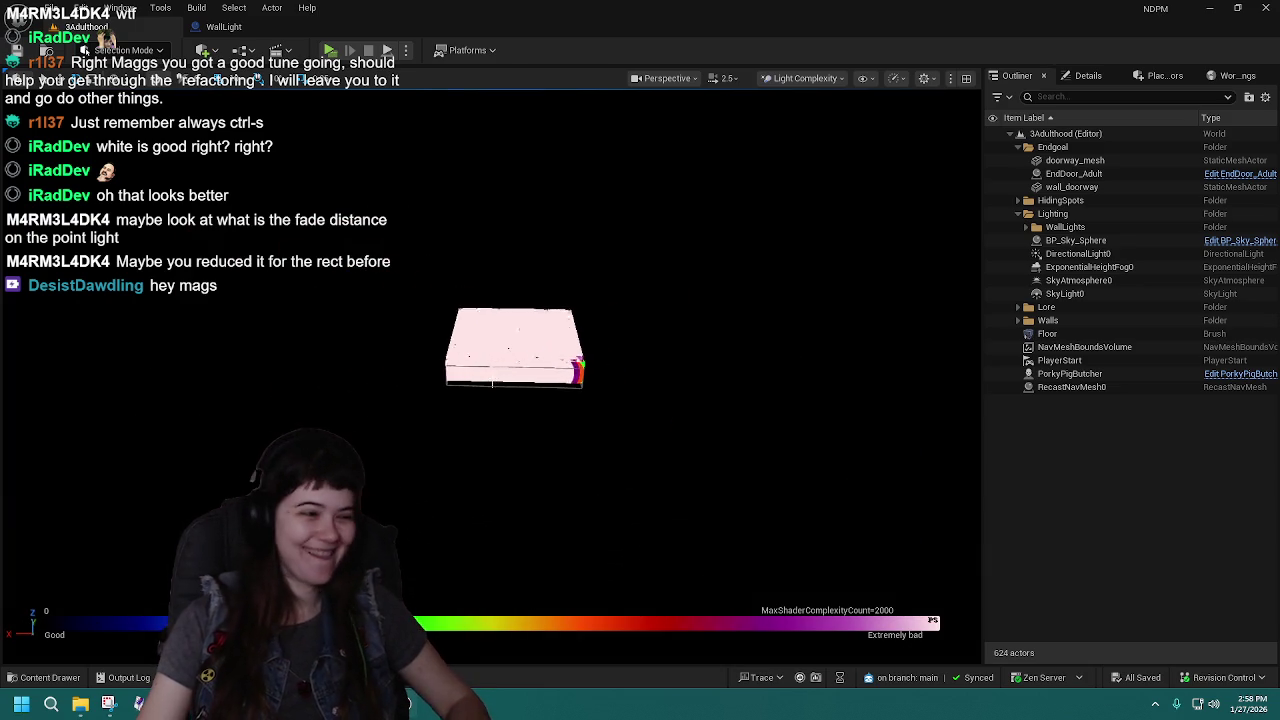
pyautogui.scroll(12, 492, 383)
pyautogui.scroll(-10, 492, 377)
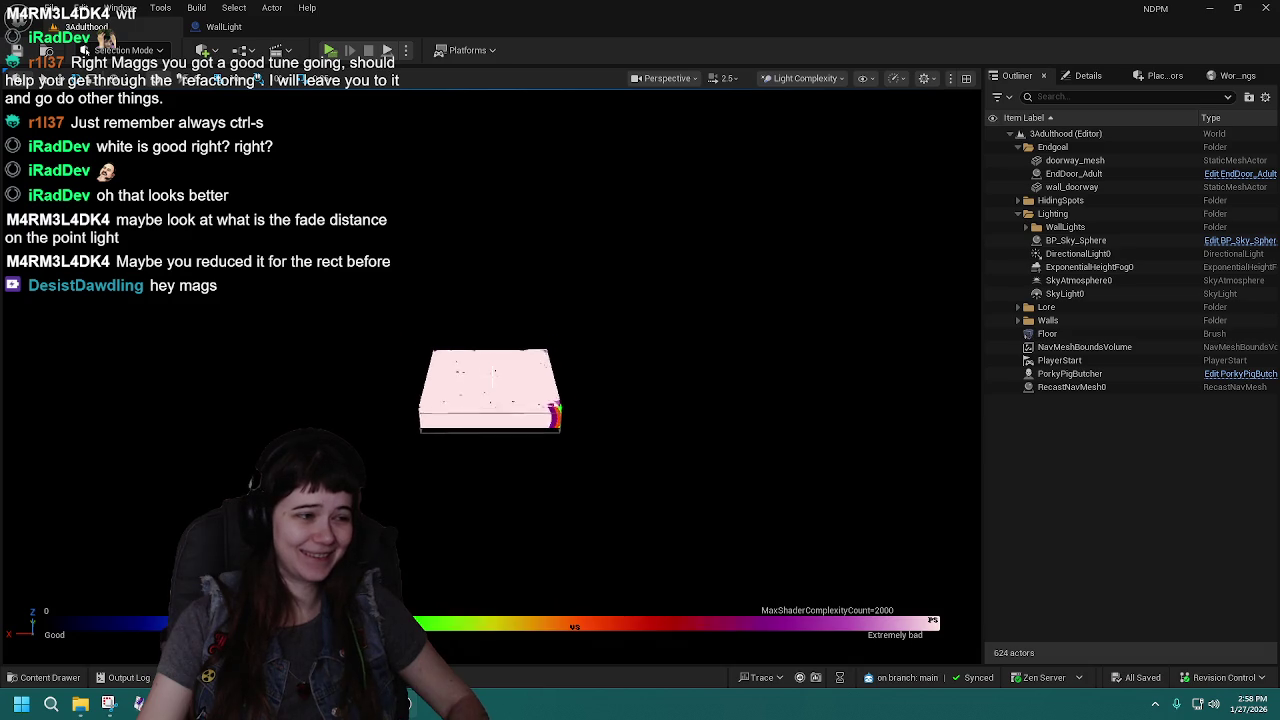
pyautogui.scroll(8, 492, 377)
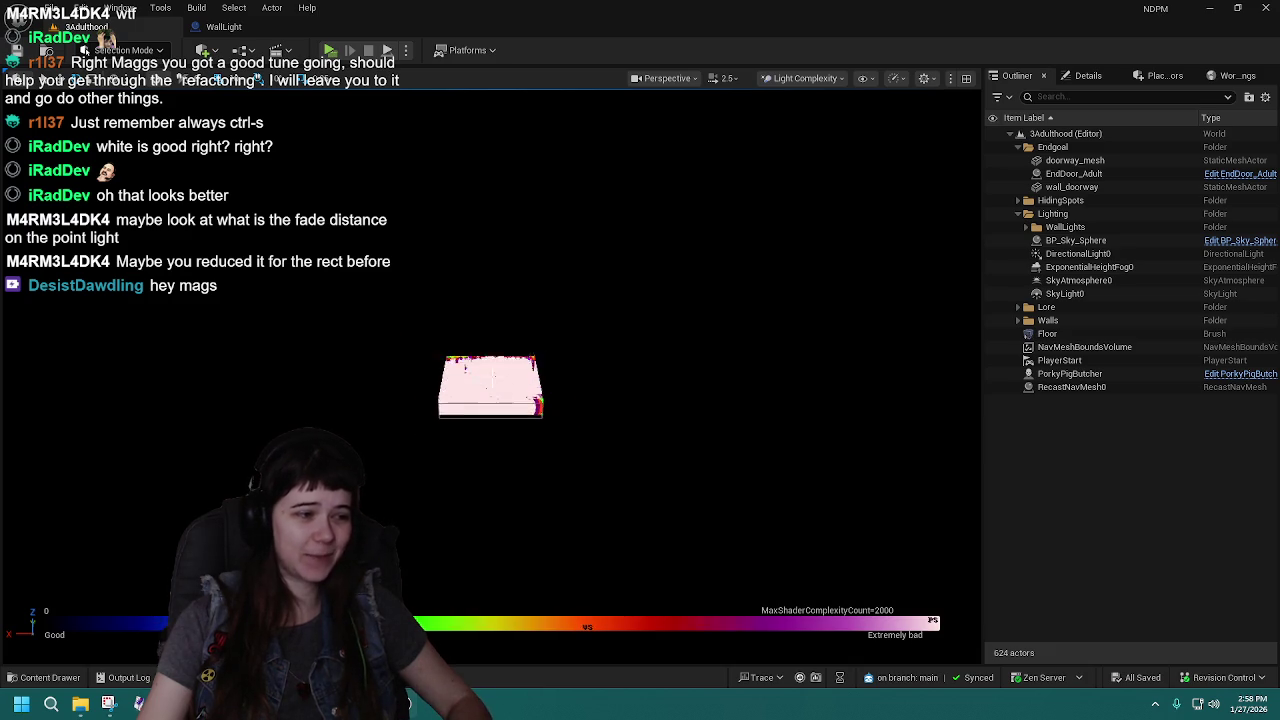
pyautogui.scroll(1, 492, 377)
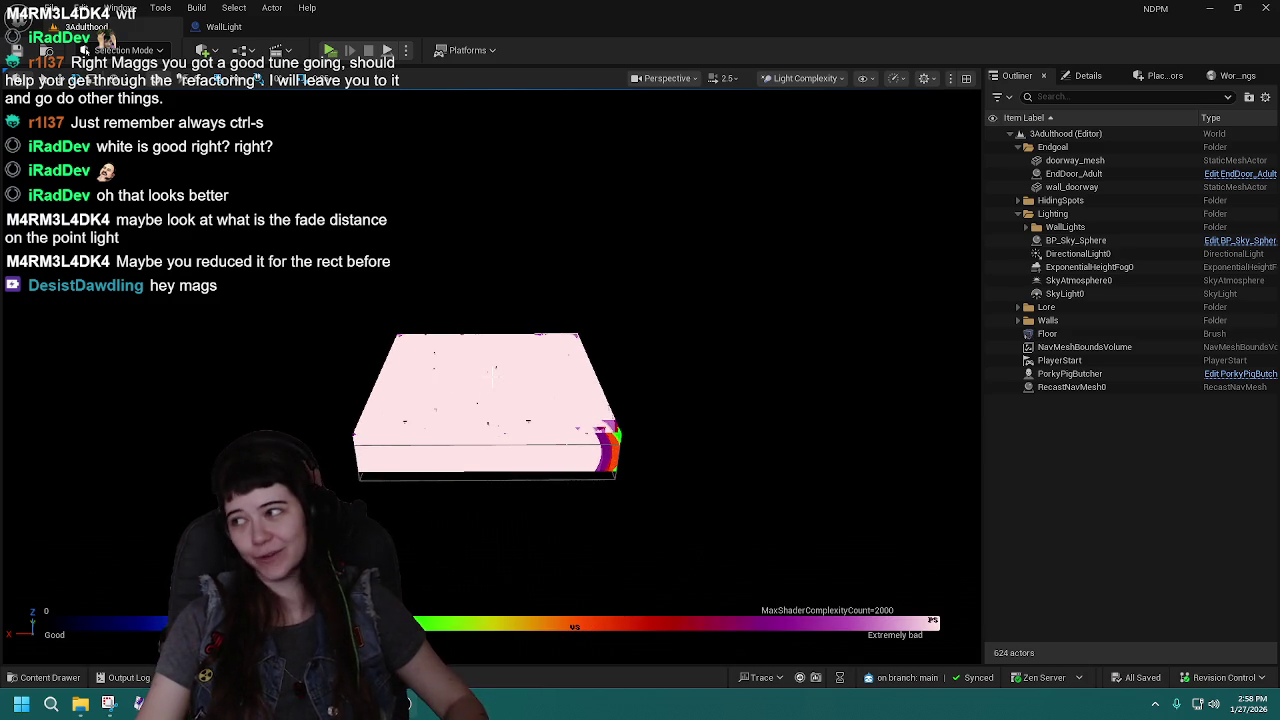
# Orbit and fly around the pink 3Adulthood level box, then switch to the WallLight Blueprint.
pyautogui.moveTo(492, 377); pyautogui.dragTo(492, 377)
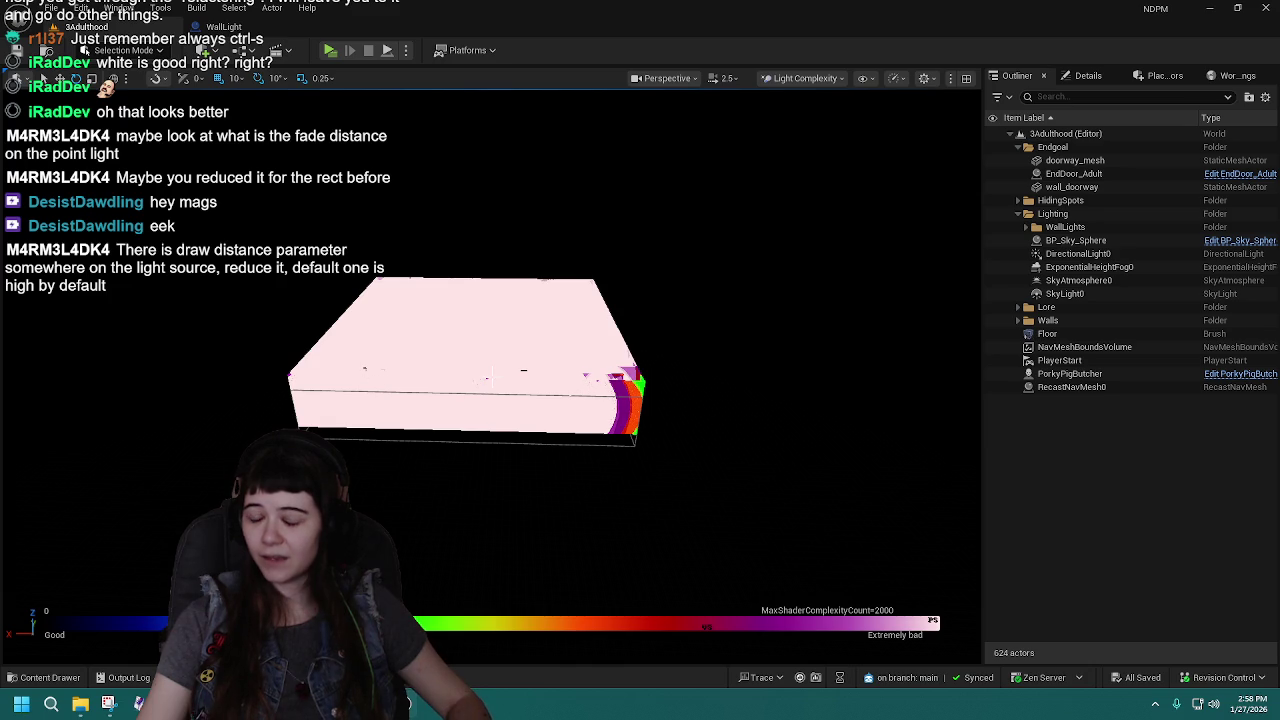
pyautogui.moveTo(492, 377); pyautogui.dragTo(492, 375)
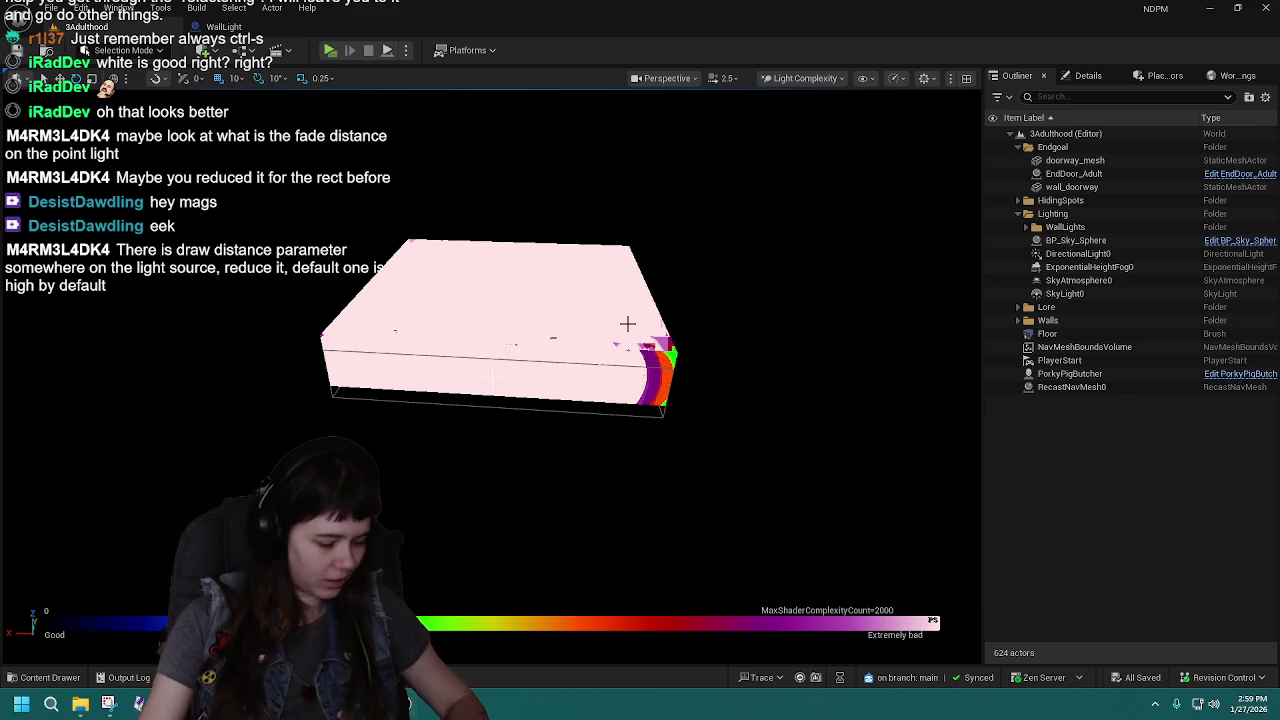
pyautogui.scroll(6, 592, 399)
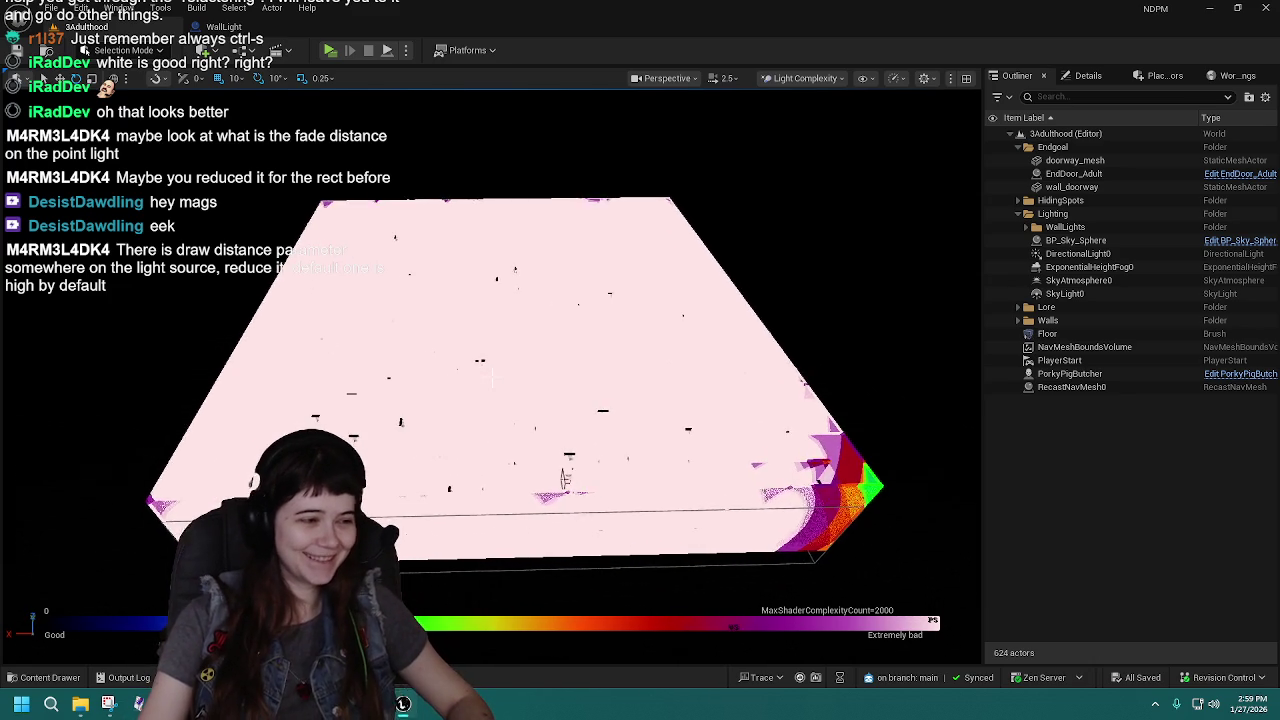
pyautogui.press('d')
pyautogui.scroll(4, 492, 377)
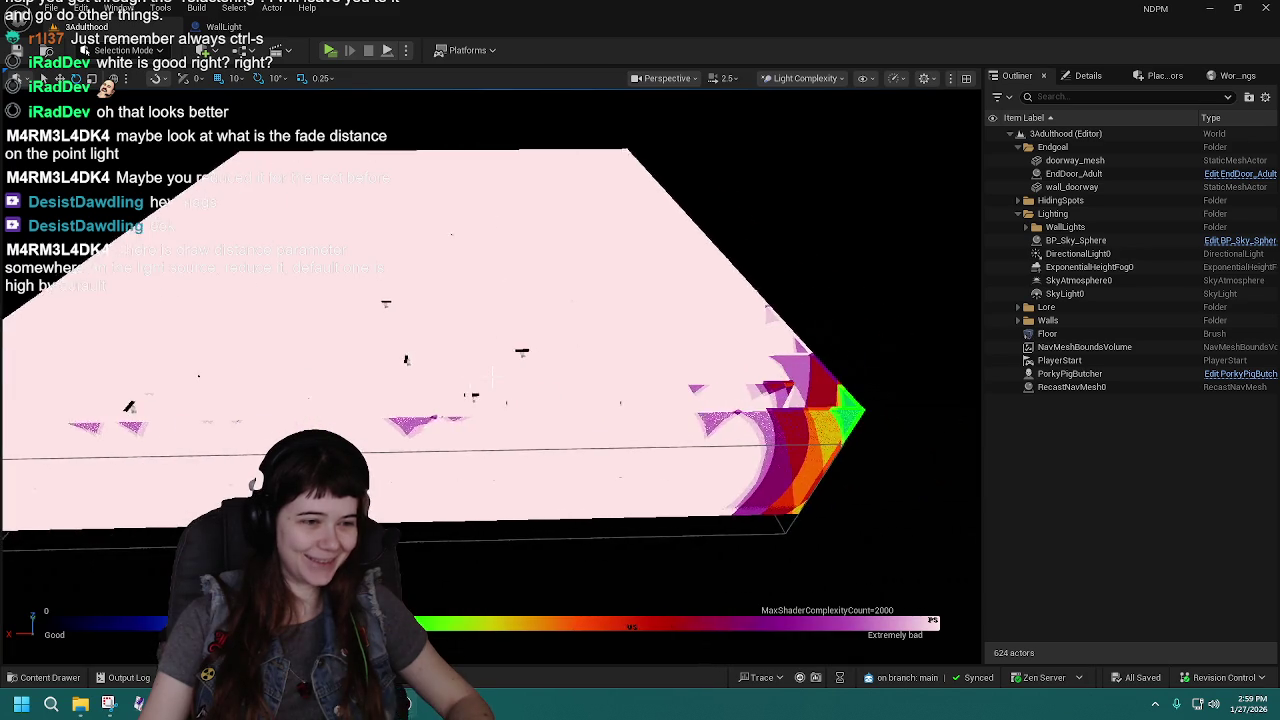
pyautogui.press('d')
pyautogui.press('w')
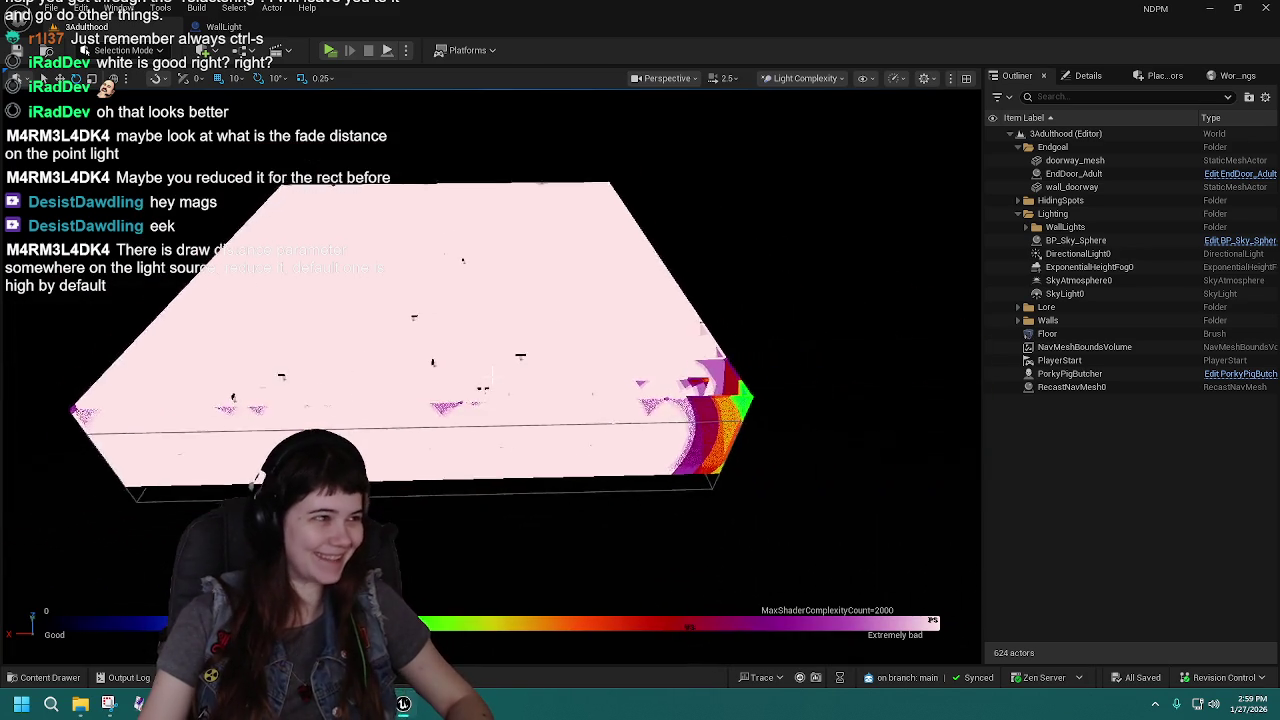
pyautogui.press('s')
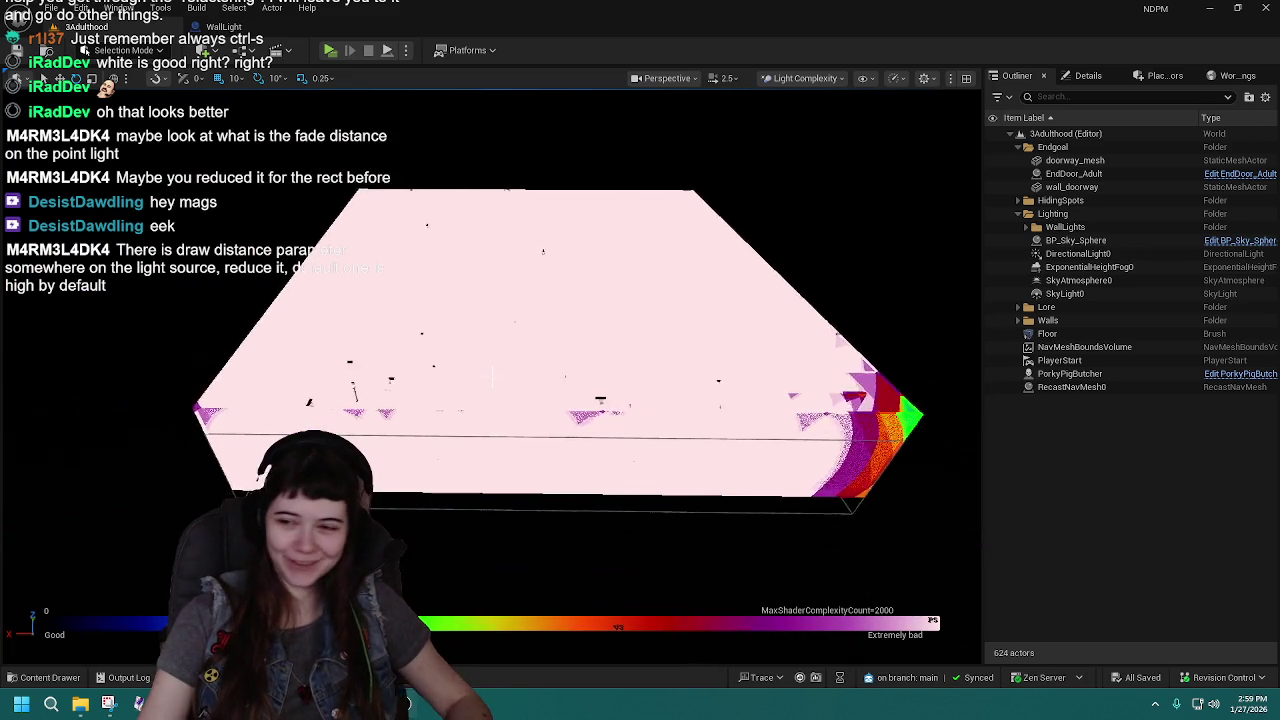
pyautogui.press('w')
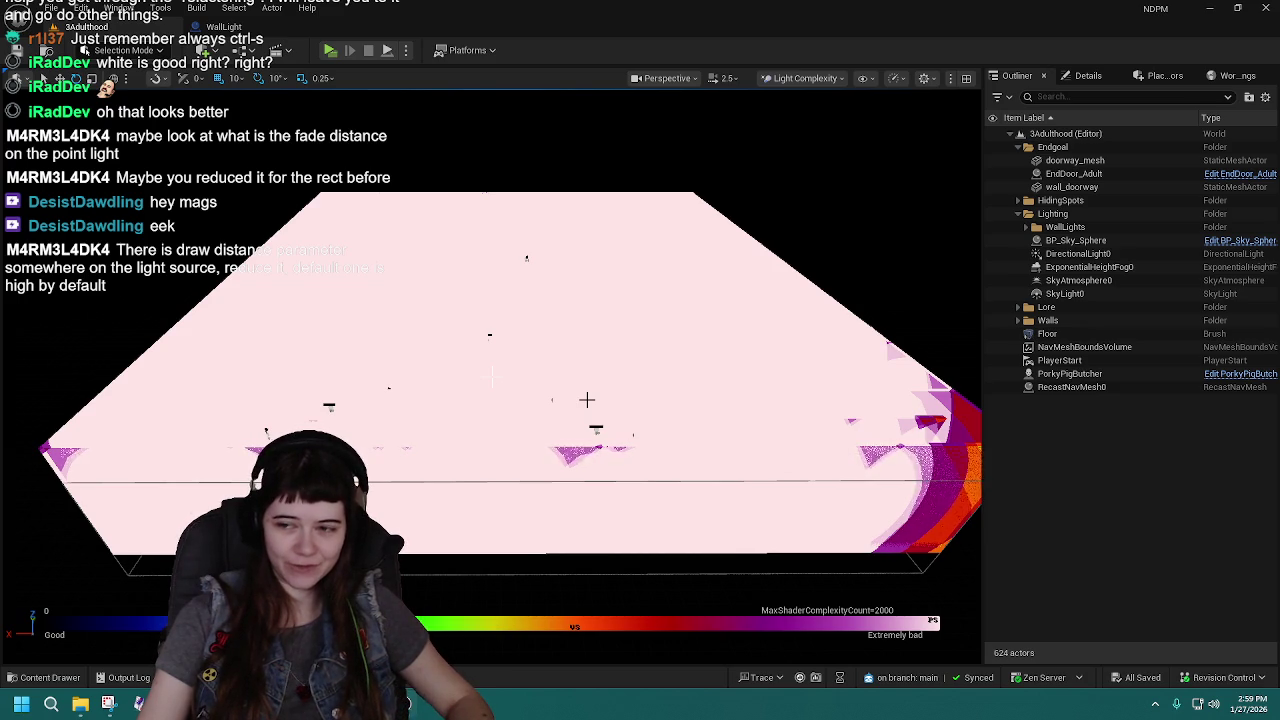
pyautogui.click(224, 27)
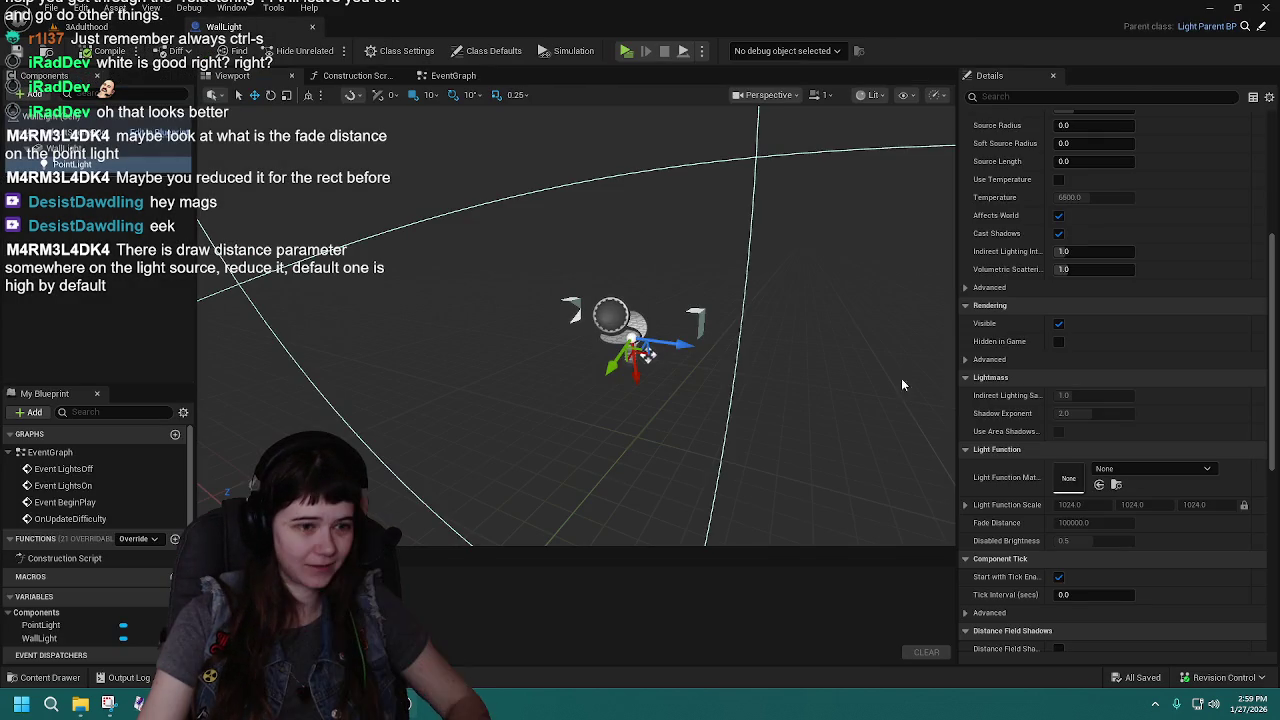
# Widen the Details property names and set the PointLight's Attenuation Radius to 8.
pyautogui.scroll(5, 1112, 359)
pyautogui.scroll(-3, 1080, 318)
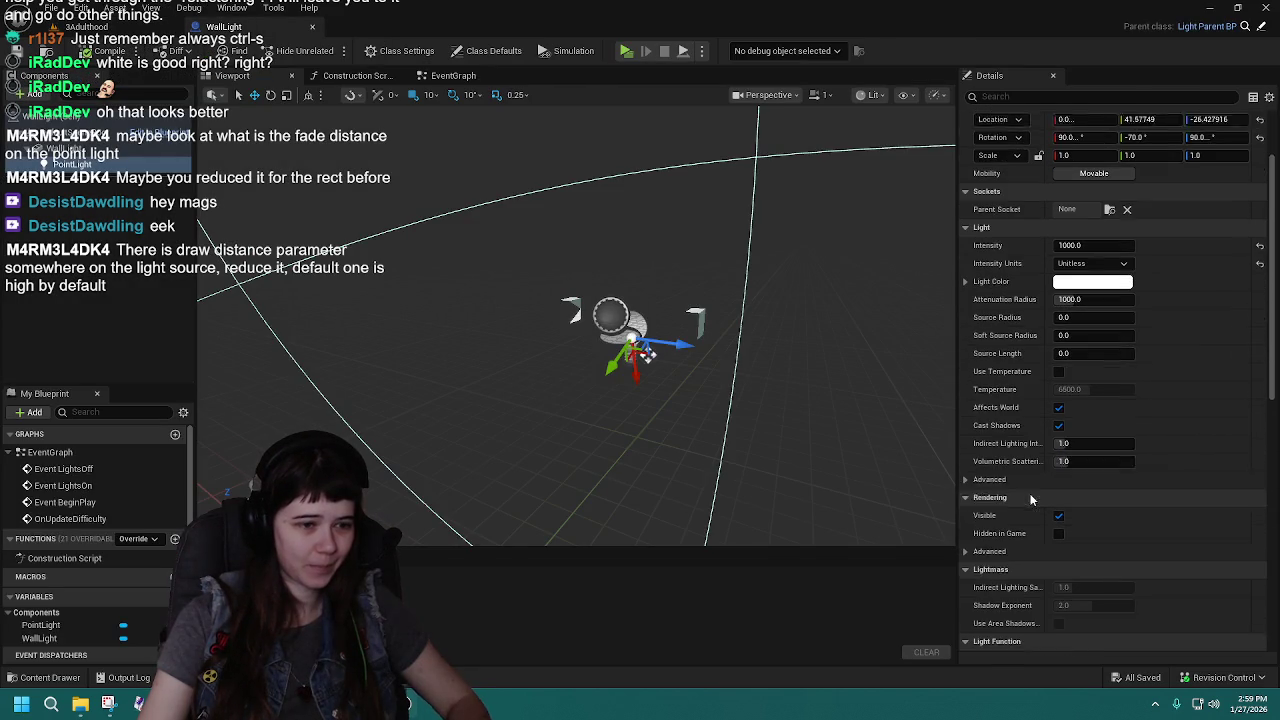
pyautogui.moveTo(1043, 419); pyautogui.dragTo(1080, 420)
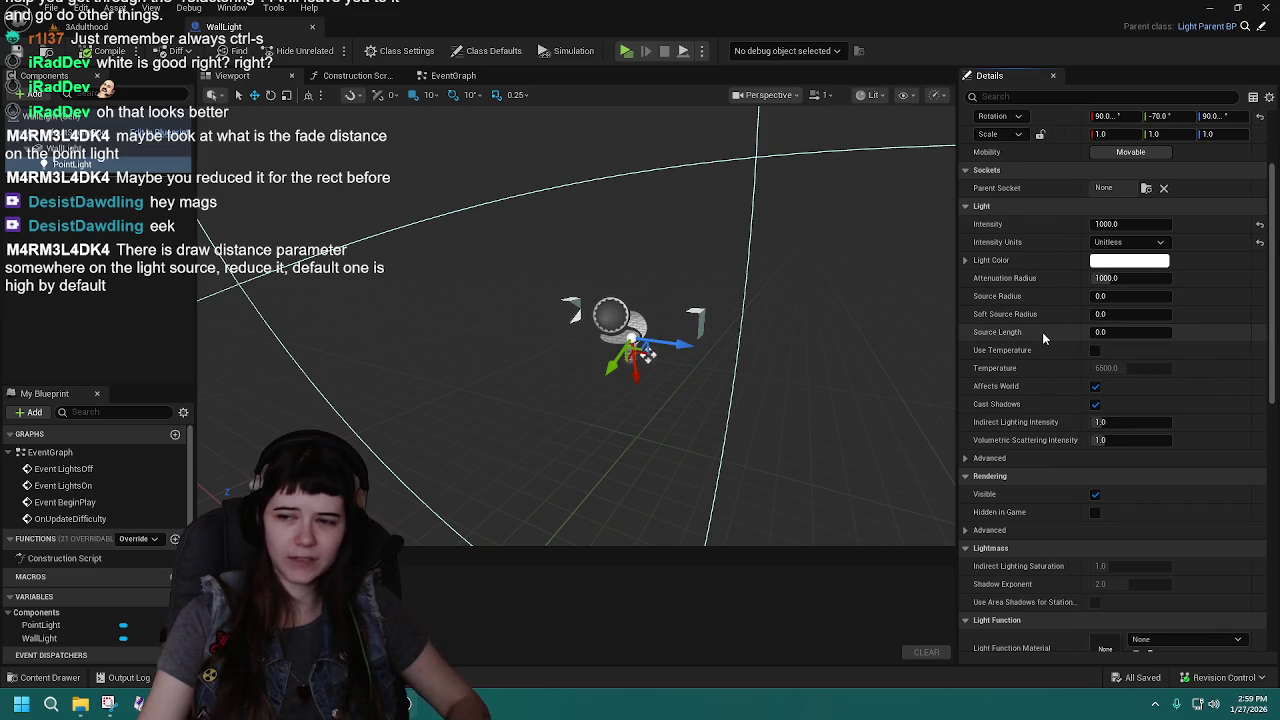
pyautogui.click(1130, 278)
pyautogui.write('8')
pyautogui.press('Return')
# Change the Attenuation Radius to 150 and return to the now mostly blue 3Adulthood level.
pyautogui.moveTo(1125, 278); pyautogui.dragTo(1160, 278)
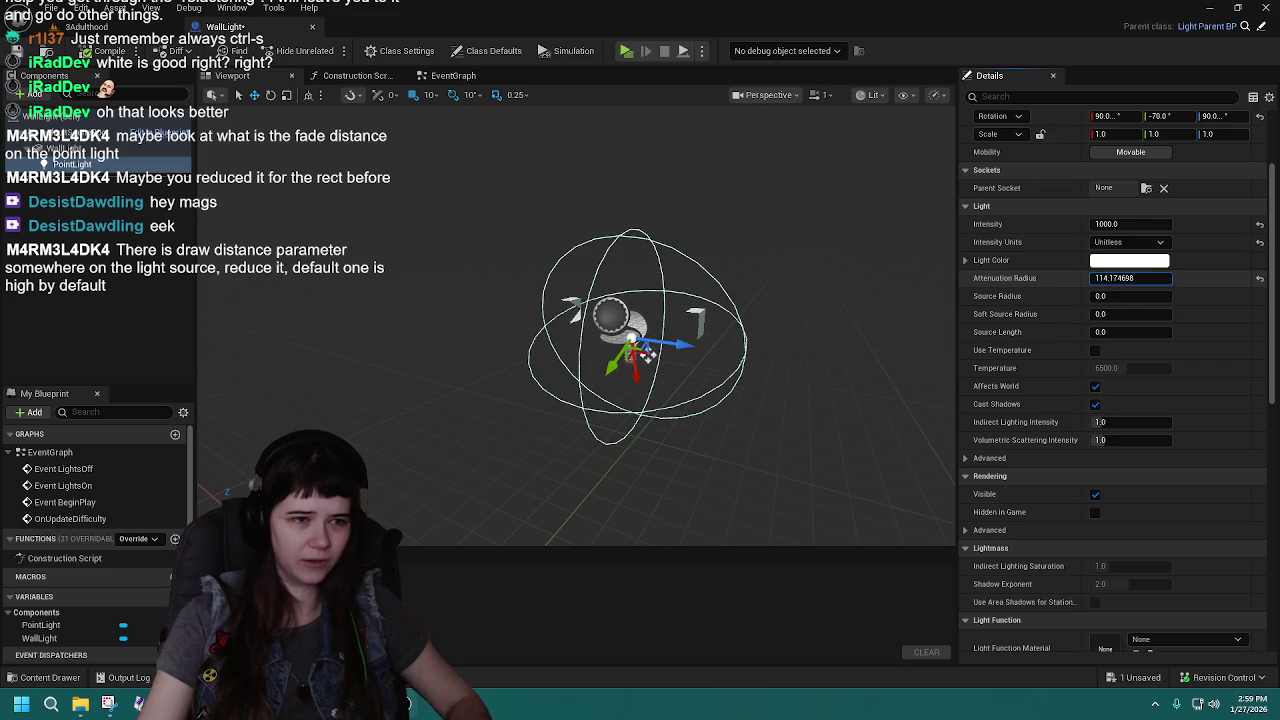
pyautogui.click(1137, 278)
pyautogui.write('150')
pyautogui.press('Return')
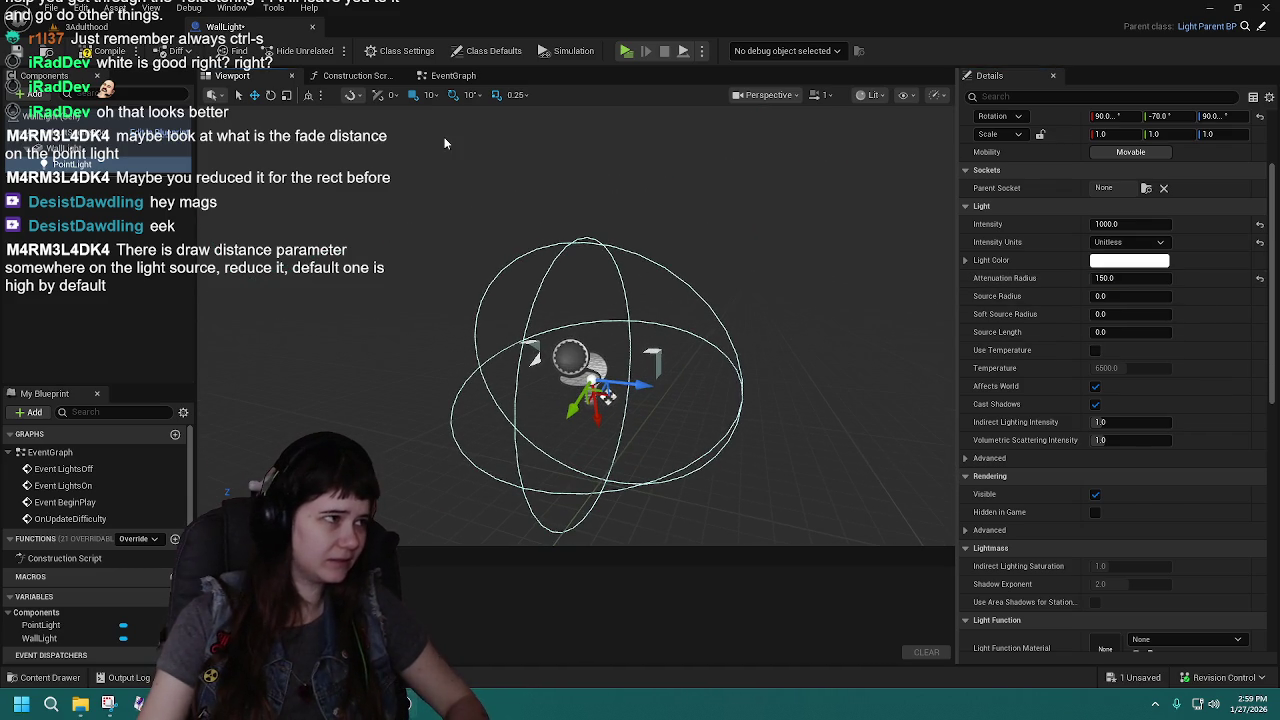
pyautogui.click(100, 27)
pyautogui.scroll(-3, 492, 376)
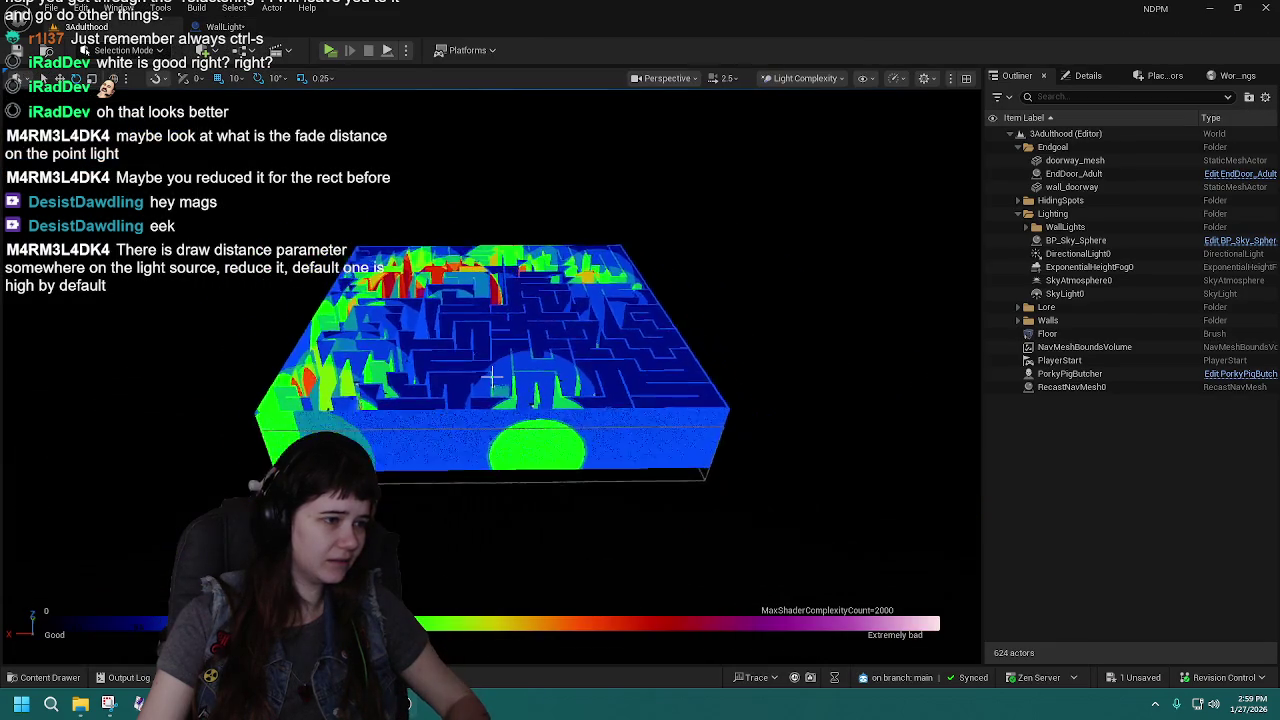
# Zoom and orbit into the maze from its front-right corner to check the reduced light overlap.
pyautogui.scroll(5, 492, 376)
pyautogui.scroll(-3, 492, 376)
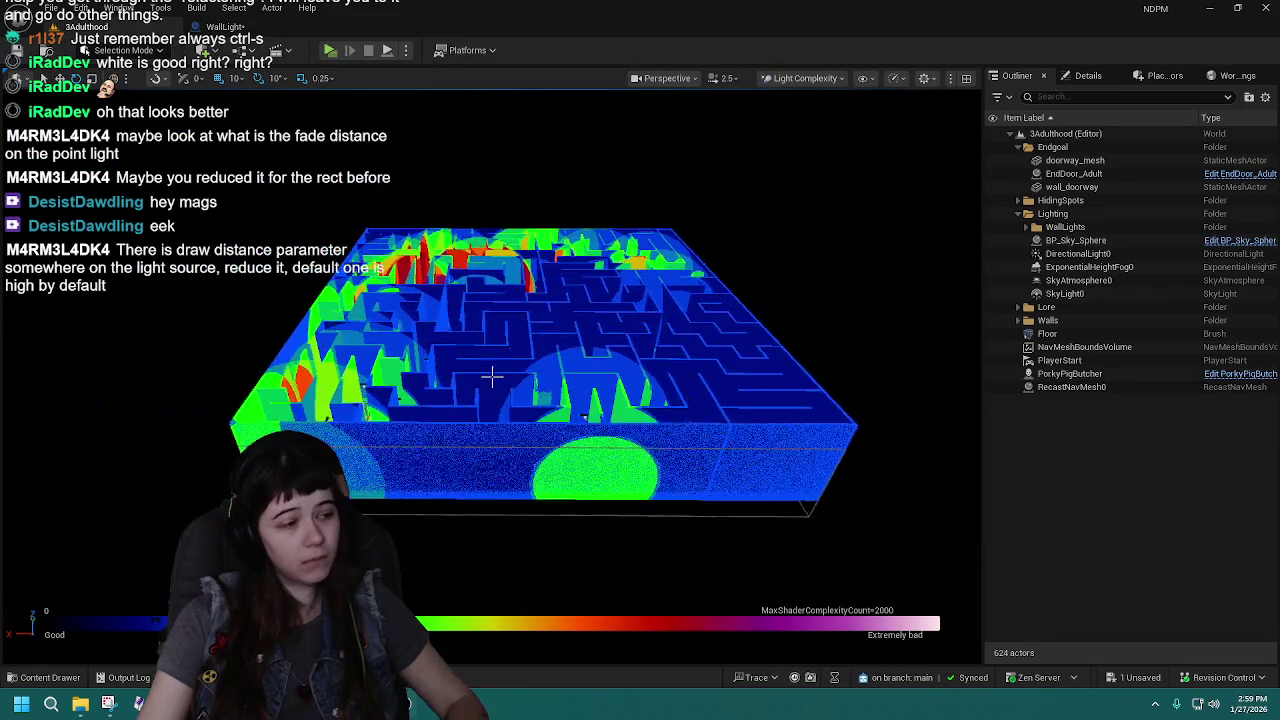
pyautogui.scroll(2, 492, 376)
pyautogui.scroll(-2, 492, 376)
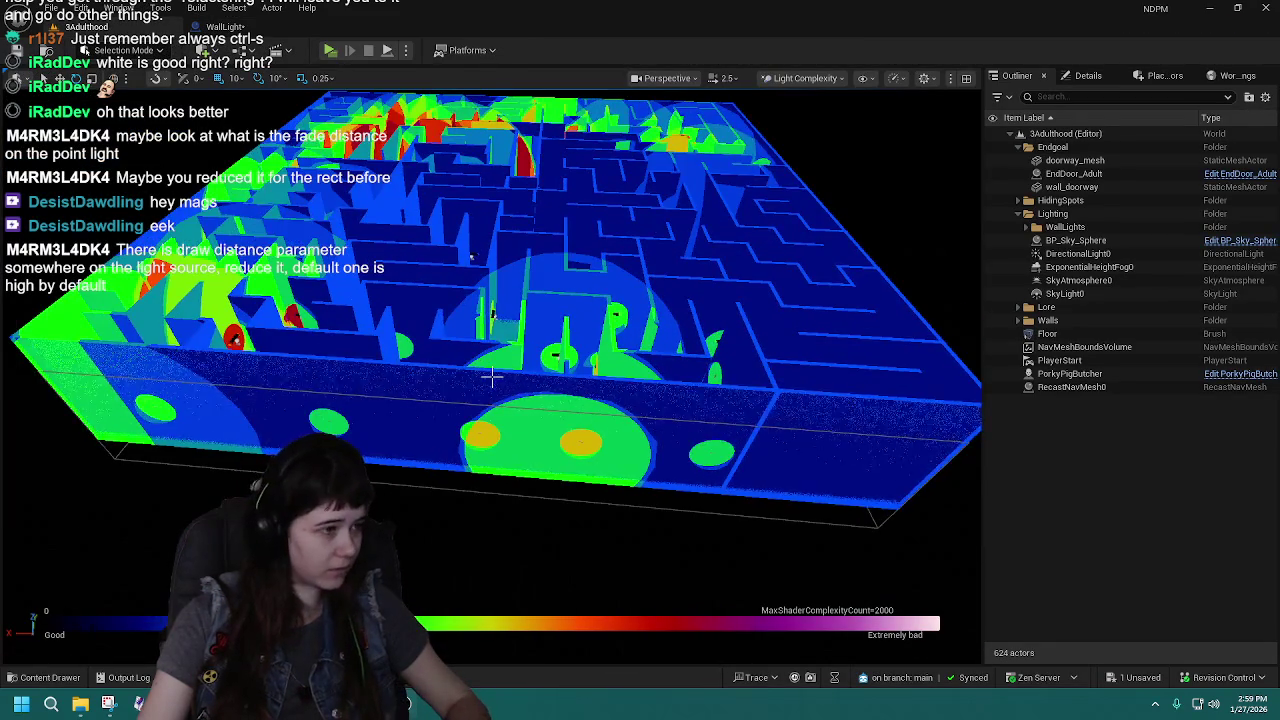
pyautogui.moveTo(492, 376); pyautogui.dragTo(440, 376)
pyautogui.scroll(-2, 492, 376)
pyautogui.scroll(-2, 492, 376)
pyautogui.scroll(6, 492, 376)
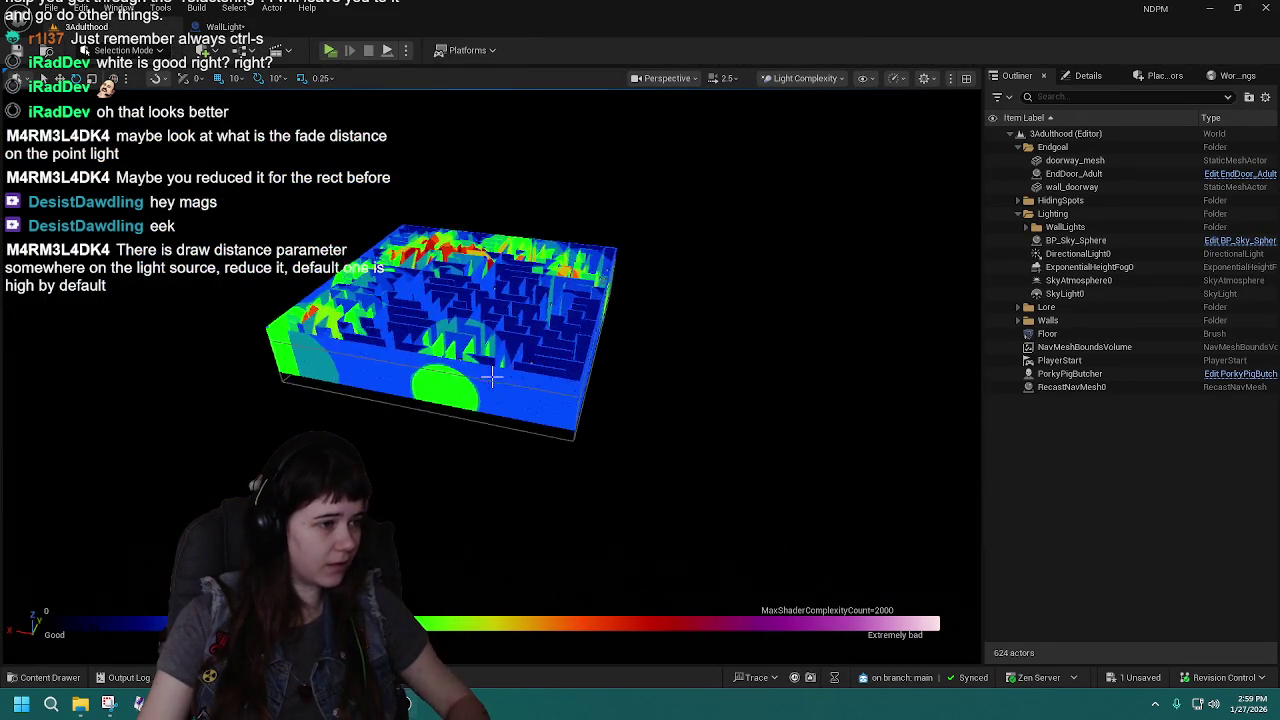
pyautogui.scroll(8, 492, 376)
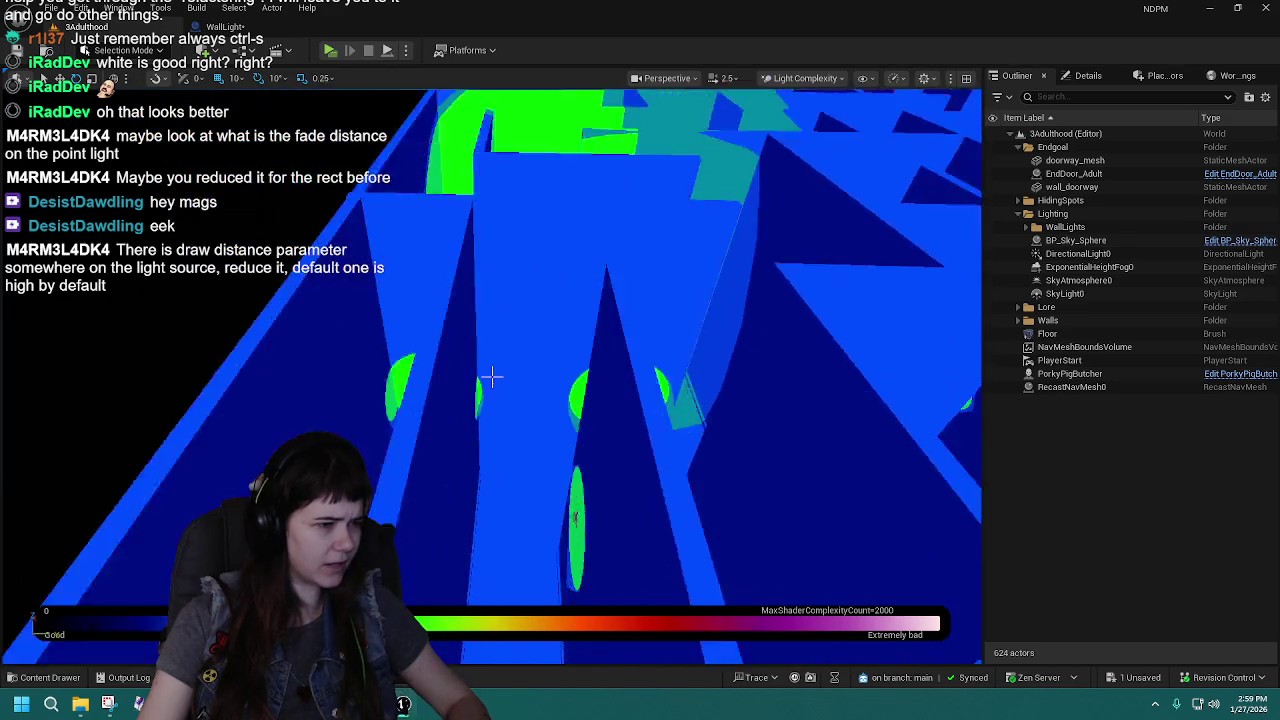
pyautogui.scroll(-10, 492, 376)
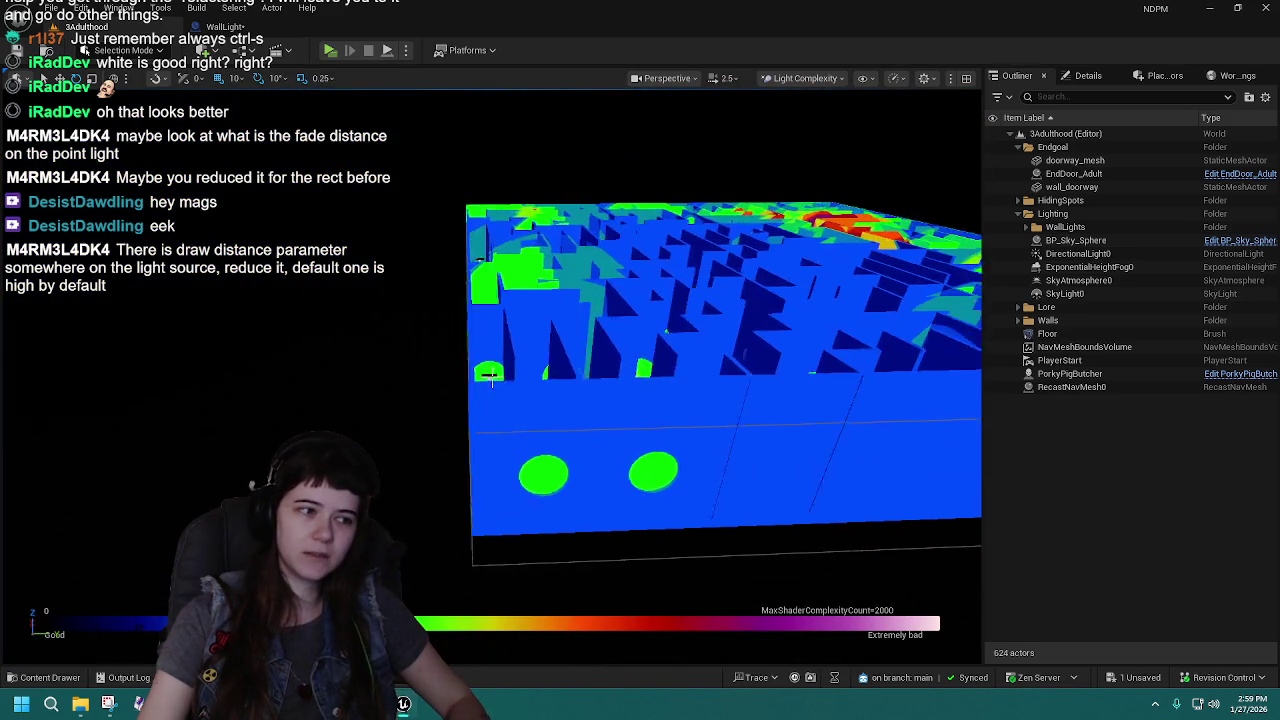
pyautogui.scroll(3, 492, 376)
pyautogui.scroll(8, 492, 376)
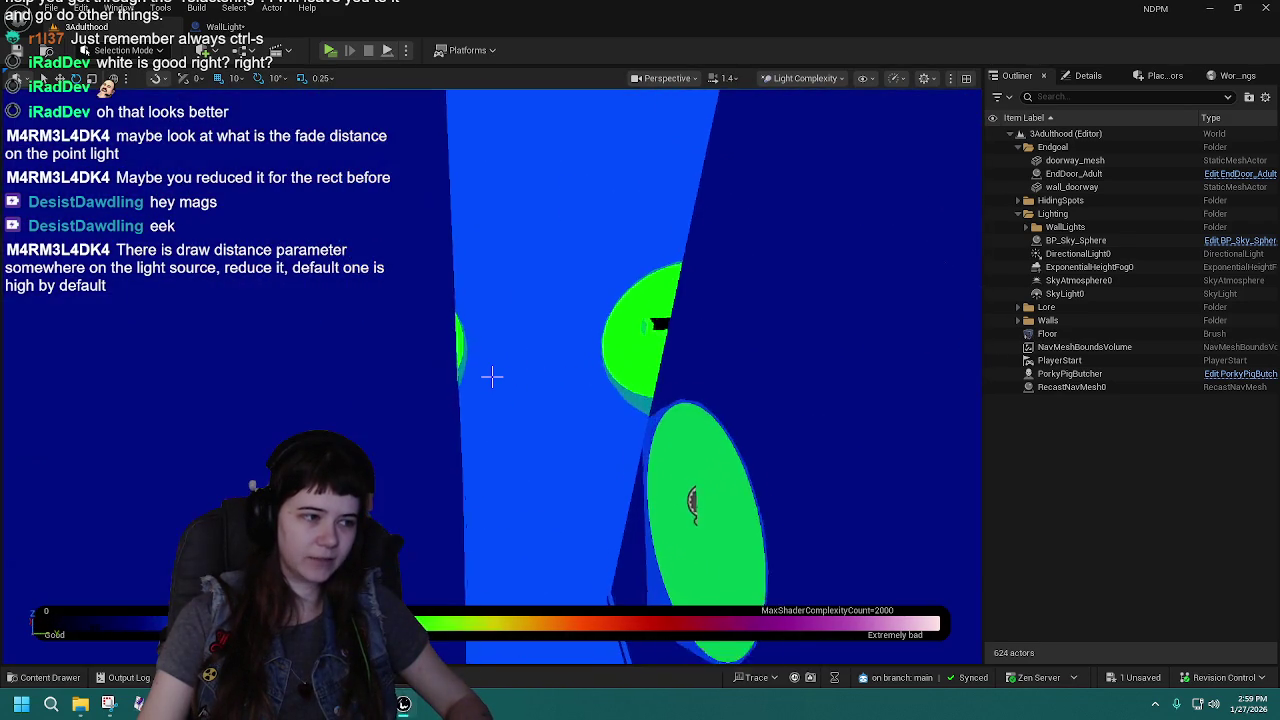
# Switch the viewport view mode to Lit and bring up the WallLight Blueprint again.
pyautogui.click(805, 78)
pyautogui.click(816, 130)
pyautogui.scroll(-5, 552, 363)
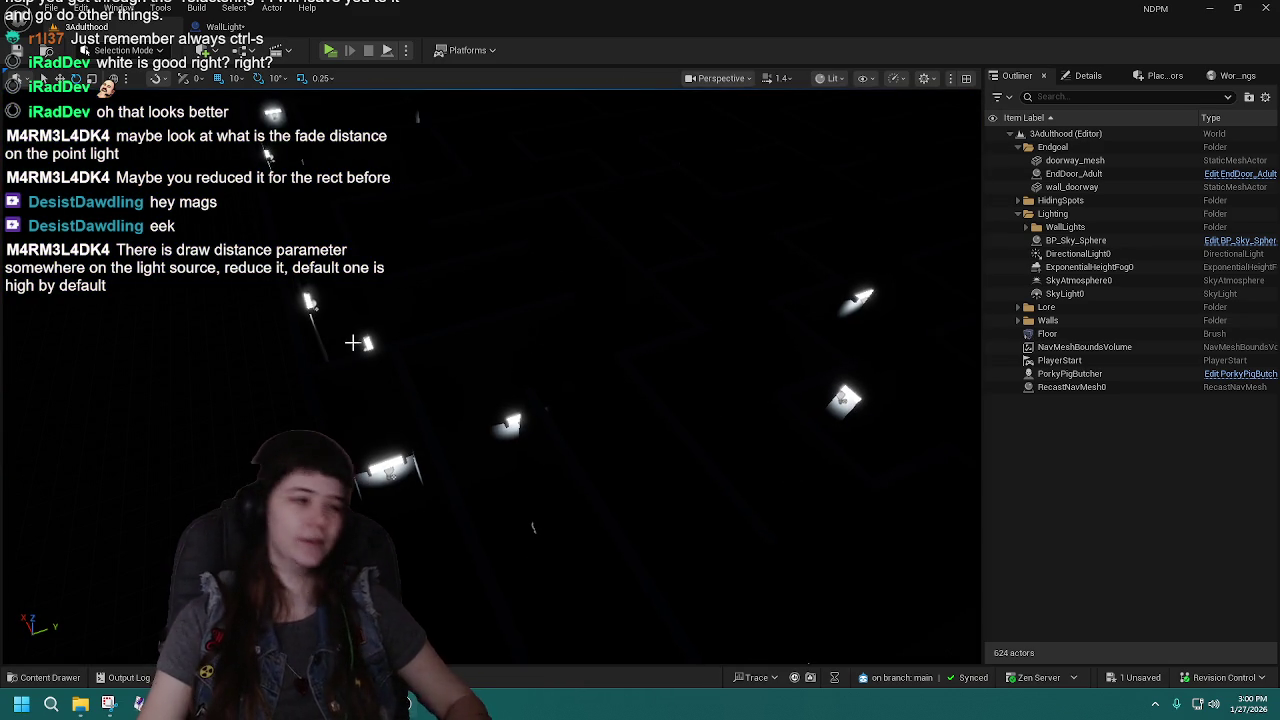
pyautogui.doubleClick(365, 343)
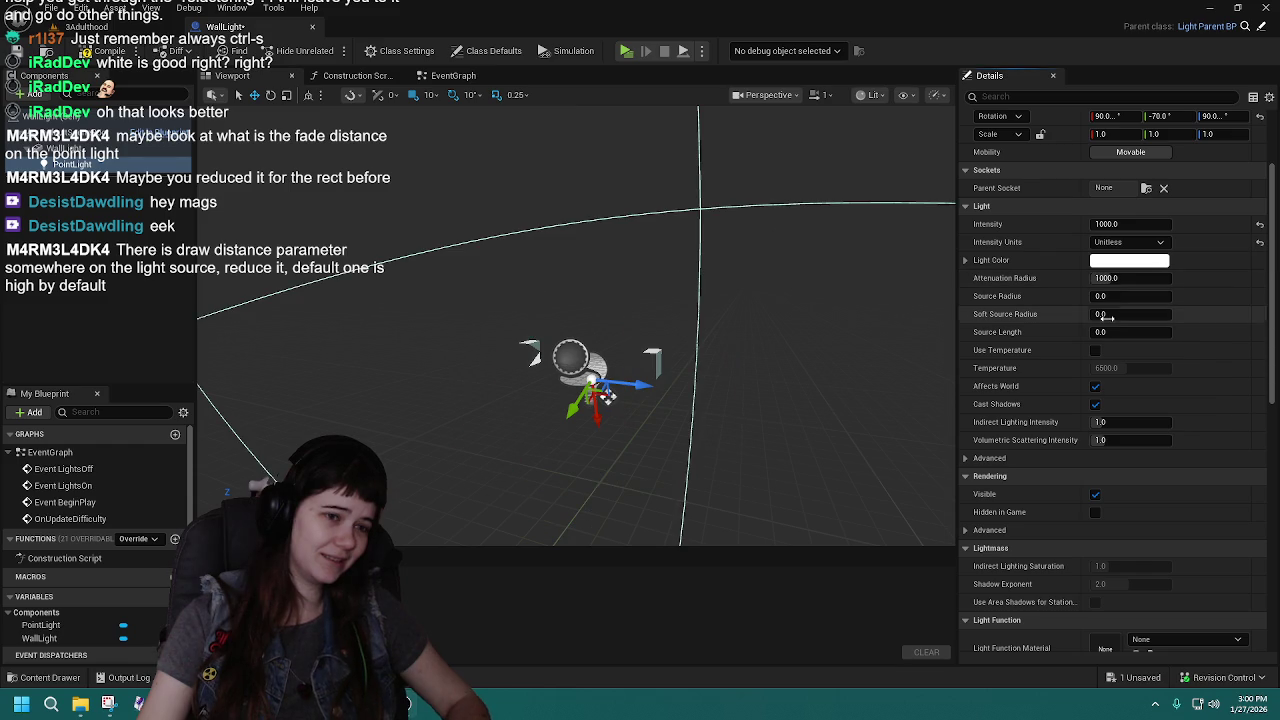
# Compile the WallLight Blueprint and scroll its Details down to the Performance section.
pyautogui.click(176, 34)
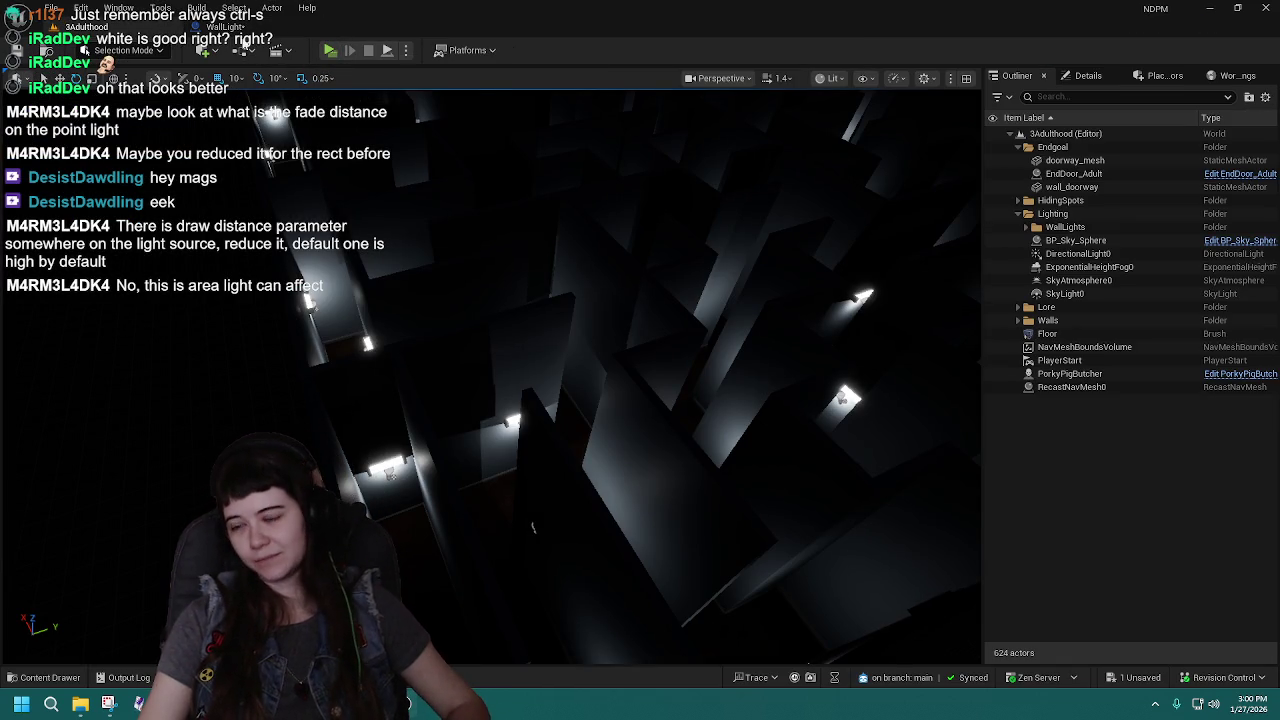
pyautogui.click(226, 27)
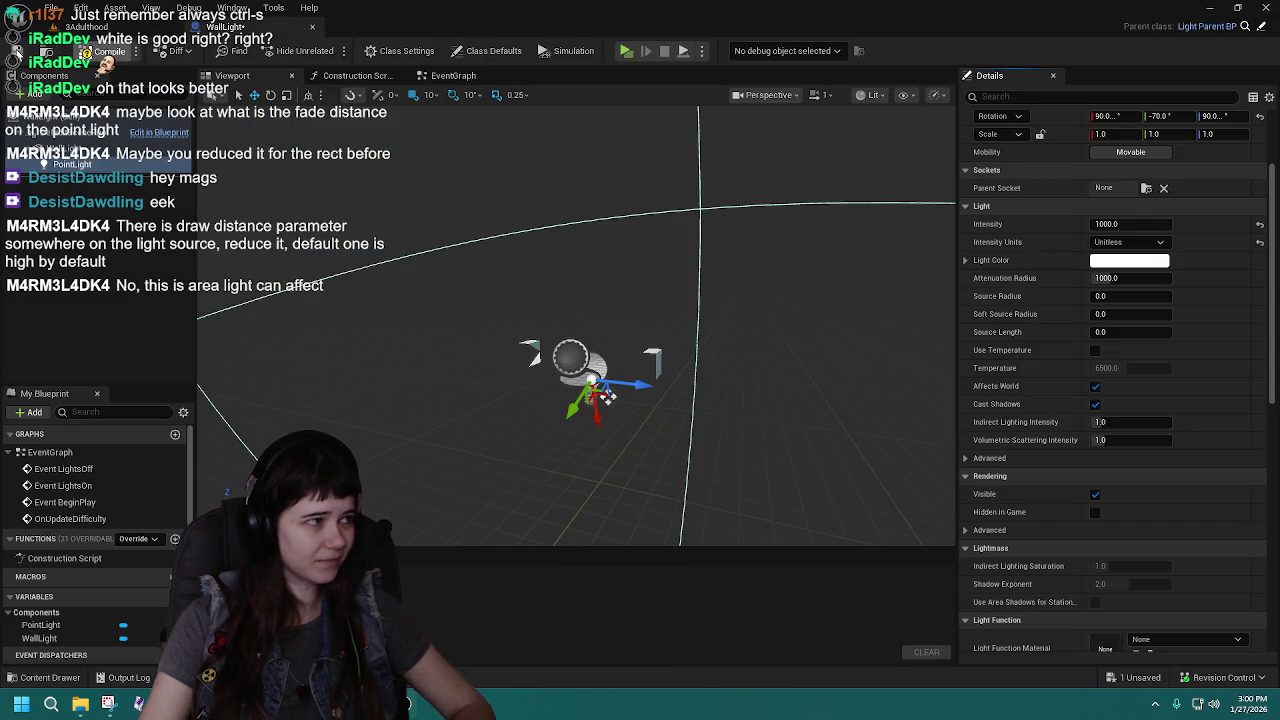
pyautogui.click(104, 51)
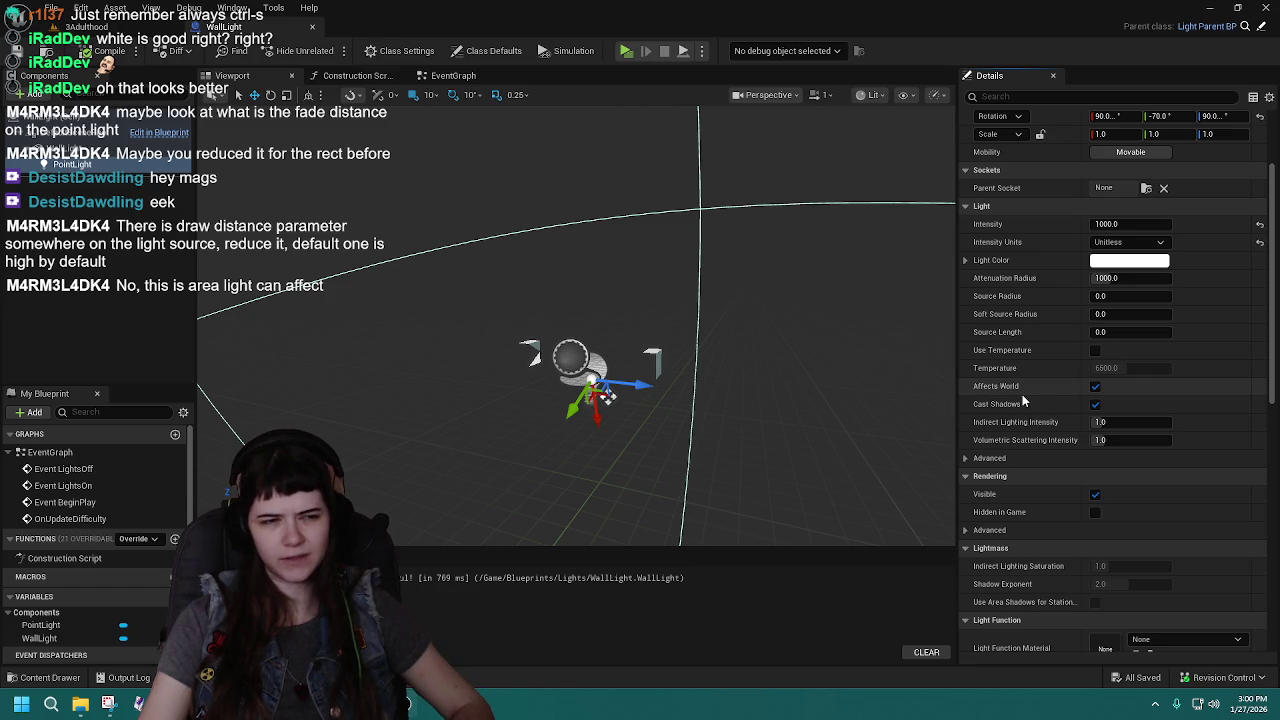
pyautogui.scroll(-1, 1055, 395)
pyautogui.scroll(-10, 1053, 395)
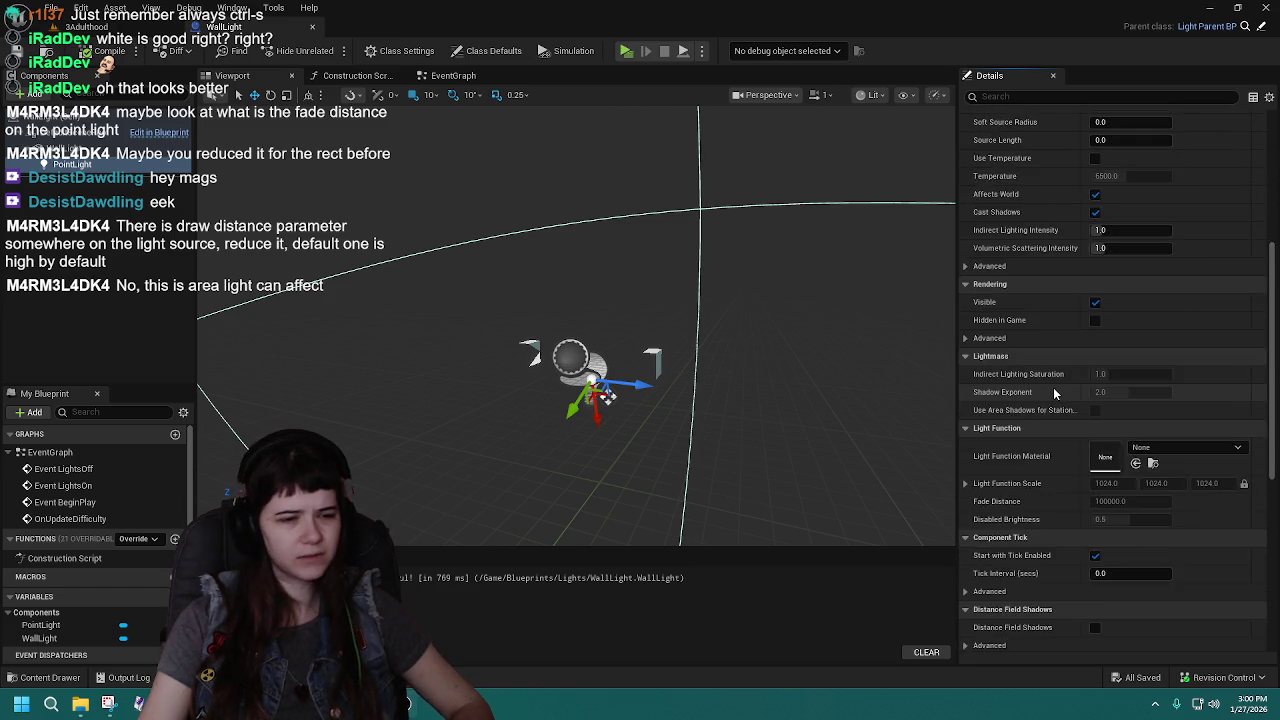
pyautogui.scroll(-10, 1053, 392)
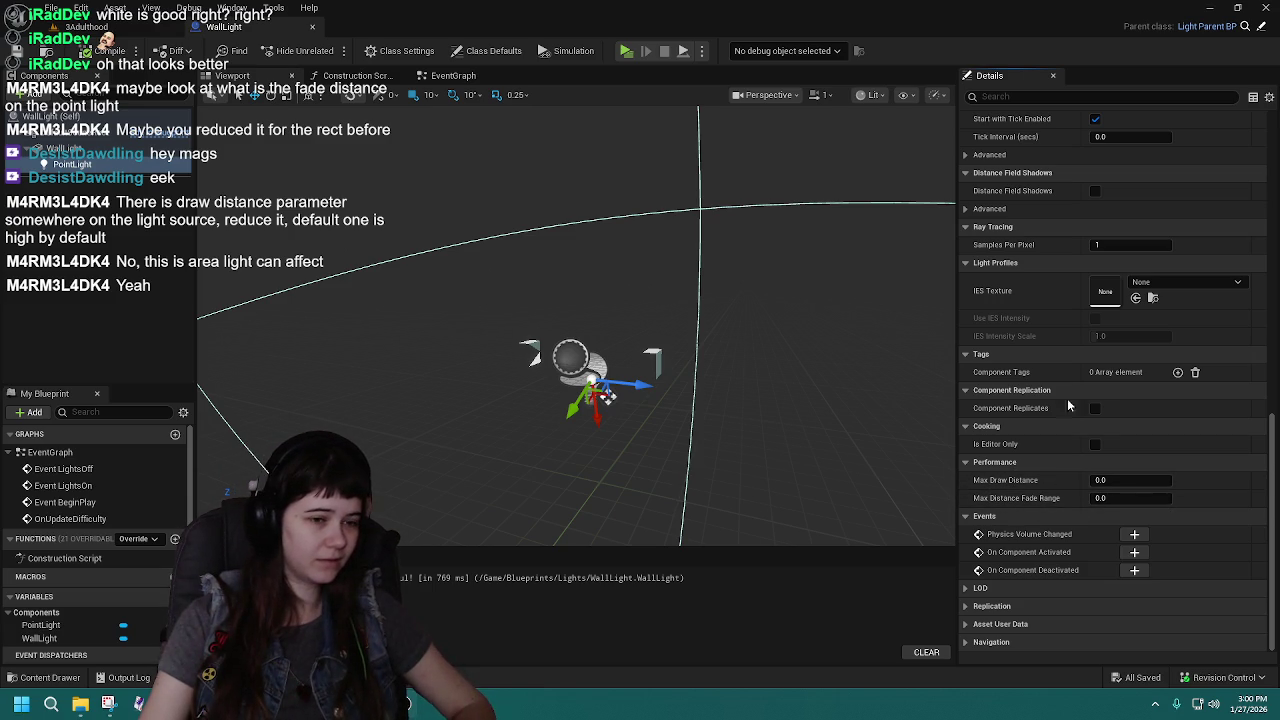
# Set Max Draw Distance to 2, view the lamp in 3Adulthood, and close the Blueprint editor.
pyautogui.moveTo(1130, 481); pyautogui.dragTo(1148, 481)
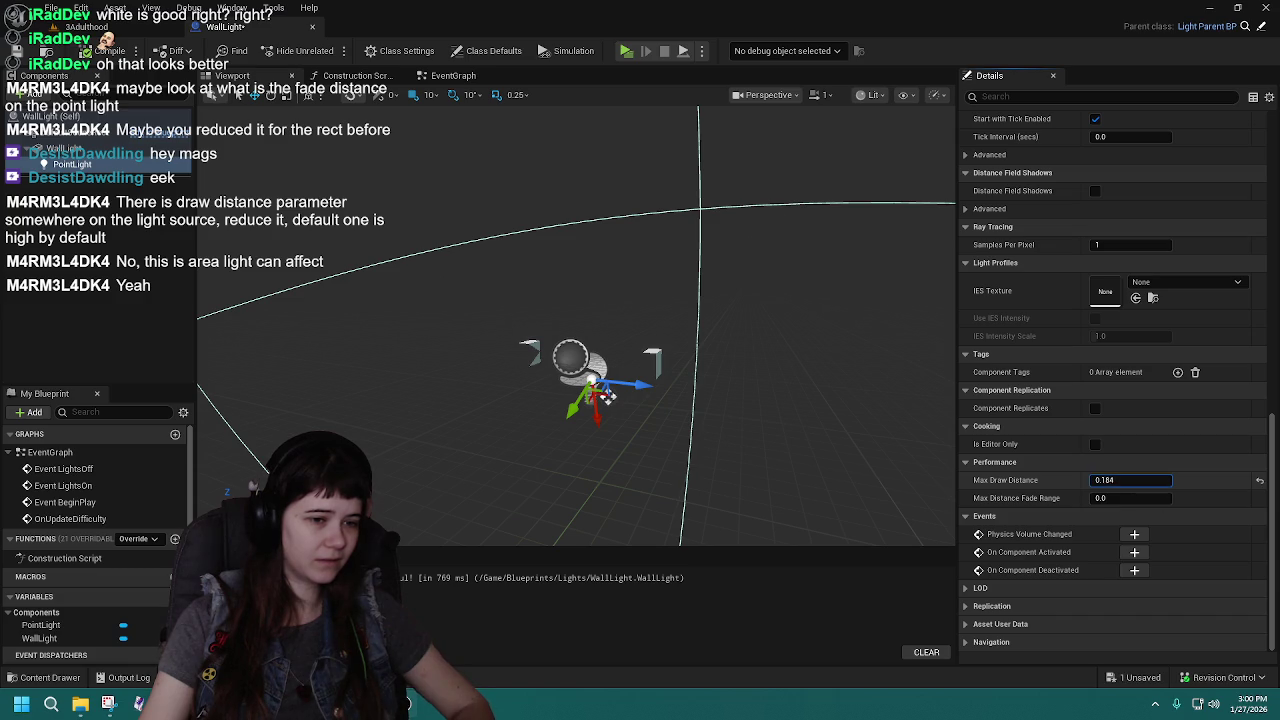
pyautogui.click(1130, 480)
pyautogui.write('2')
pyautogui.press('Return')
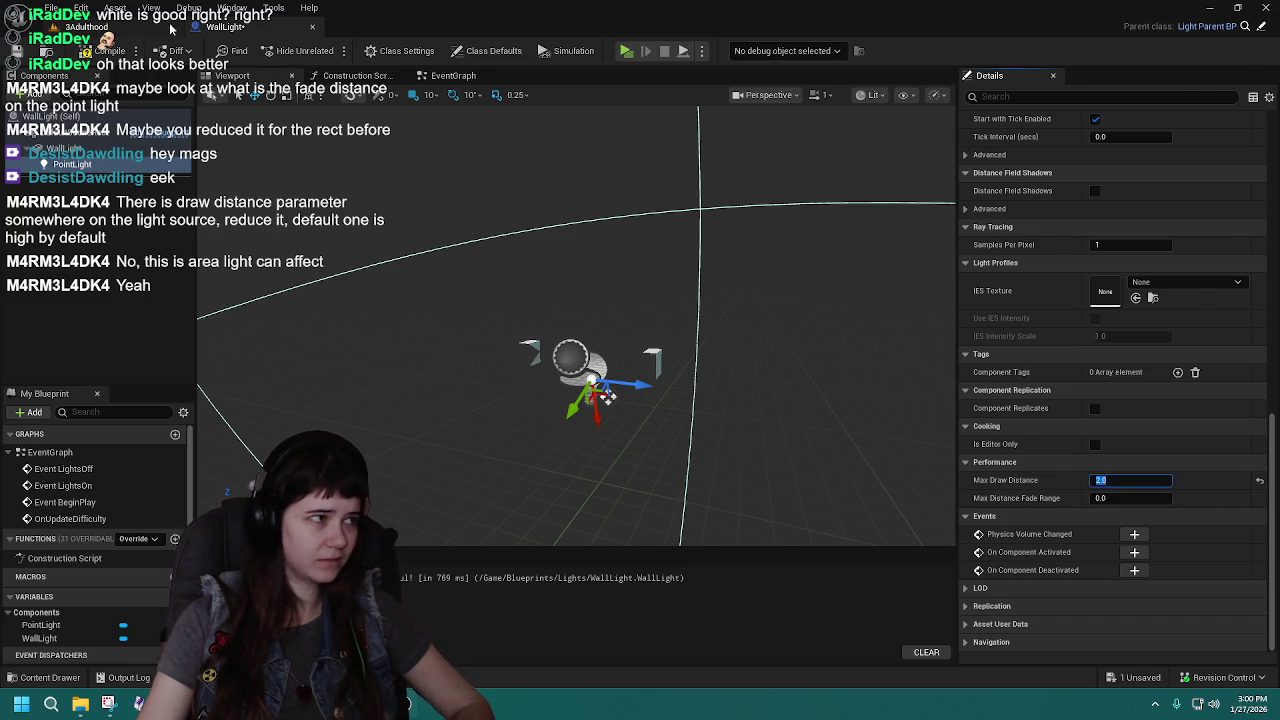
pyautogui.click(87, 27)
pyautogui.moveTo(571, 271)
pyautogui.mouseDown()
pyautogui.moveTo(540, 160)
pyautogui.moveTo(569, 343)
pyautogui.mouseUp()
pyautogui.click(260, 28)
pyautogui.click(312, 27)
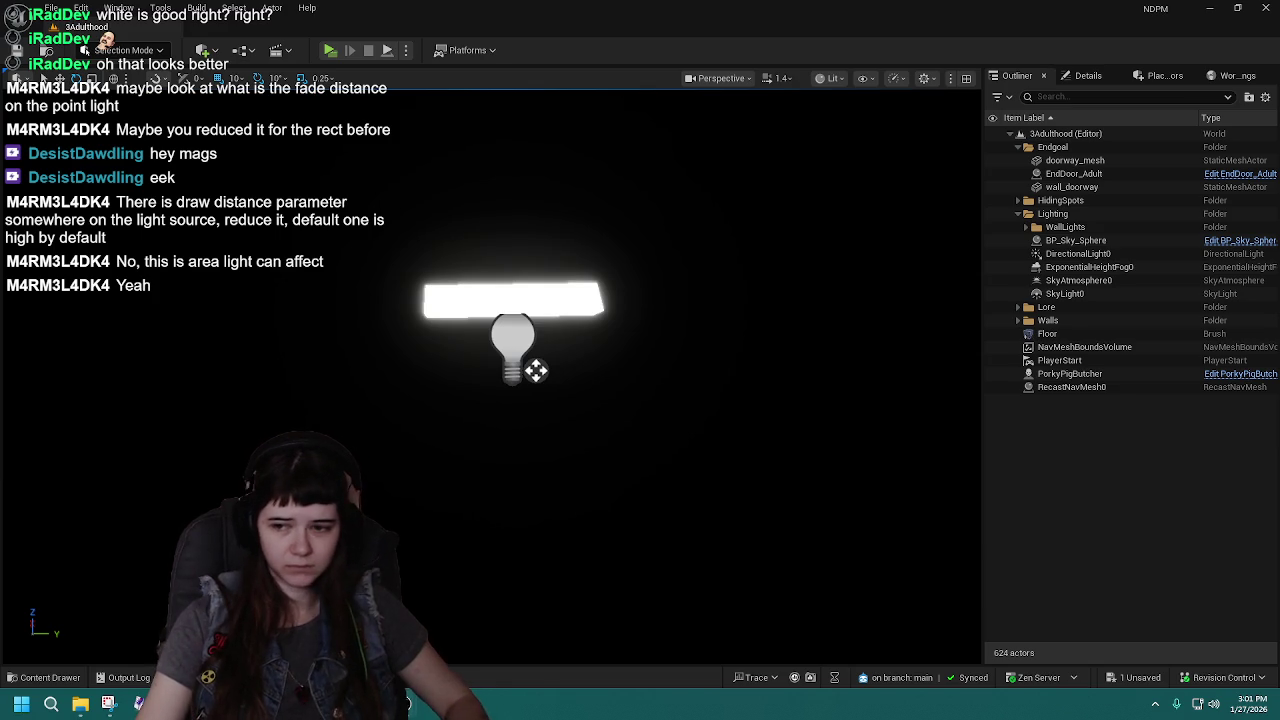
# Save the 3Adulthood level and pull back to see the corridor walls lit by the lamp.
pyautogui.hotkey('ctrl', 's')
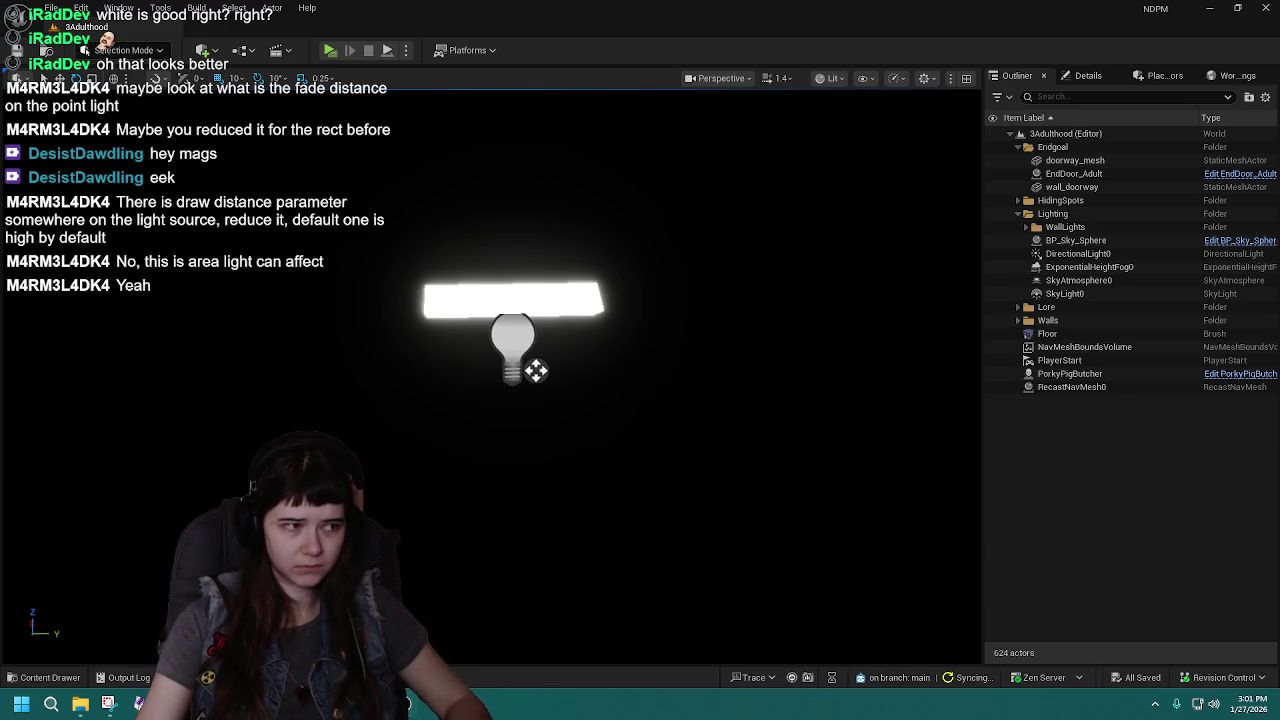
pyautogui.hotkey('ctrl', 'z')
pyautogui.scroll(-4, 796, 294)
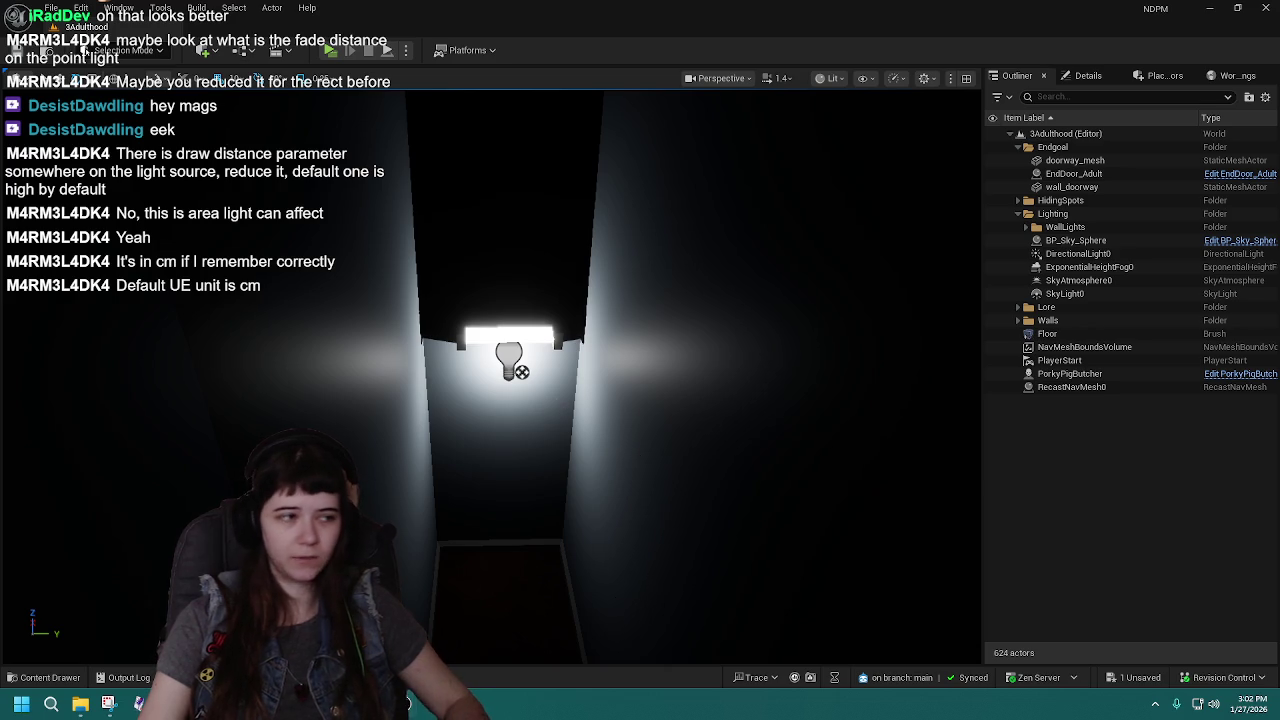
# Zoom in and out near the corridor wall light to test how it fades with distance.
pyautogui.scroll(-5, 490, 375)
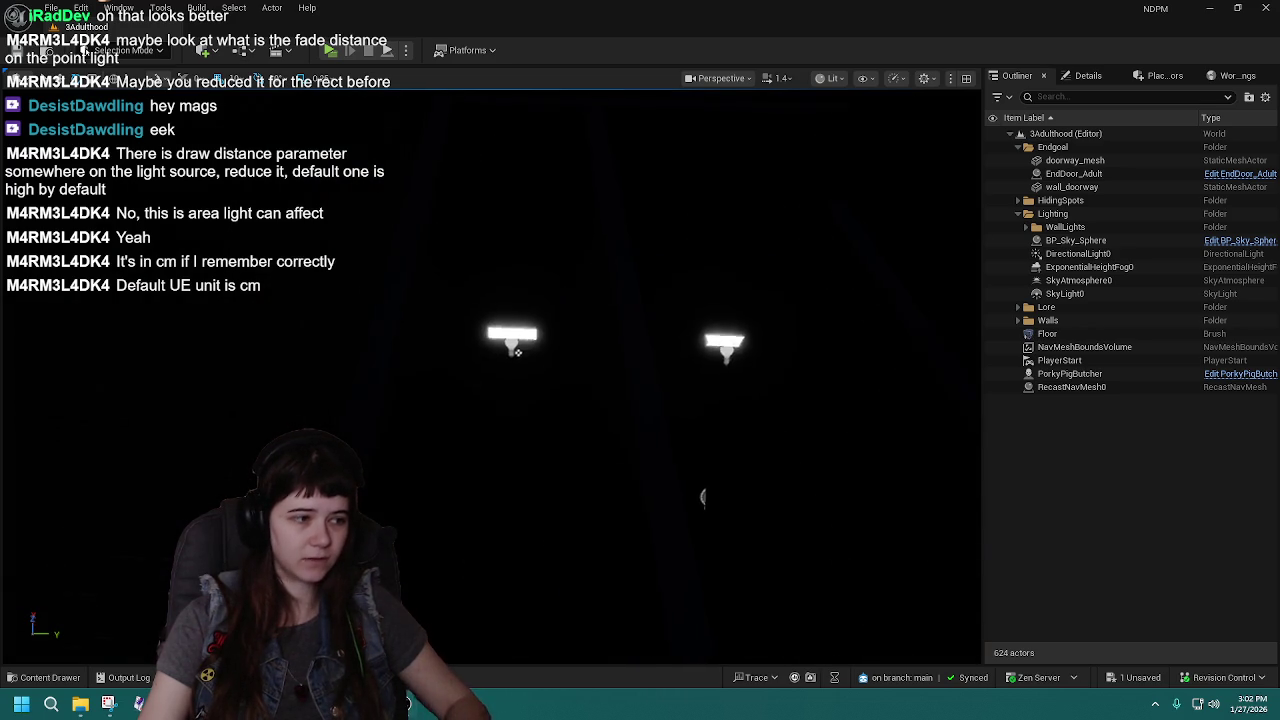
pyautogui.scroll(5, 512, 345)
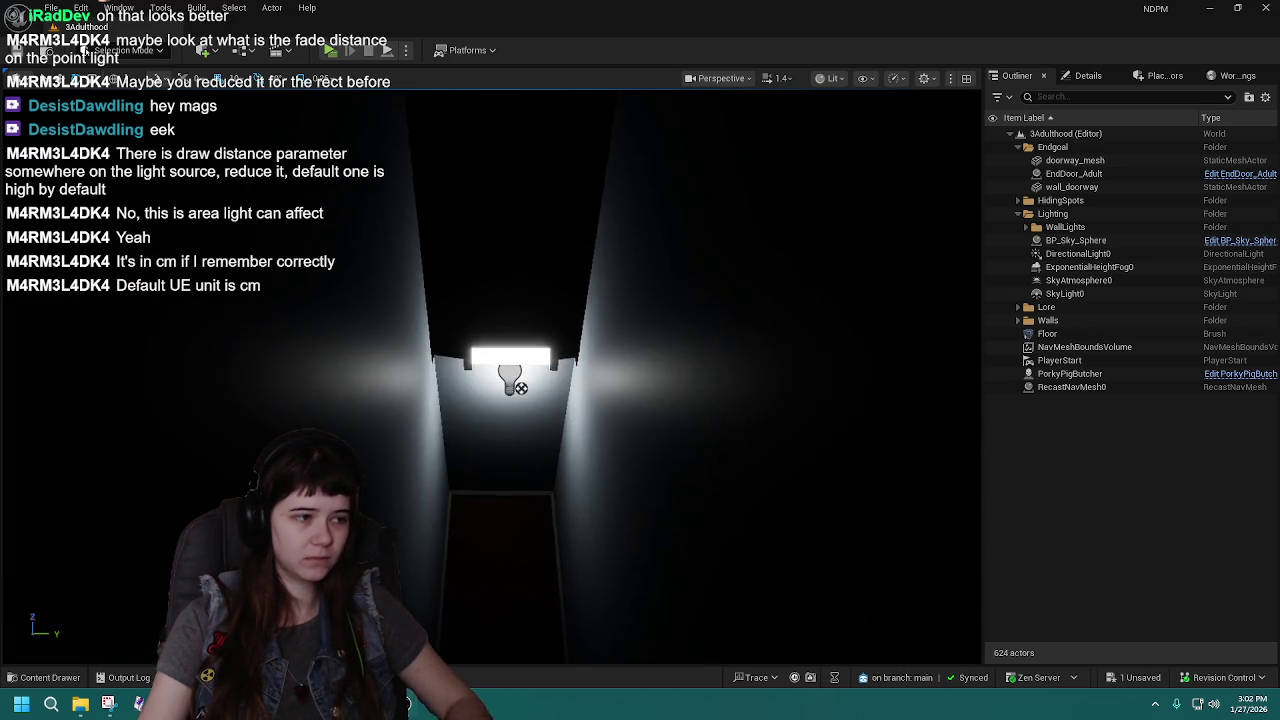
pyautogui.scroll(-5, 490, 375)
pyautogui.scroll(4, 500, 390)
pyautogui.scroll(-4, 500, 390)
pyautogui.scroll(4, 500, 390)
pyautogui.scroll(-4, 558, 402)
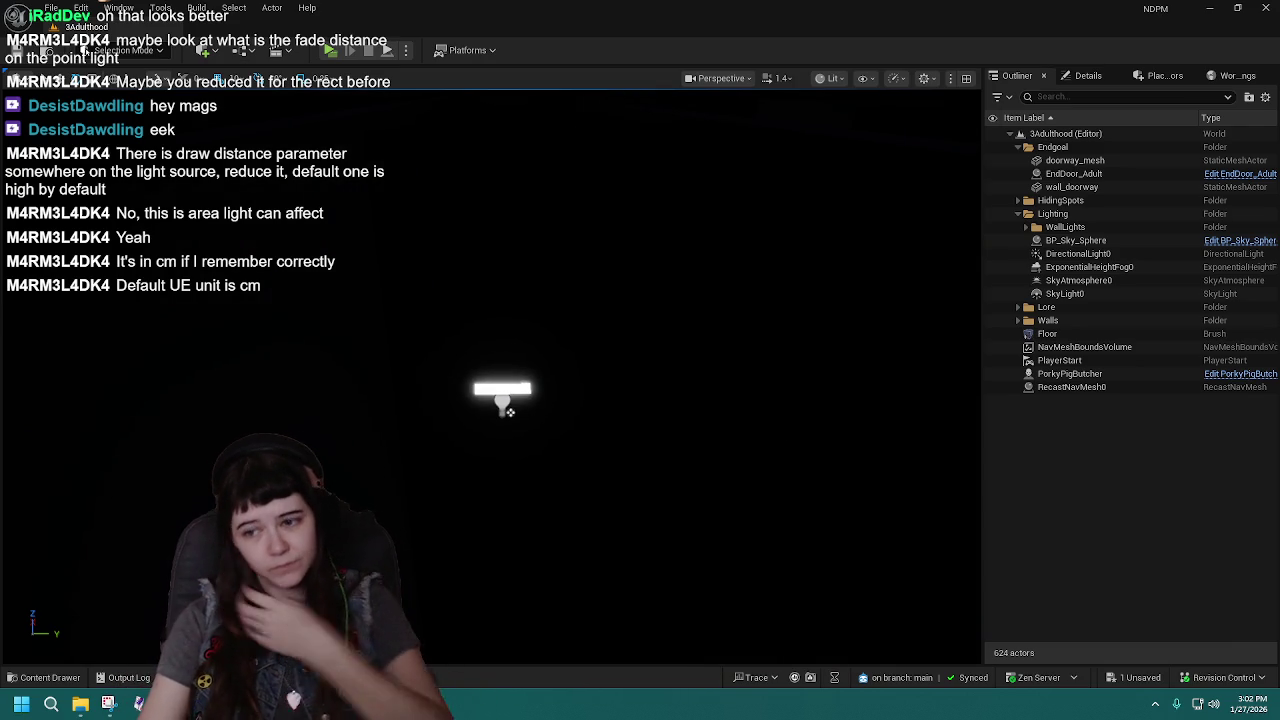
pyautogui.moveTo(690, 287)
pyautogui.mouseDown()
pyautogui.moveTo(695, 310)
pyautogui.moveTo(705, 300)
pyautogui.moveTo(693, 312)
pyautogui.mouseUp()
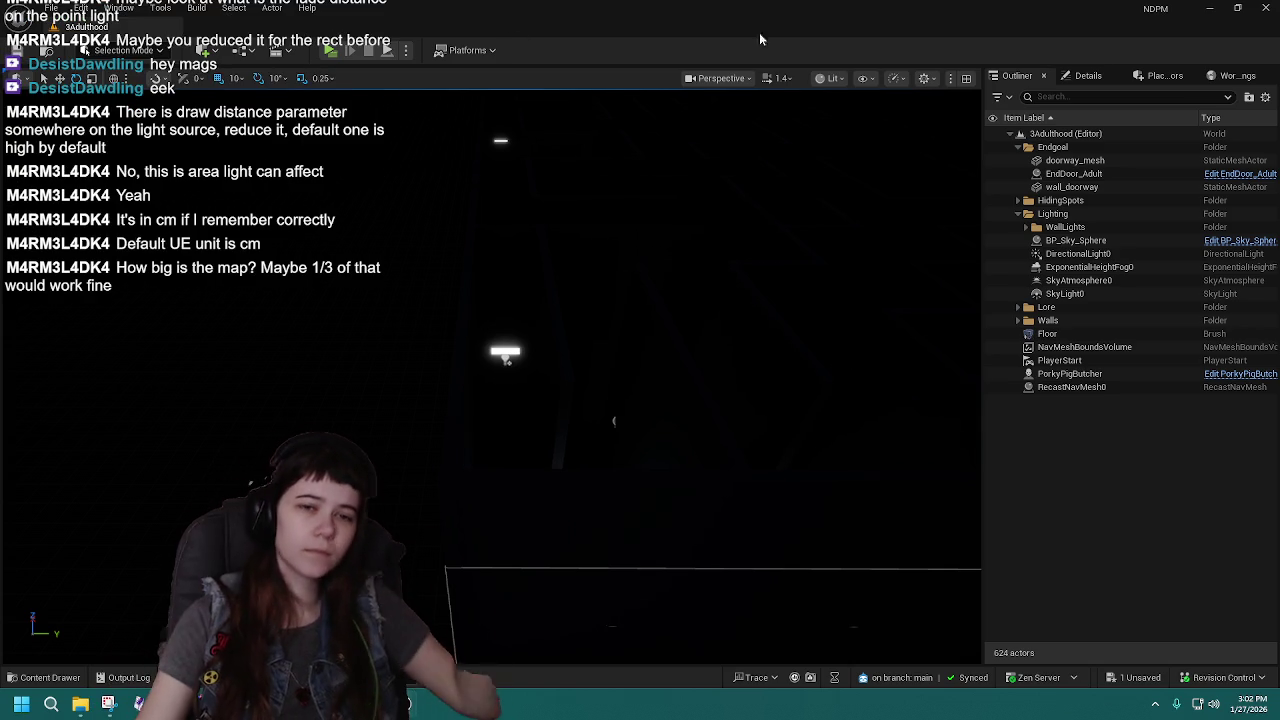
# Save the level twice and tilt the camera up to view the many isolated ceiling lights.
pyautogui.hotkey('ctrl', 's')
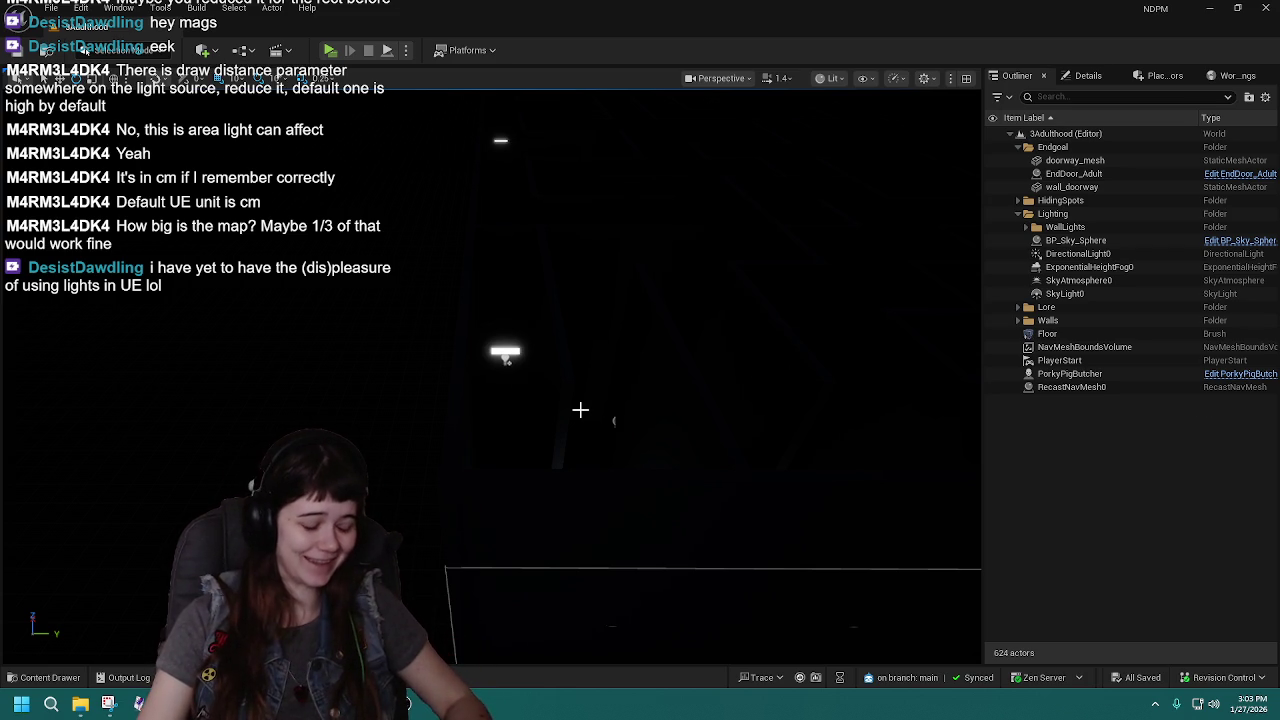
pyautogui.moveTo(545, 400); pyautogui.dragTo(500, 438)
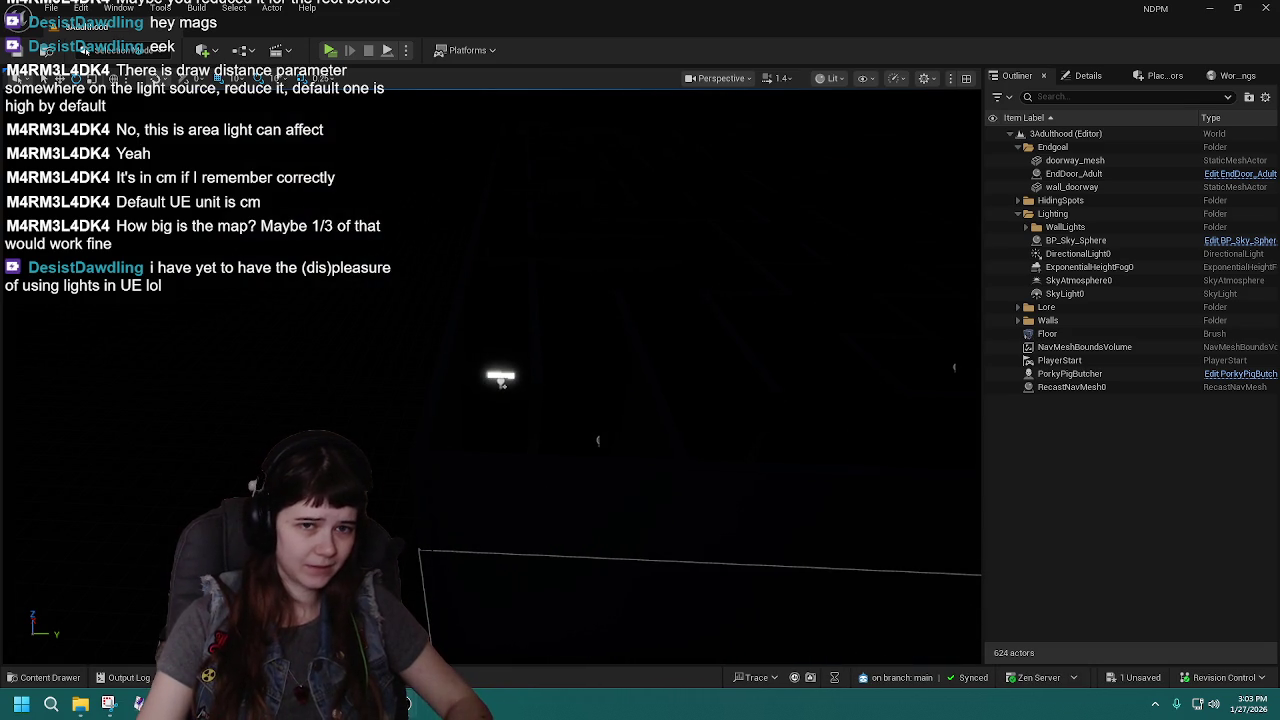
pyautogui.hotkey('ctrl', 's')
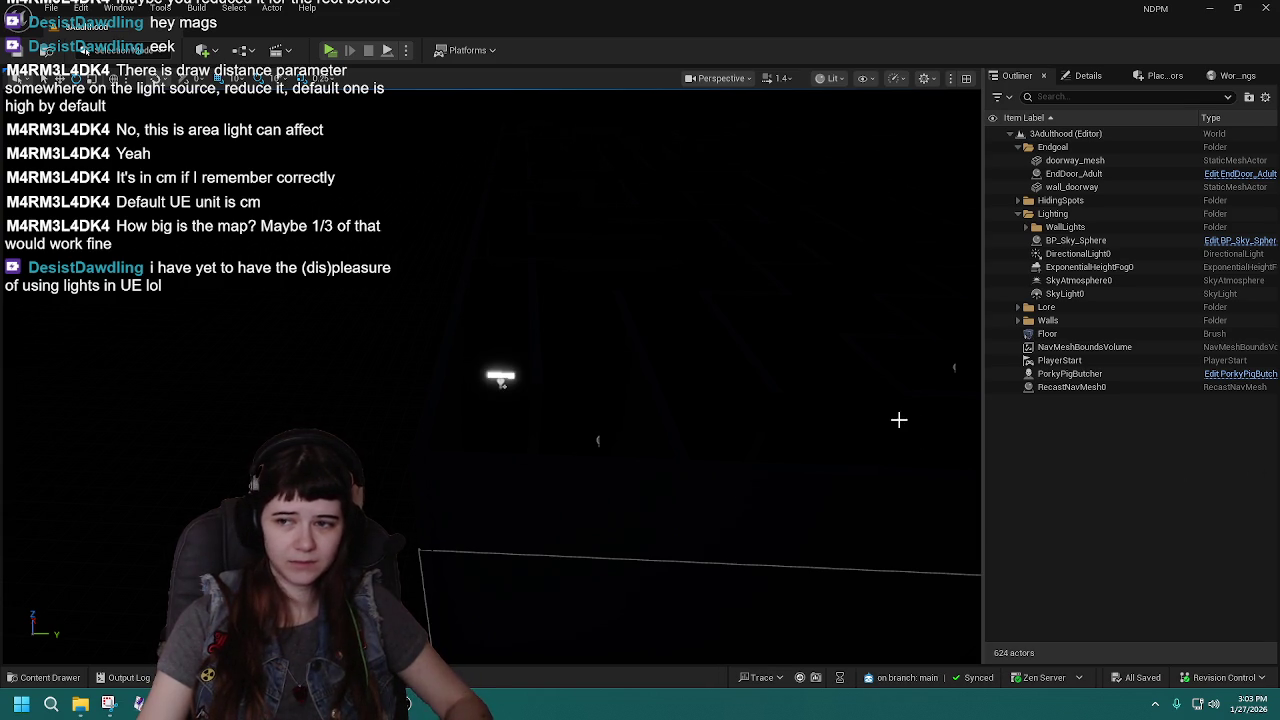
pyautogui.moveTo(833, 408); pyautogui.dragTo(833, 355)
# Zoom out over the whole maze and select the Floor to show its Details.
pyautogui.moveTo(647, 375); pyautogui.dragTo(647, 375)
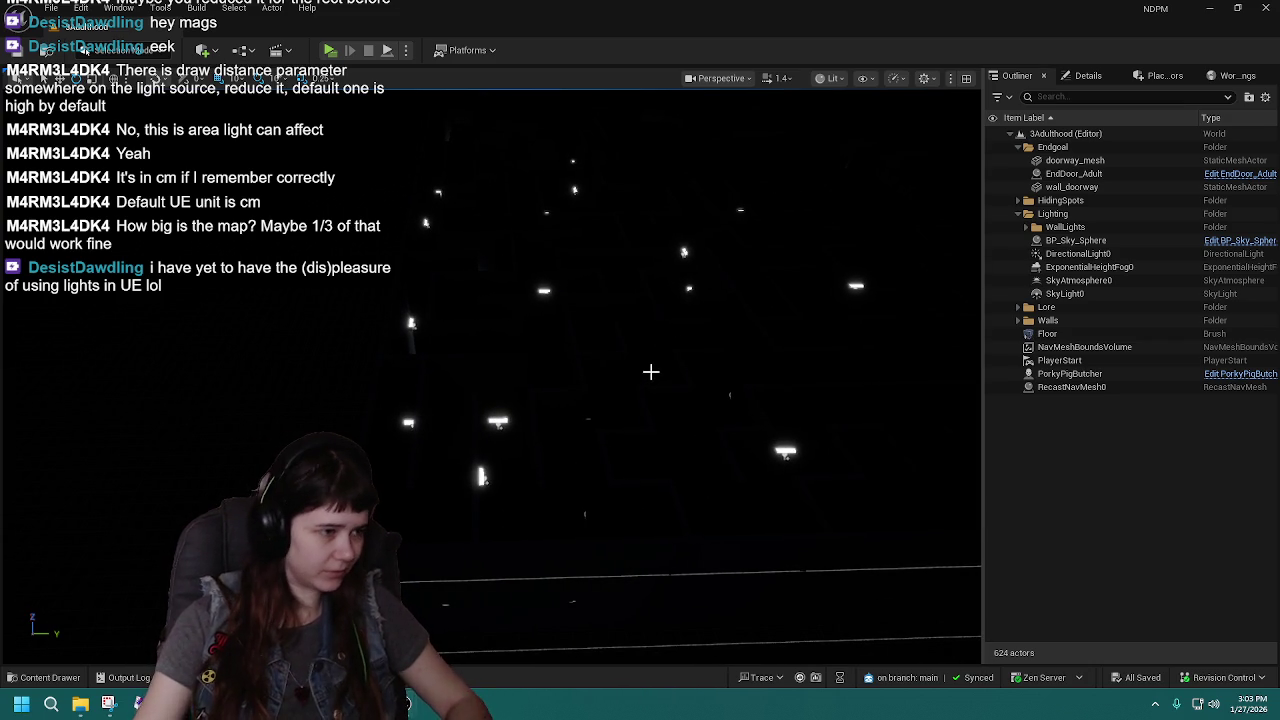
pyautogui.moveTo(650, 372)
pyautogui.mouseDown()
pyautogui.moveTo(537, 446)
pyautogui.moveTo(751, 574)
pyautogui.mouseUp()
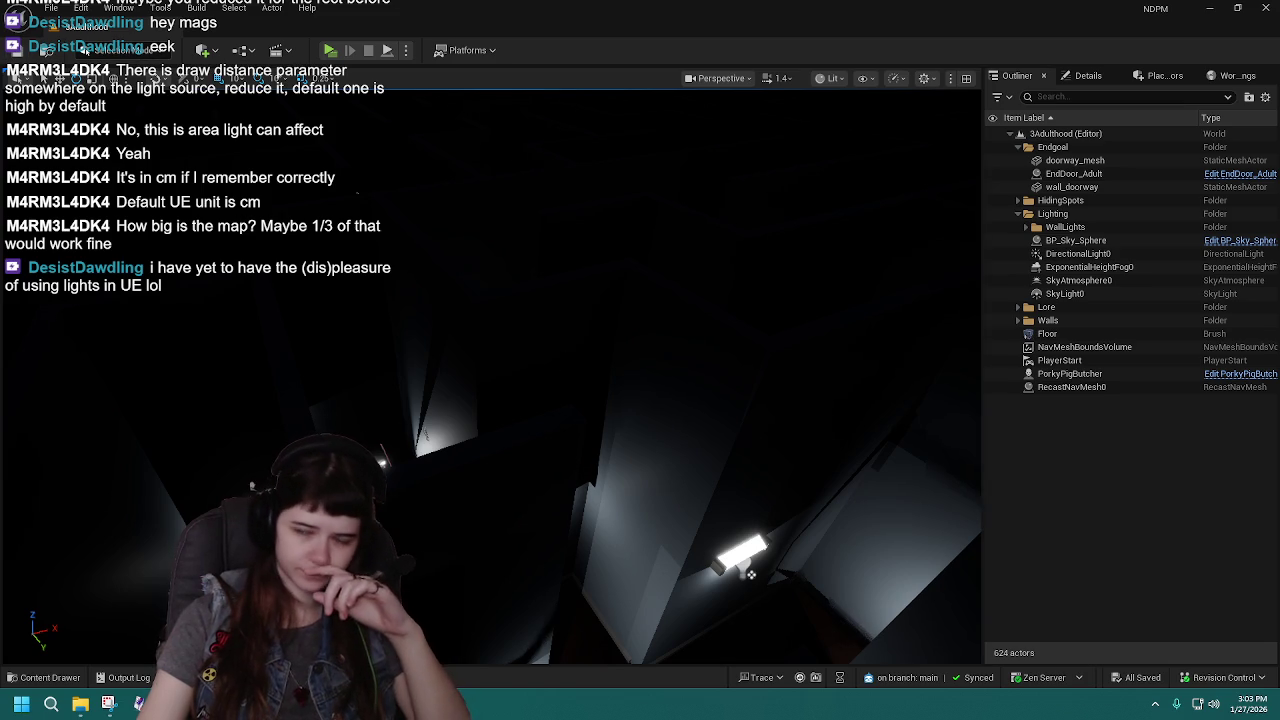
pyautogui.scroll(-10, 695, 412)
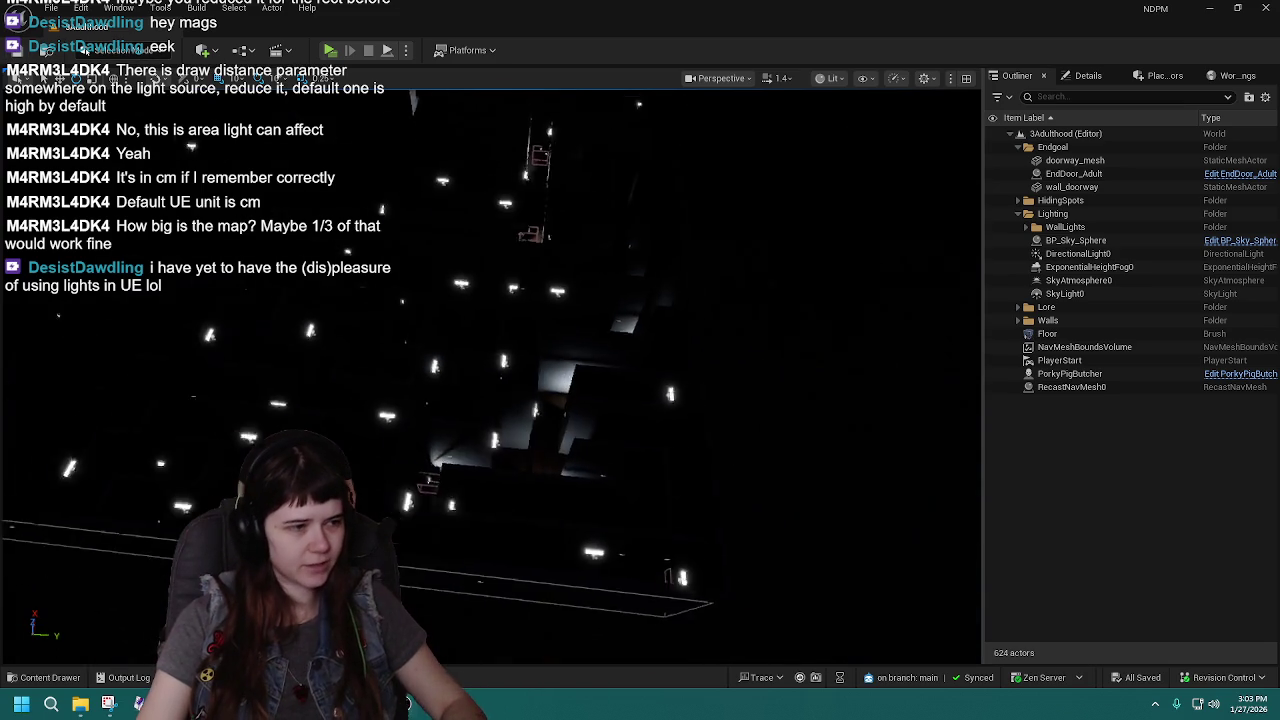
pyautogui.click(617, 447)
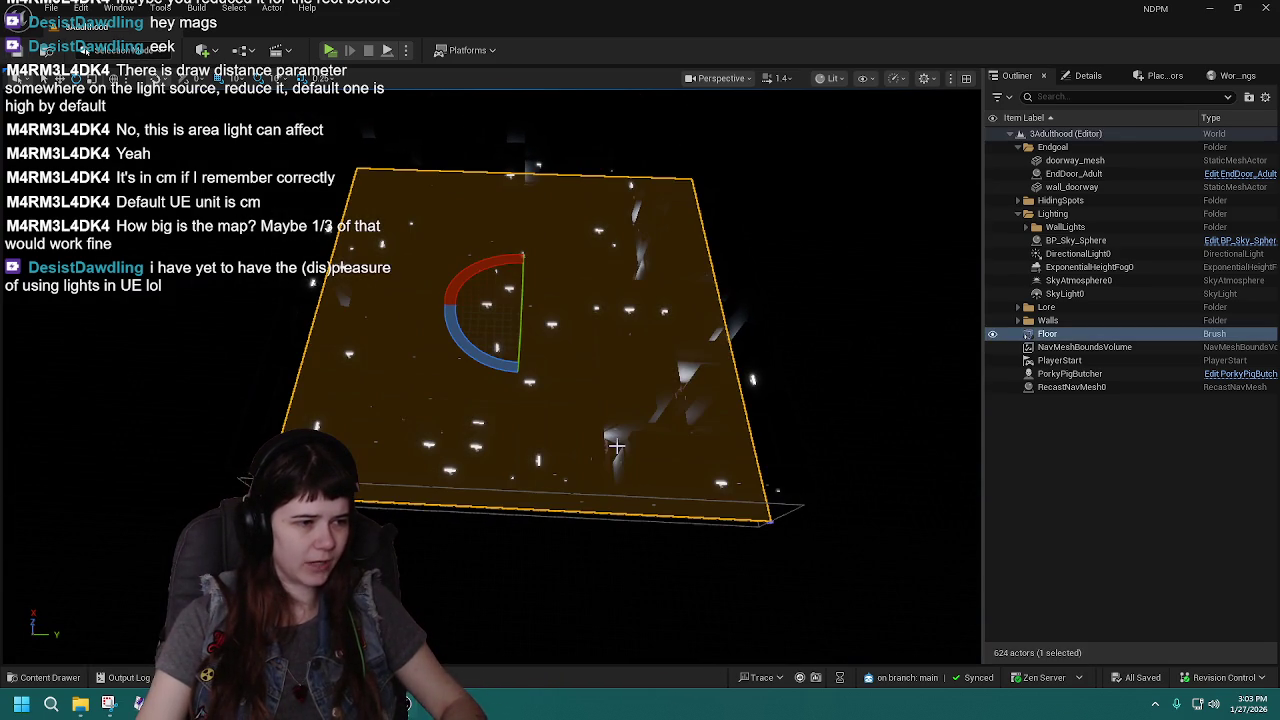
pyautogui.click(1088, 76)
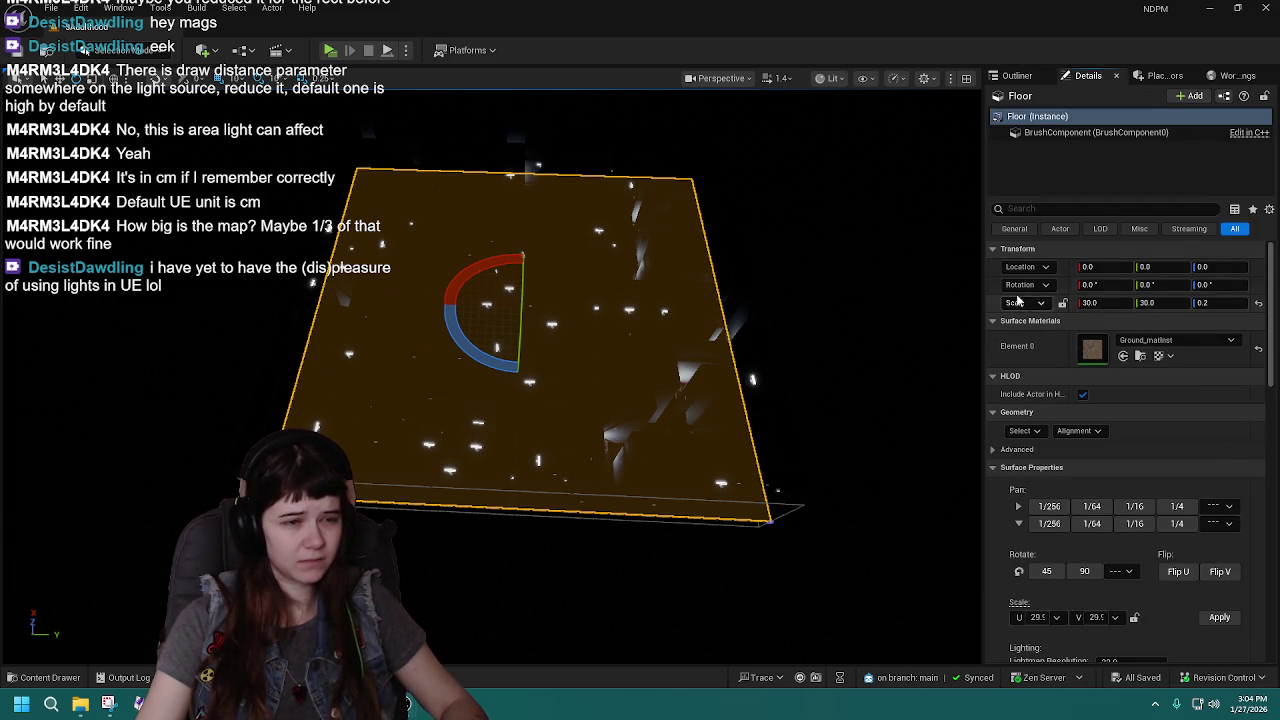
# Check the Floor's scale and Brush Settings: an additive 200 × 200 × 200 box brush.
pyautogui.click(1017, 75)
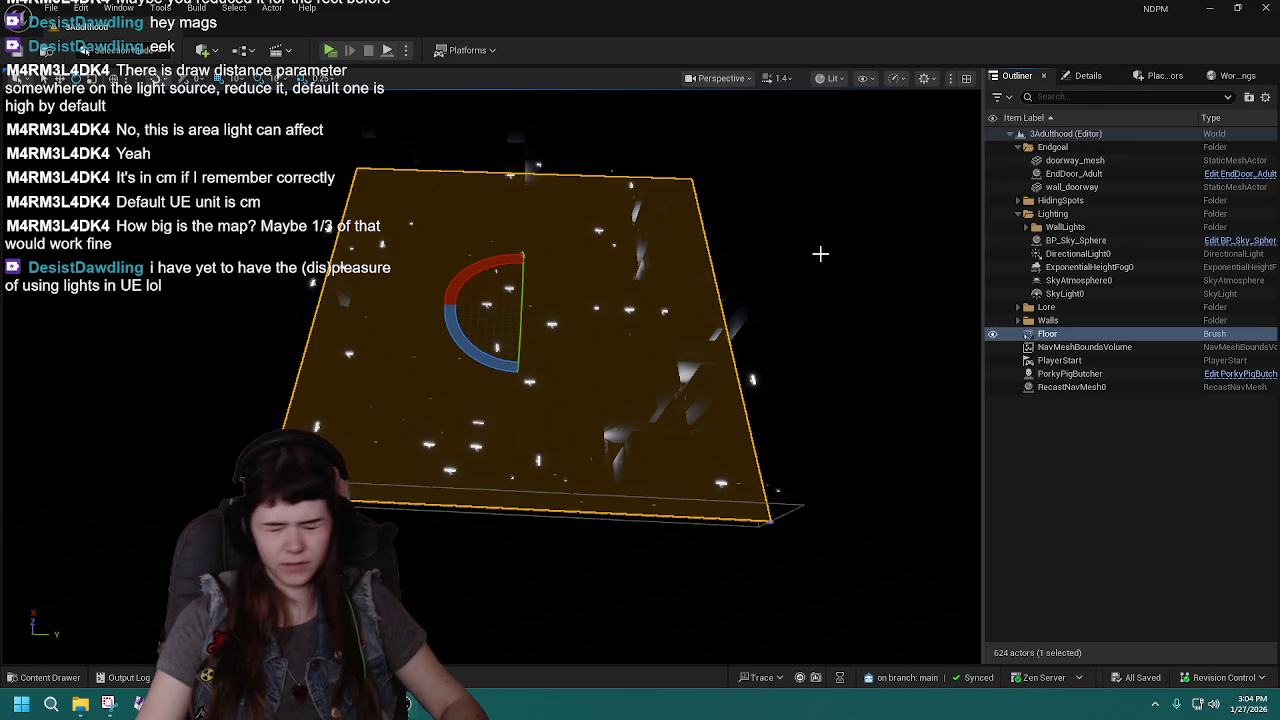
pyautogui.click(1088, 76)
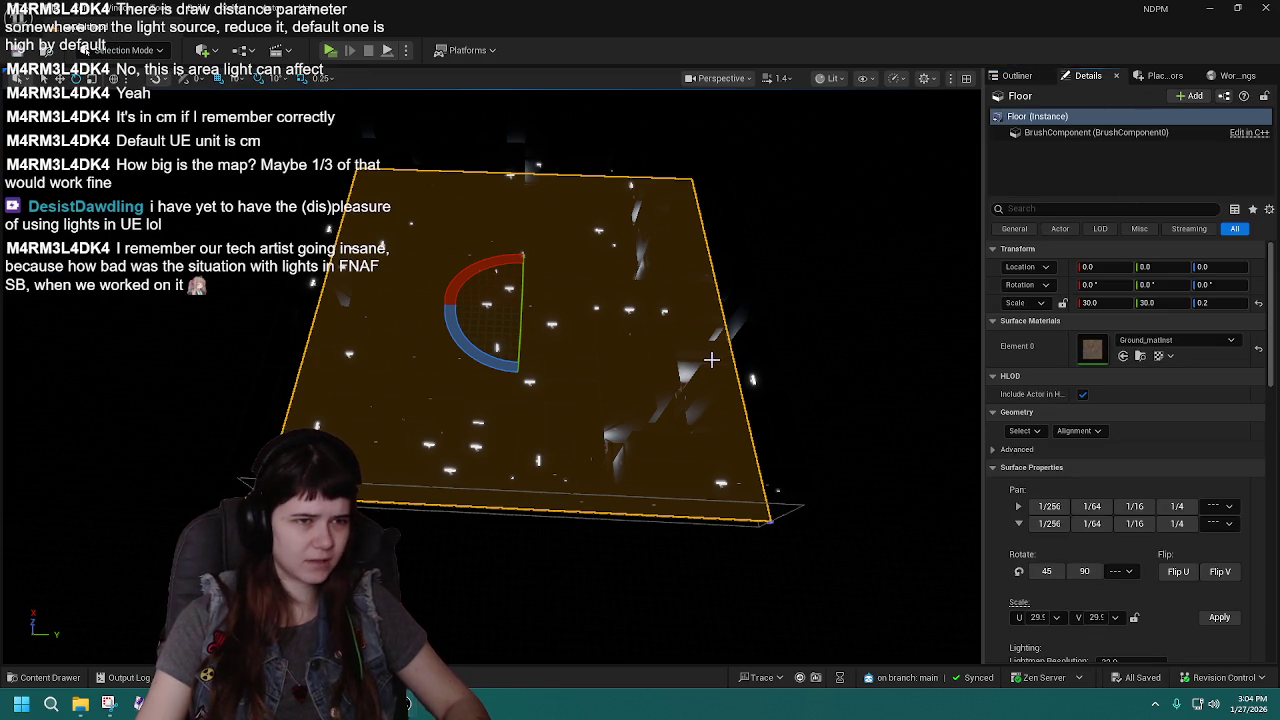
pyautogui.scroll(-8, 1064, 400)
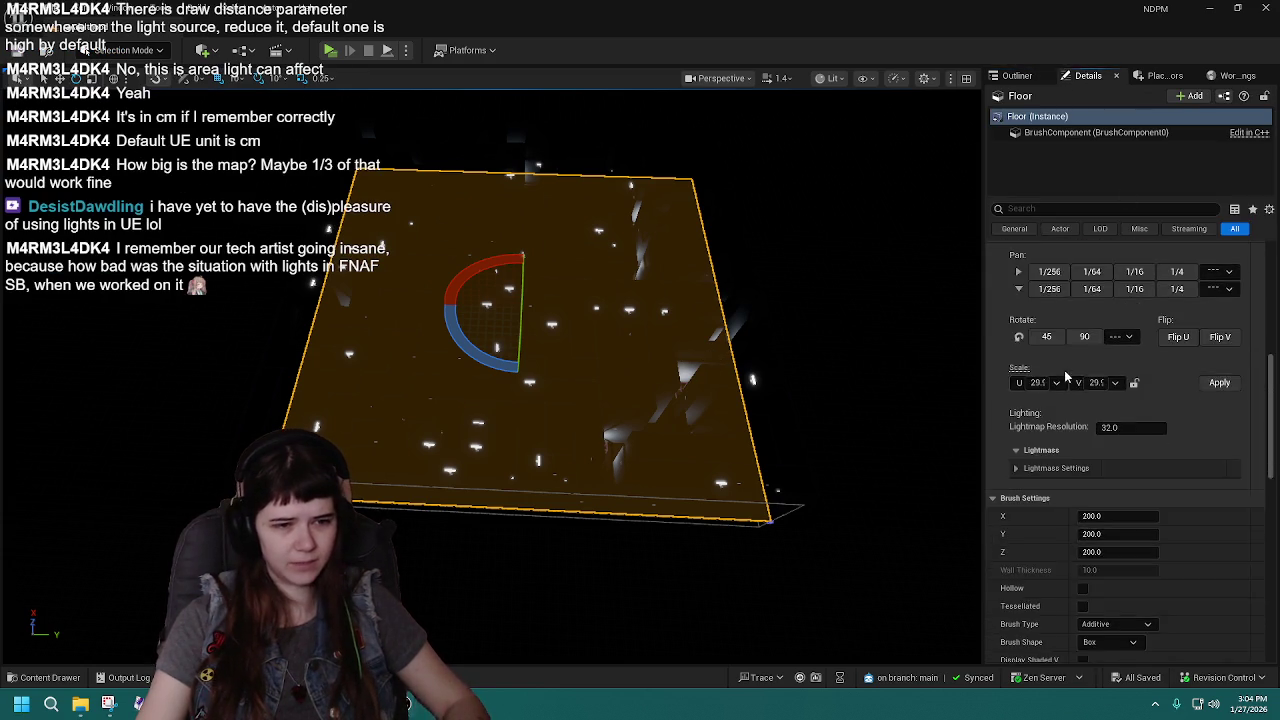
pyautogui.scroll(3, 1100, 420)
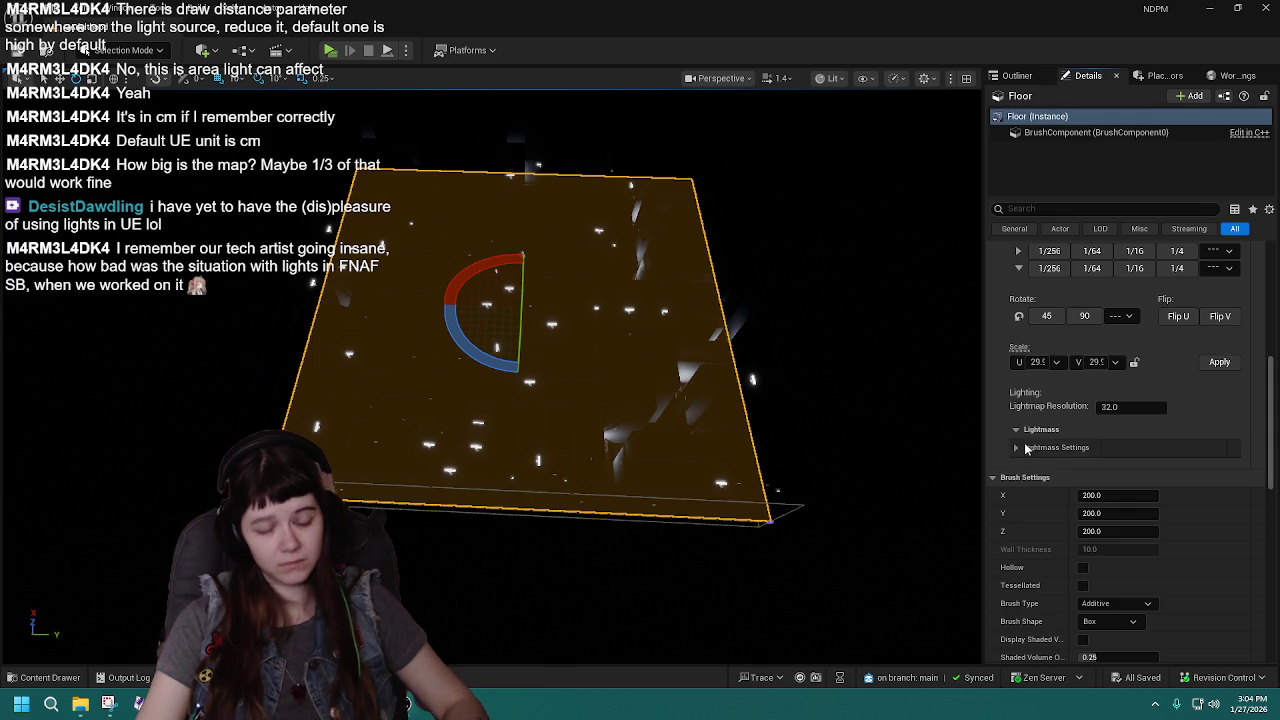
pyautogui.scroll(-6, 1051, 460)
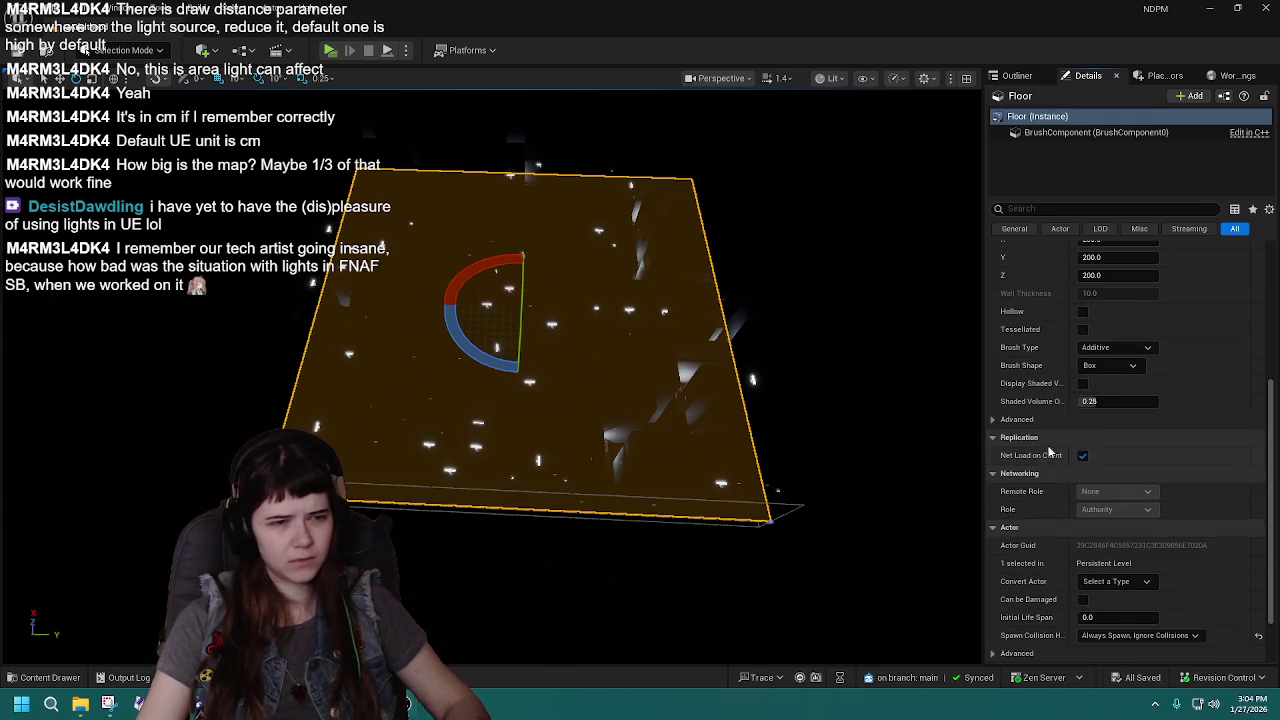
pyautogui.scroll(2, 1078, 327)
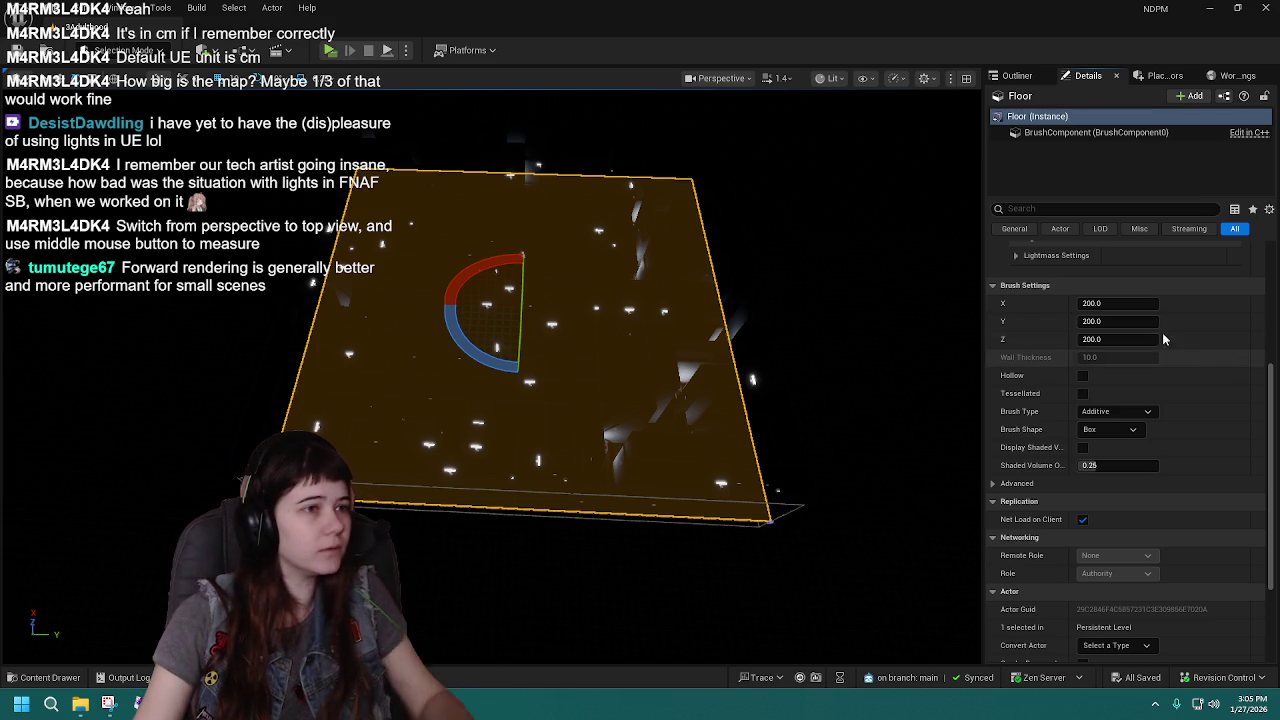
pyautogui.moveTo(620, 400); pyautogui.dragTo(620, 370)
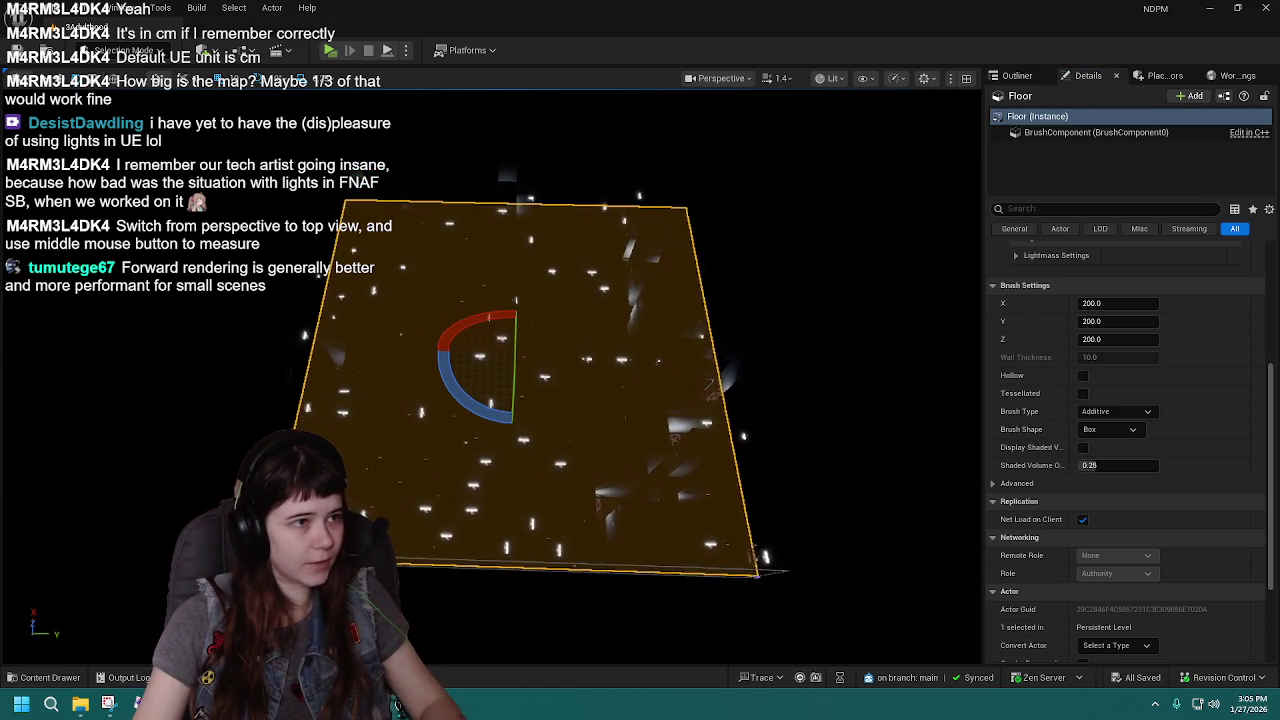
pyautogui.click(720, 78)
pyautogui.click(730, 165)
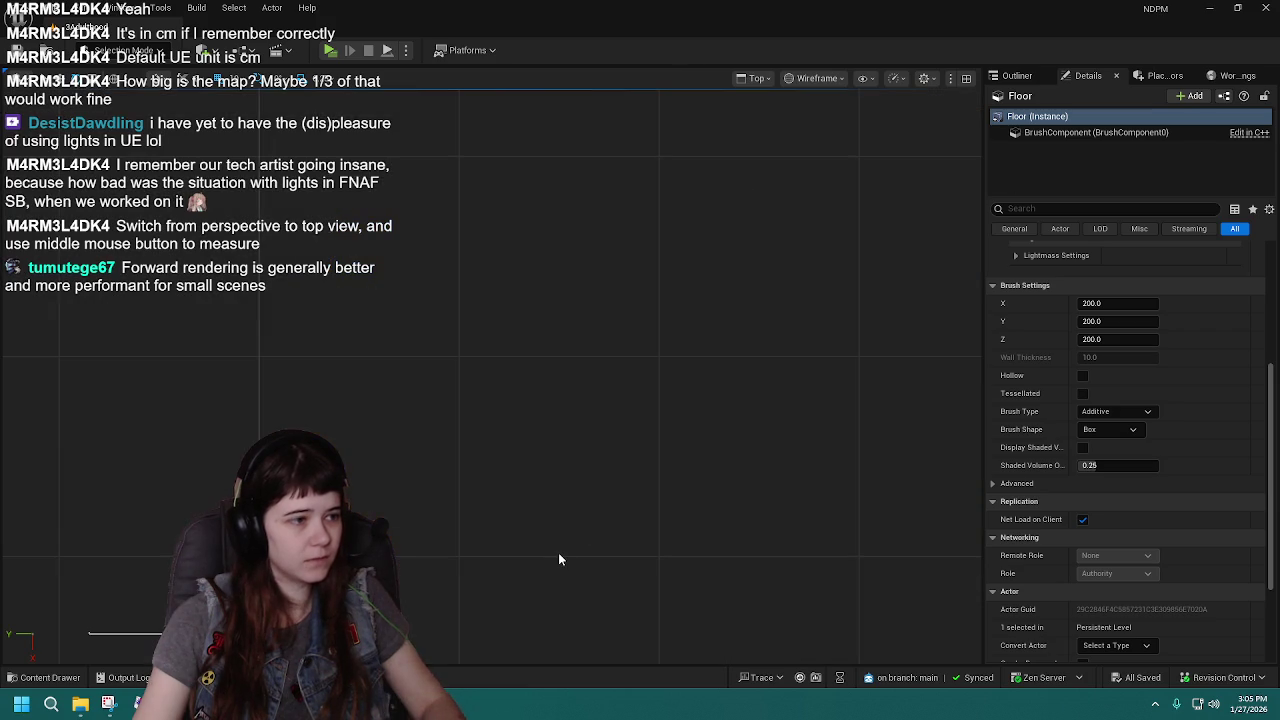
pyautogui.scroll(-5, 400, 470)
pyautogui.scroll(-8, 407, 468)
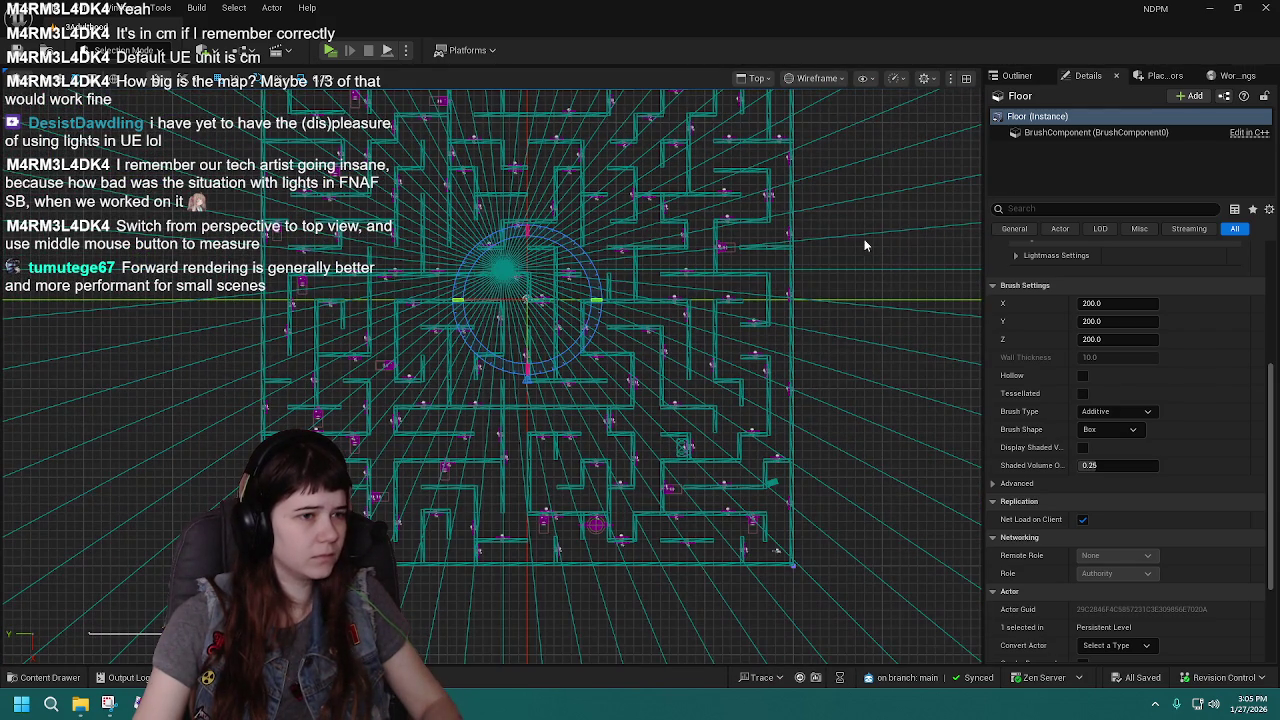
pyautogui.moveTo(866, 386); pyautogui.dragTo(851, 471)
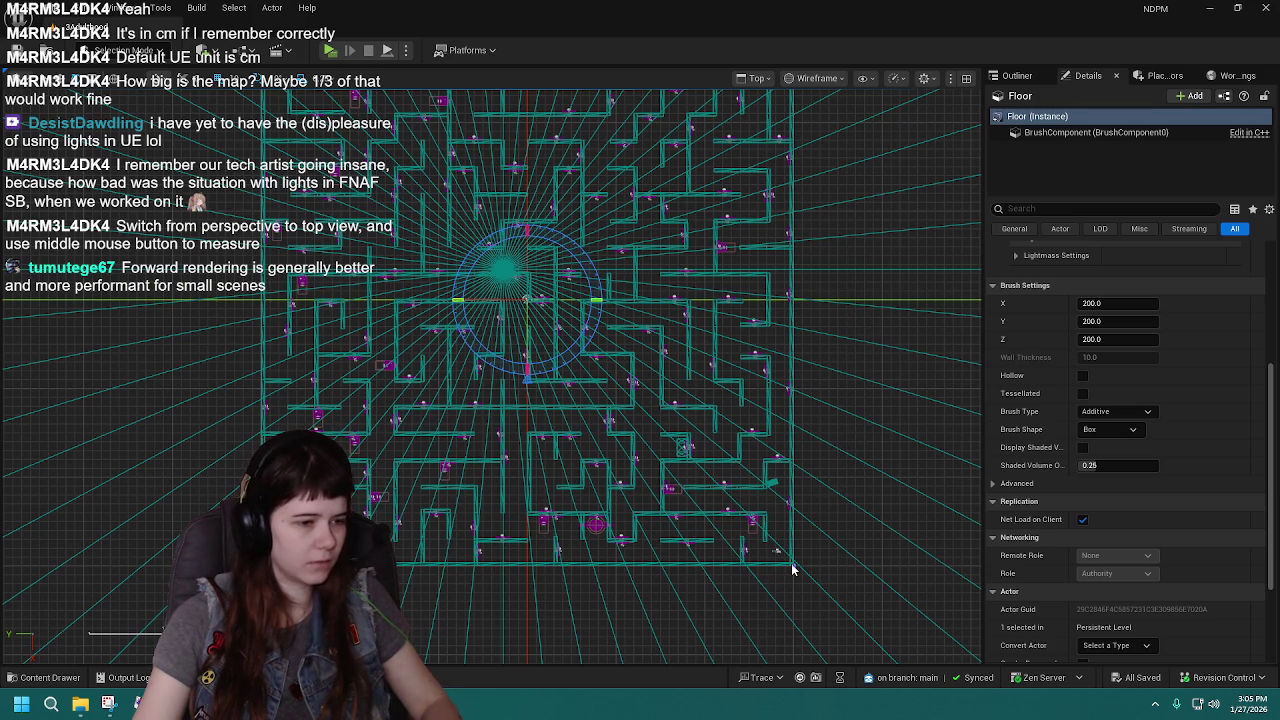
pyautogui.moveTo(794, 568); pyautogui.dragTo(260, 566)
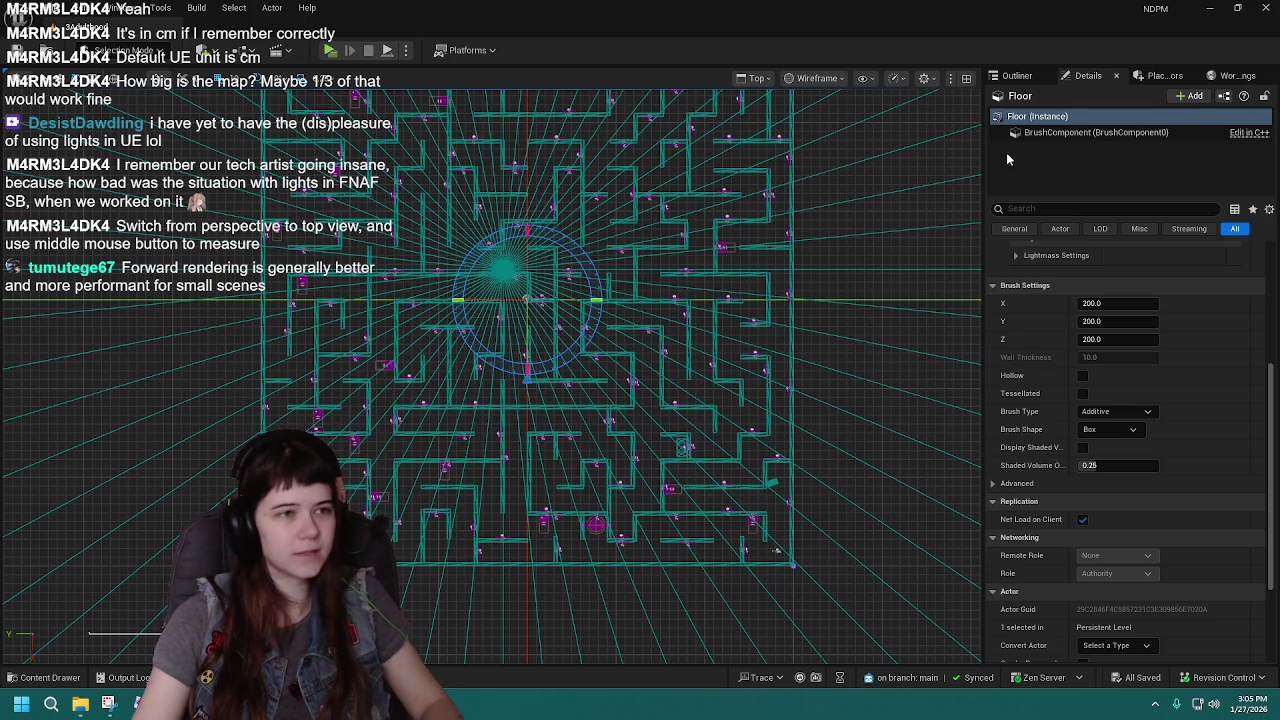
pyautogui.click(755, 78)
pyautogui.click(795, 131)
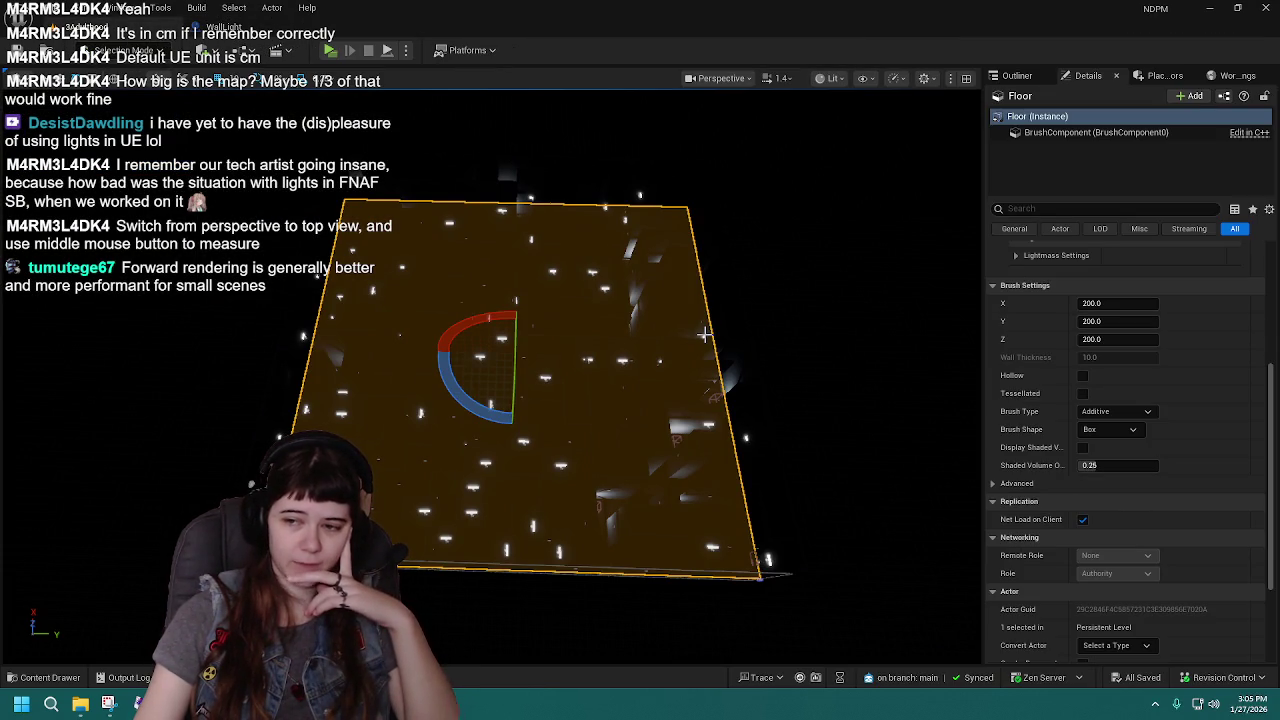
# Show the Outliner actor list, then clear the selection by collapsing the Walls folder.
pyautogui.click(1043, 75)
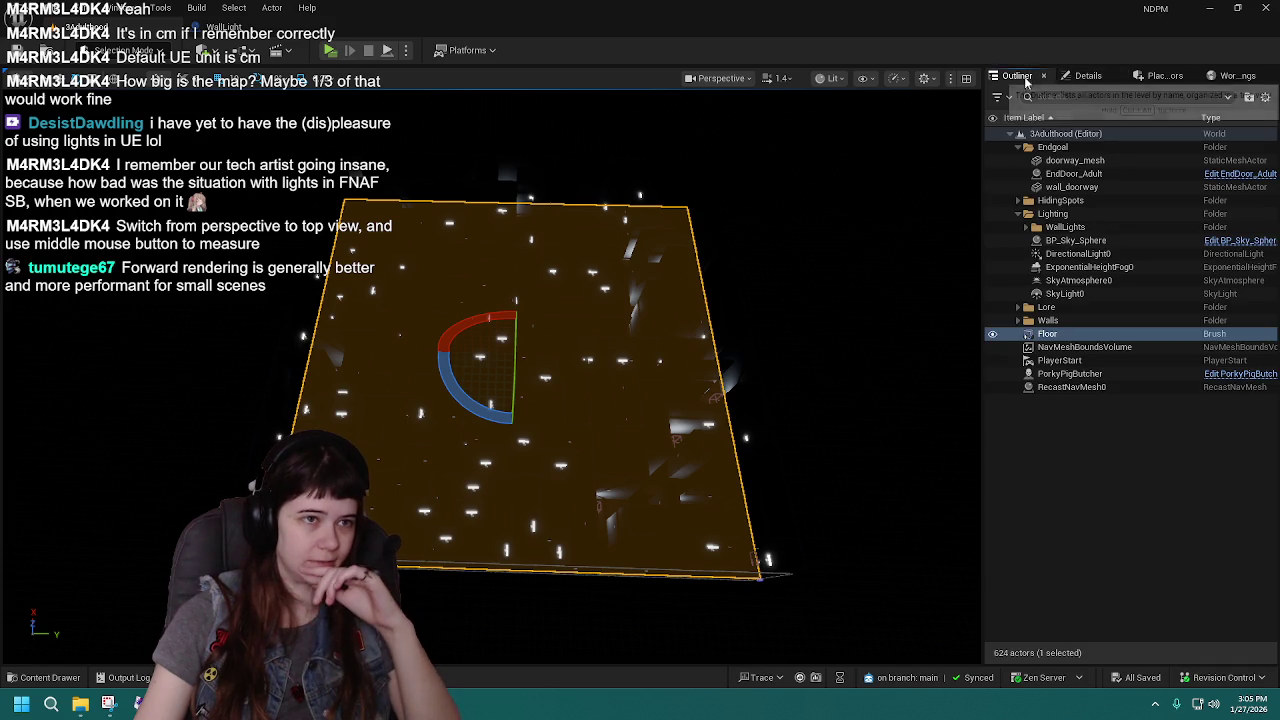
pyautogui.click(1085, 387)
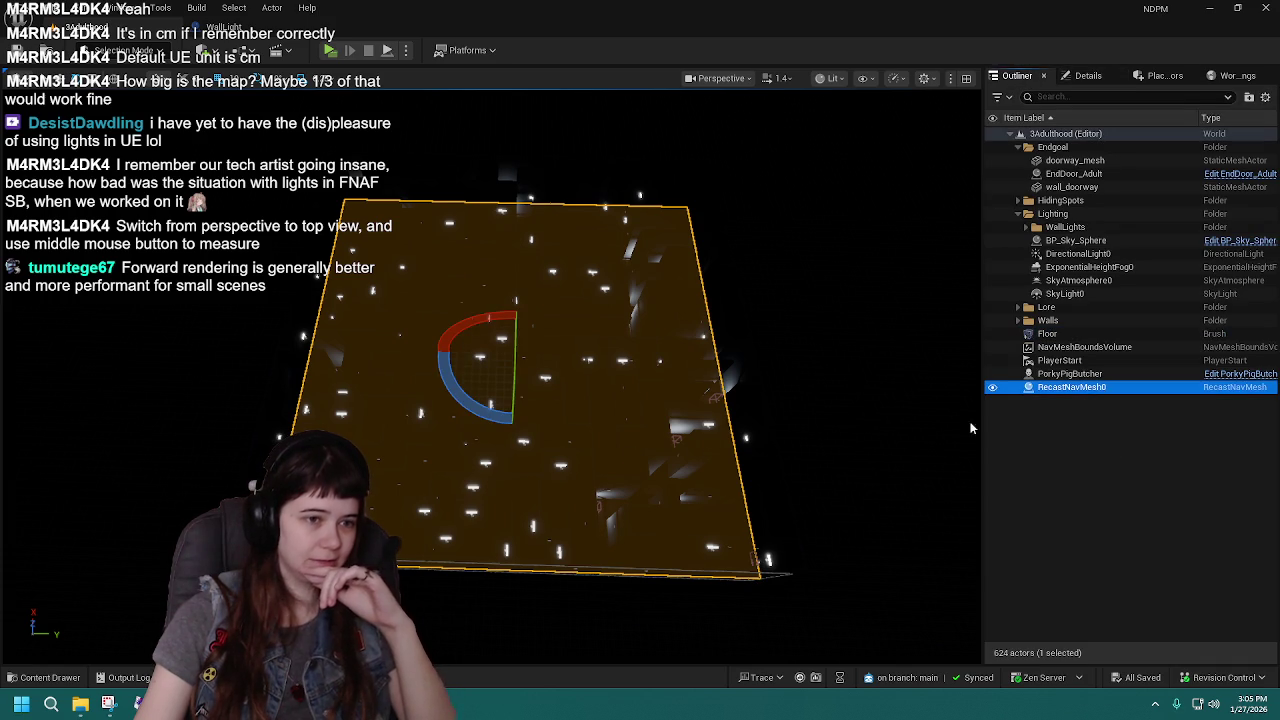
pyautogui.click(688, 417)
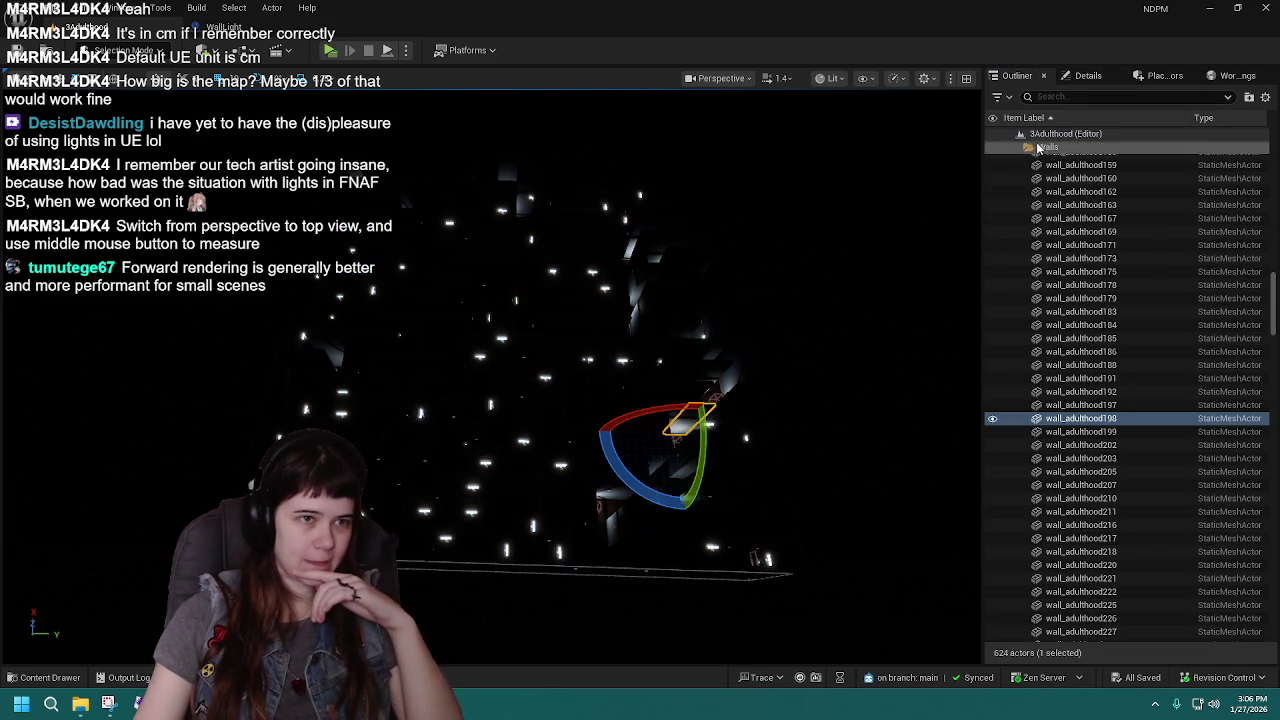
pyautogui.scroll(5, 1033, 183)
pyautogui.click(1018, 320)
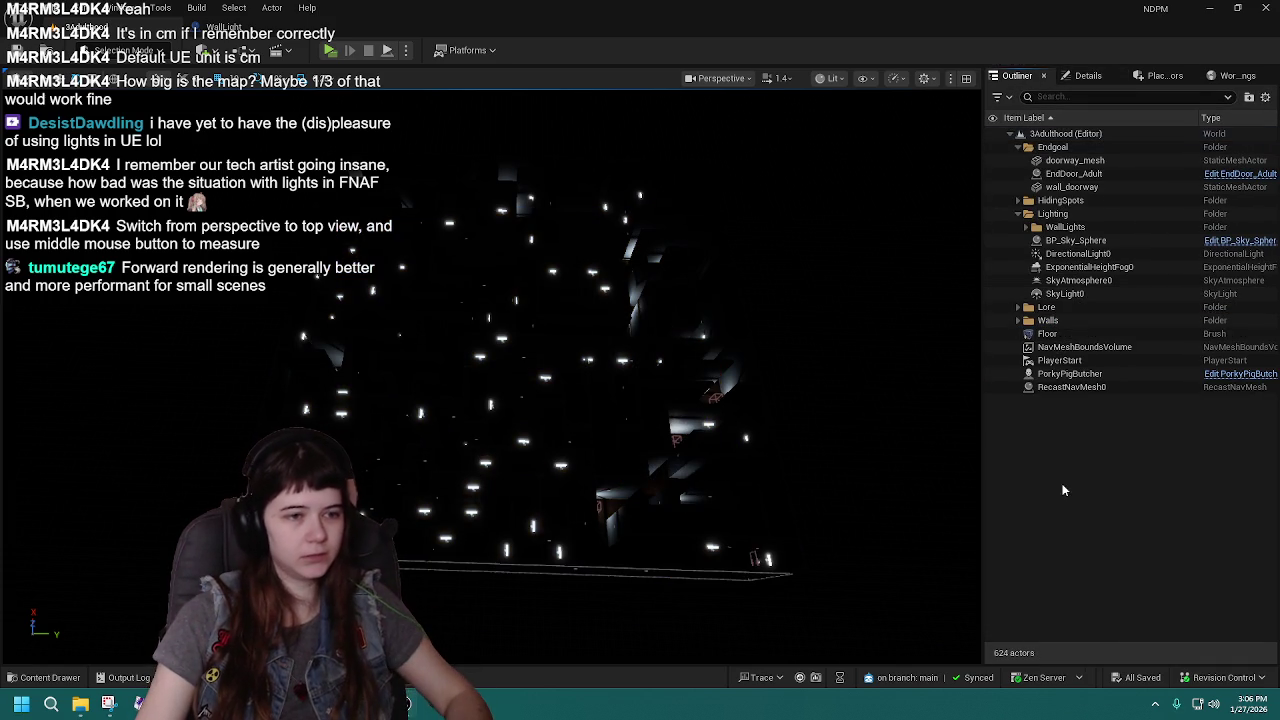
# Fly the camera across the dark maze to view the wall-lamp glows.
pyautogui.moveTo(623, 409); pyautogui.dragTo(560, 390)
pyautogui.moveTo(535, 483); pyautogui.dragTo(535, 483)
pyautogui.moveTo(530, 363); pyautogui.dragTo(530, 363)
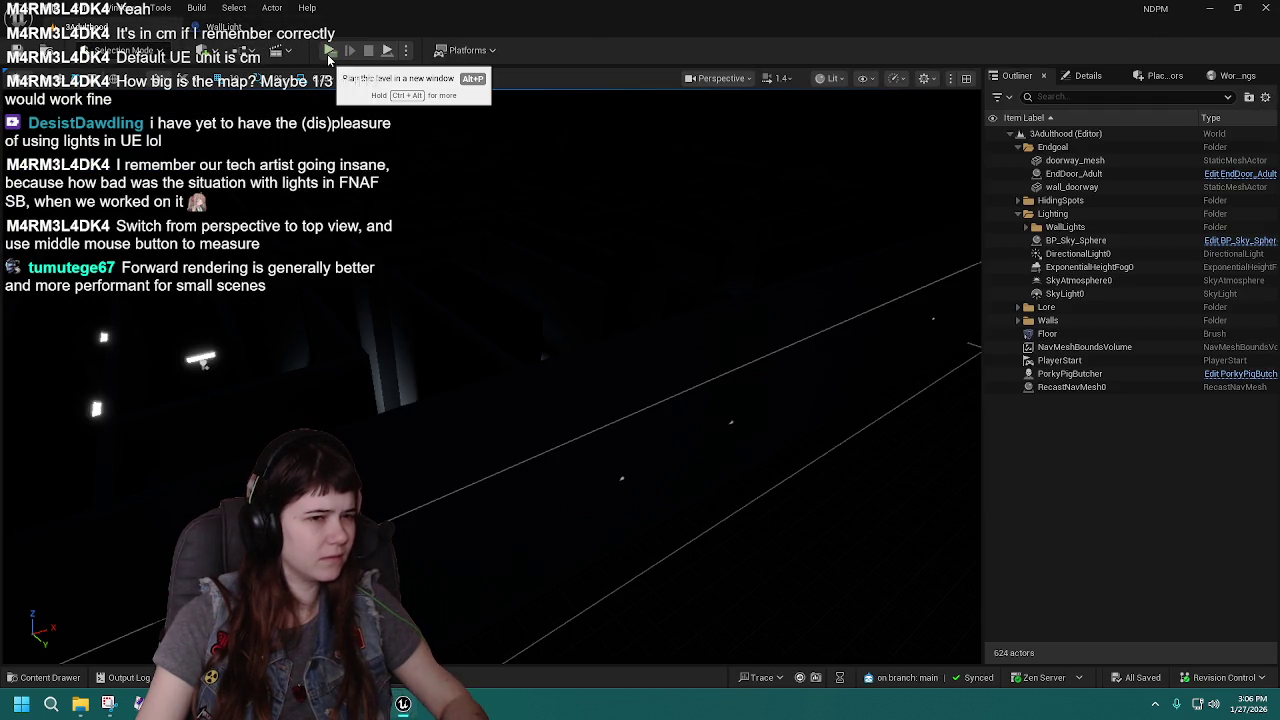
pyautogui.moveTo(363, 286); pyautogui.dragTo(767, 229)
# Switch the viewport to Optimization Viewmodes > Light Complexity and move the camera over the maze.
pyautogui.click(830, 78)
pyautogui.moveTo(904, 261)
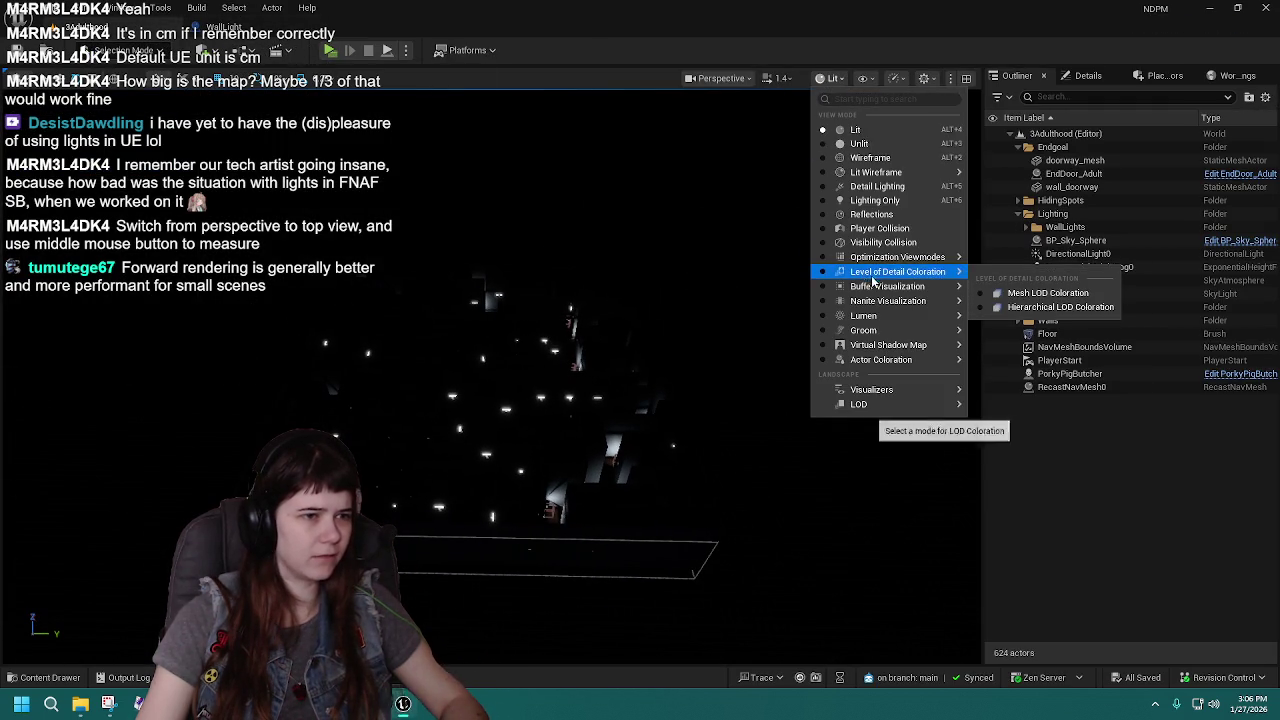
pyautogui.scroll(-4, 492, 375)
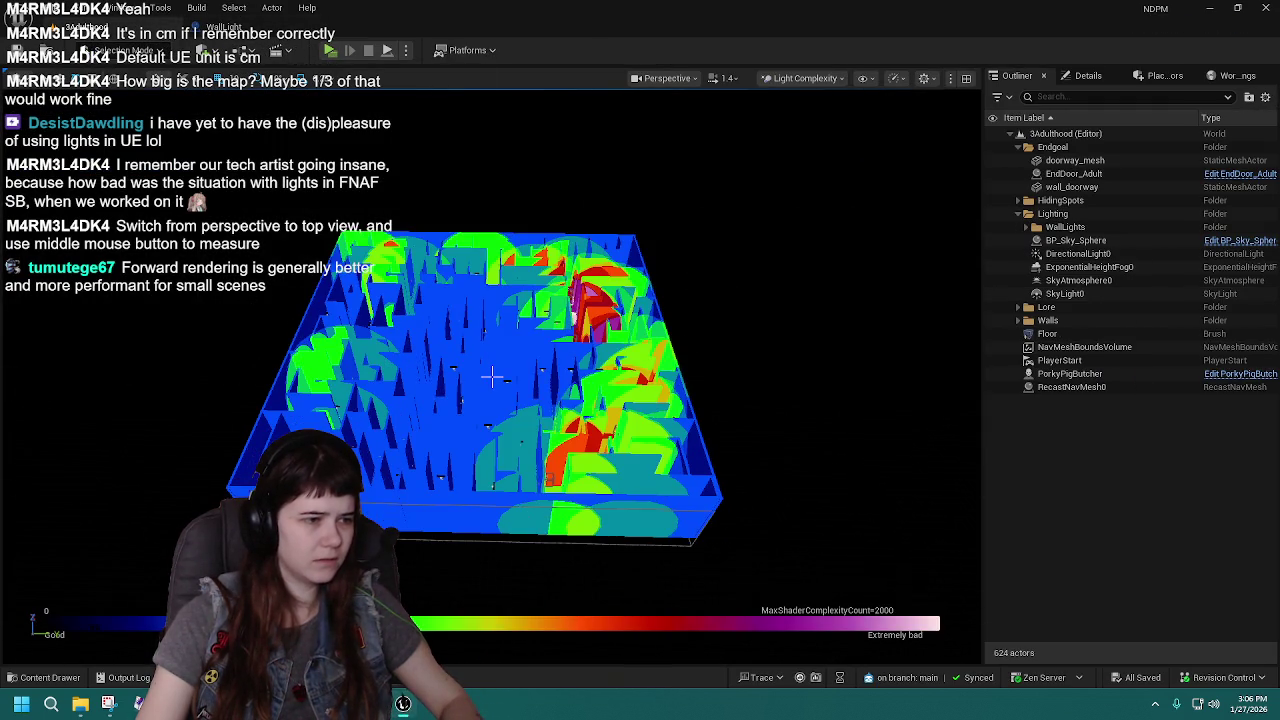
pyautogui.scroll(8, 492, 375)
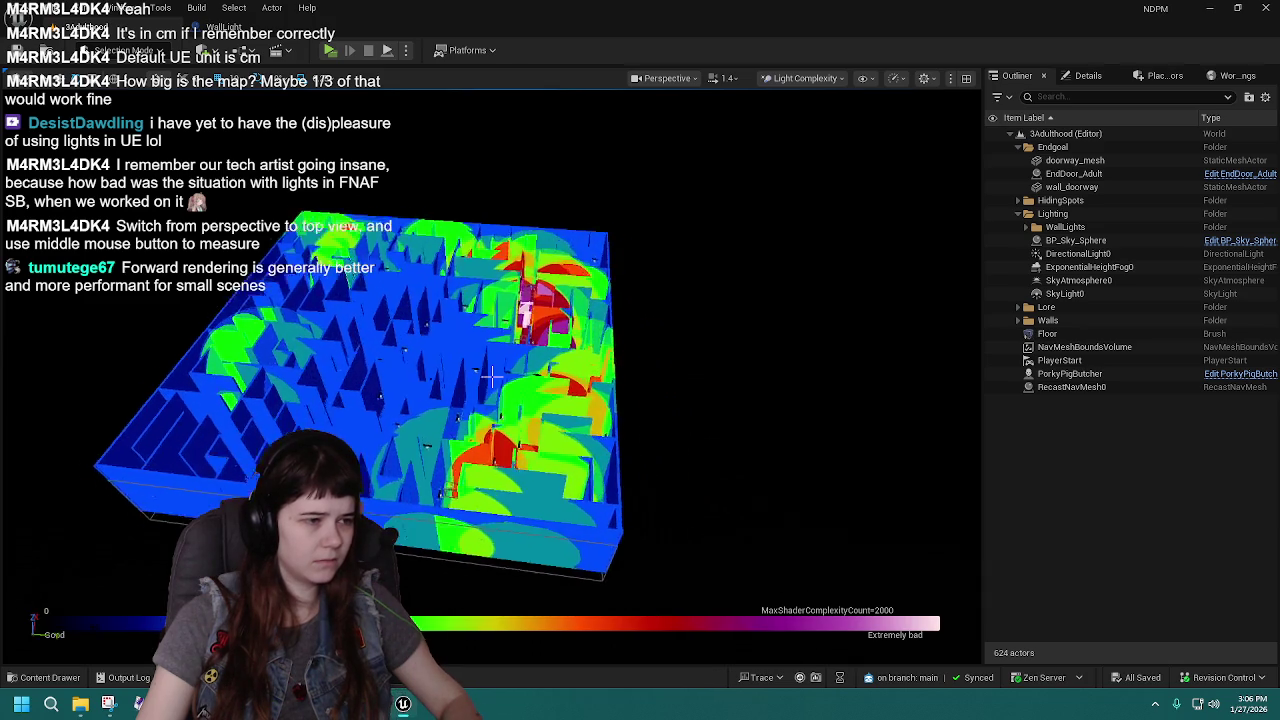
pyautogui.scroll(2, 492, 375)
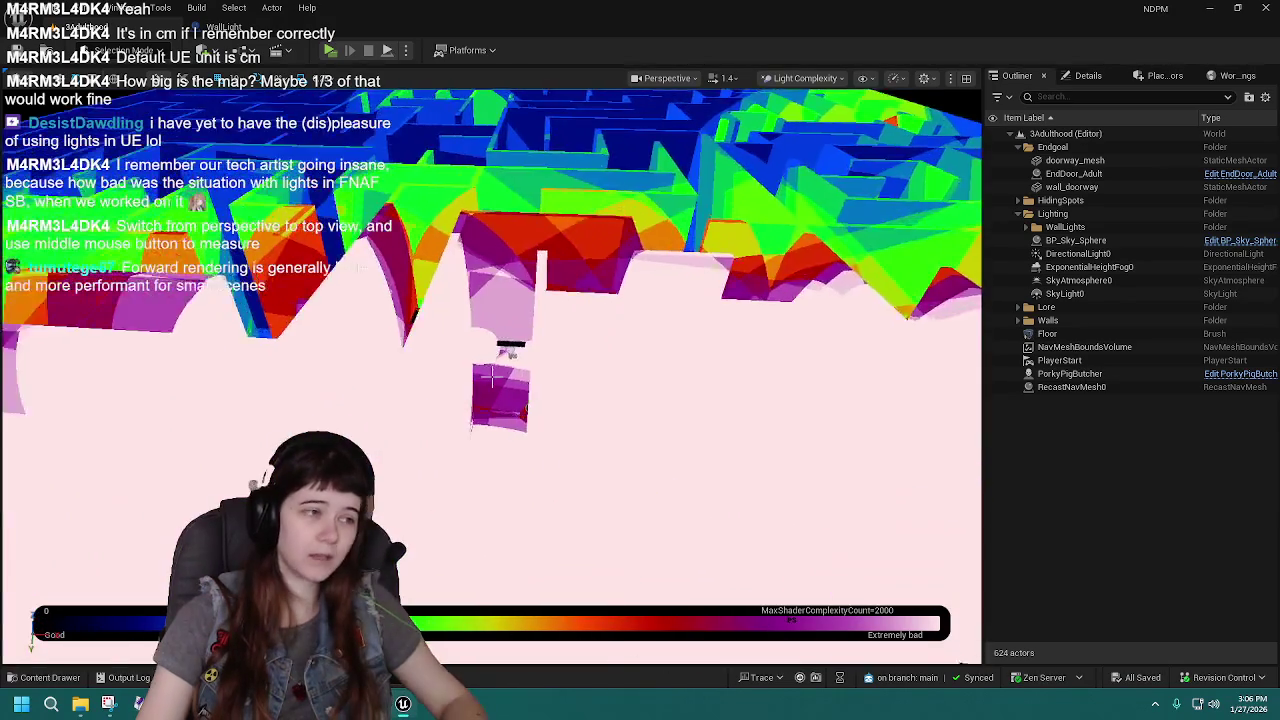
pyautogui.scroll(-8, 492, 375)
pyautogui.scroll(6, 492, 375)
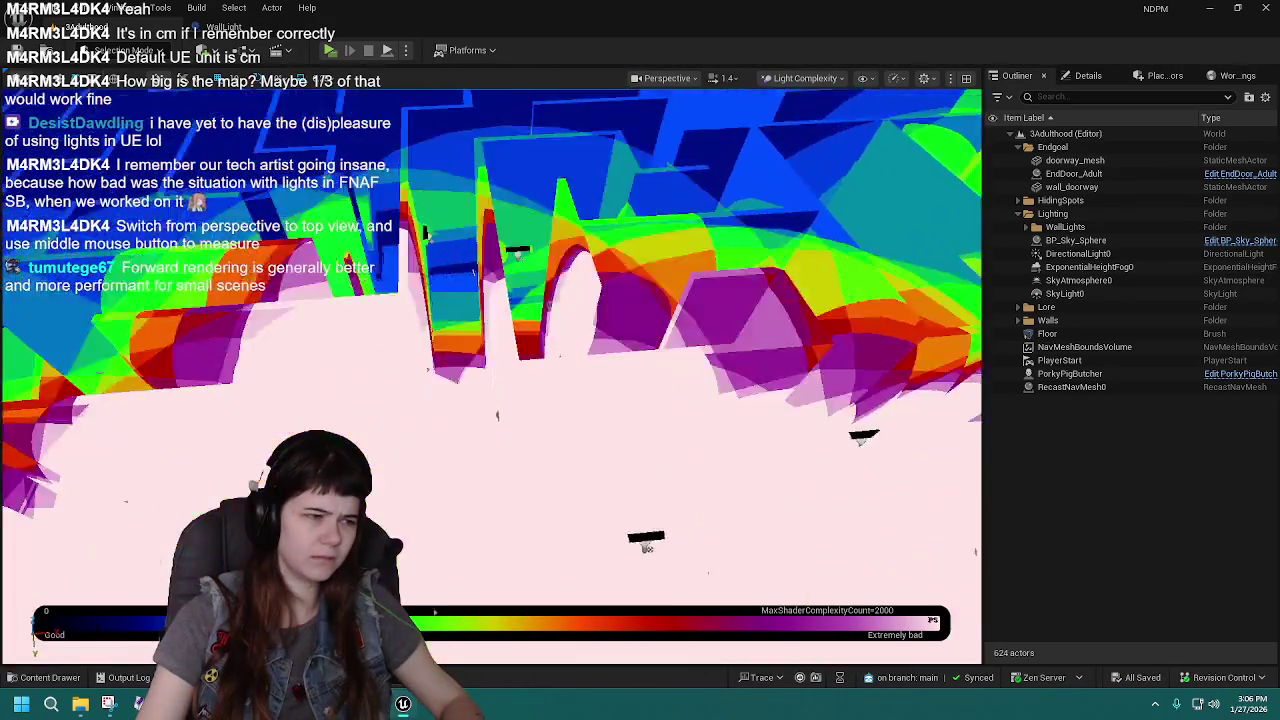
pyautogui.scroll(6, 492, 375)
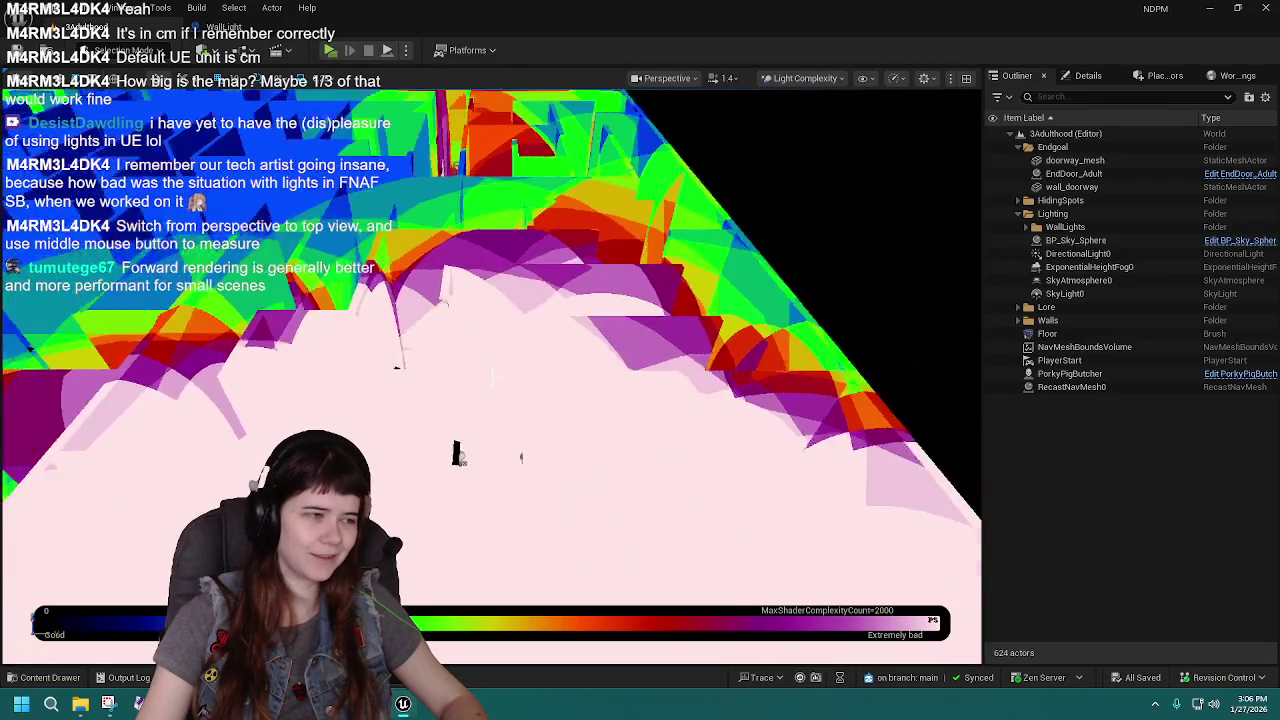
pyautogui.scroll(-6, 492, 375)
pyautogui.scroll(6, 492, 375)
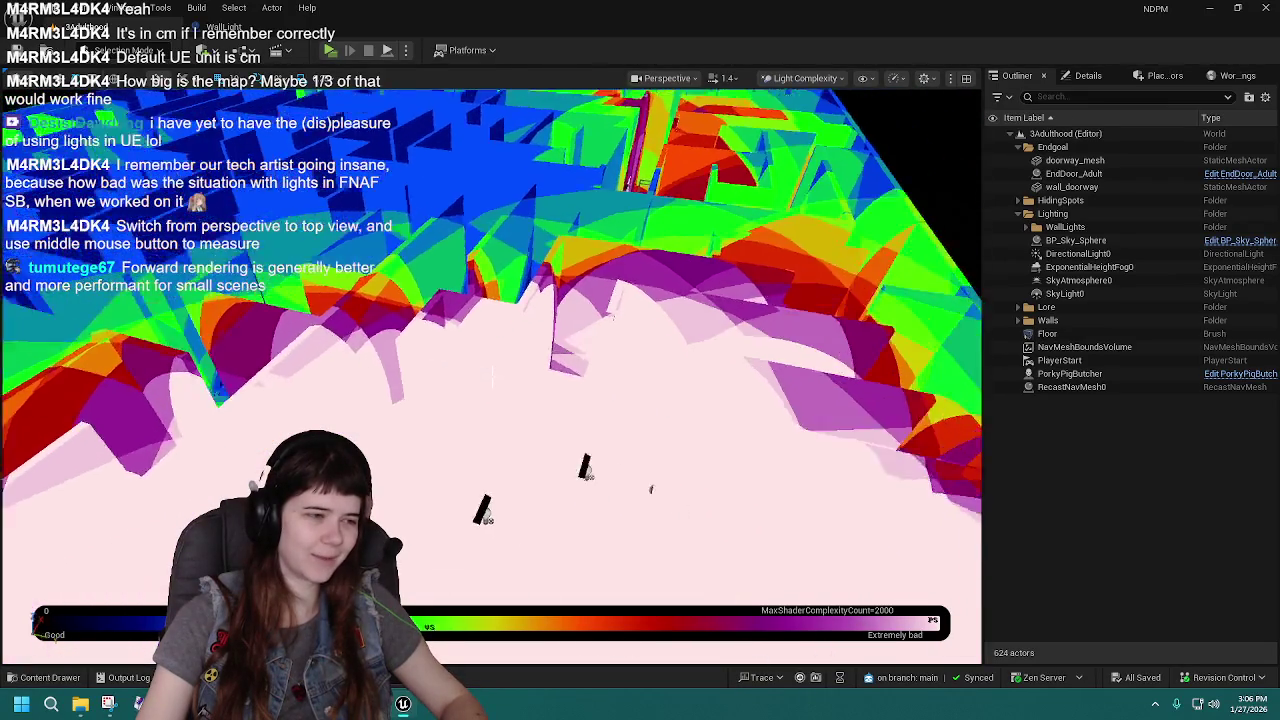
pyautogui.scroll(2, 492, 375)
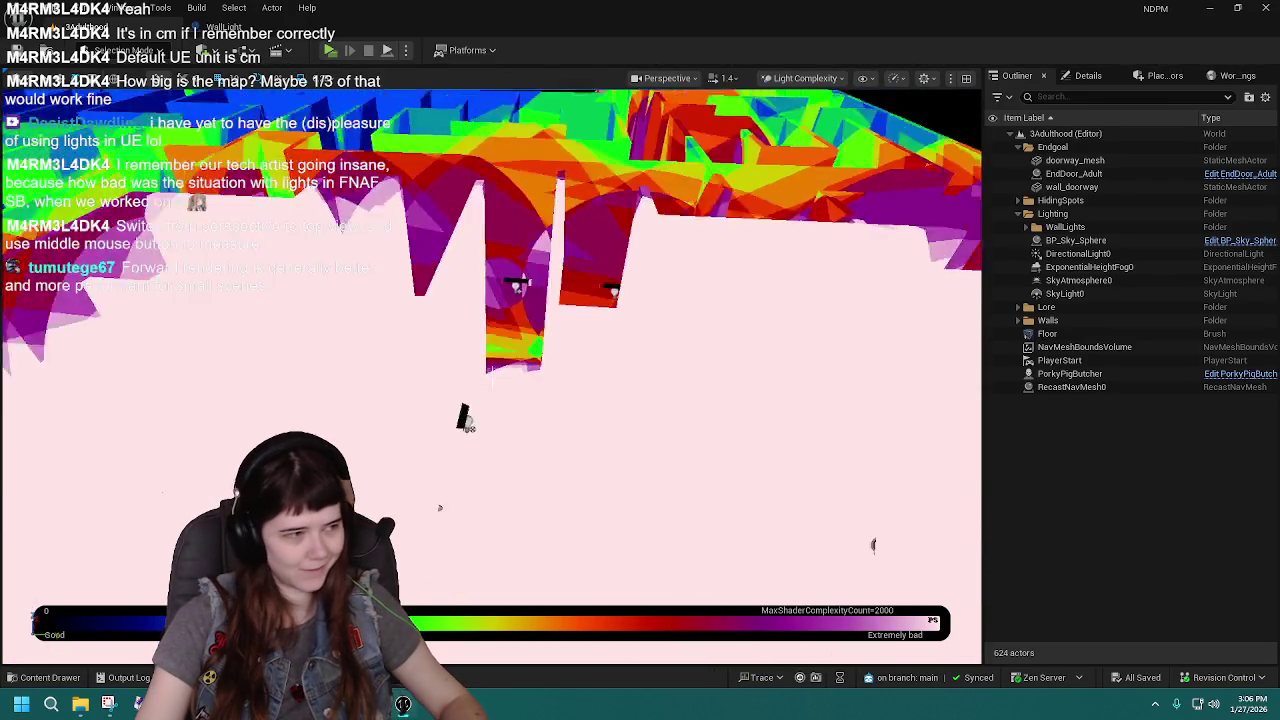
pyautogui.scroll(-6, 492, 375)
pyautogui.scroll(6, 492, 375)
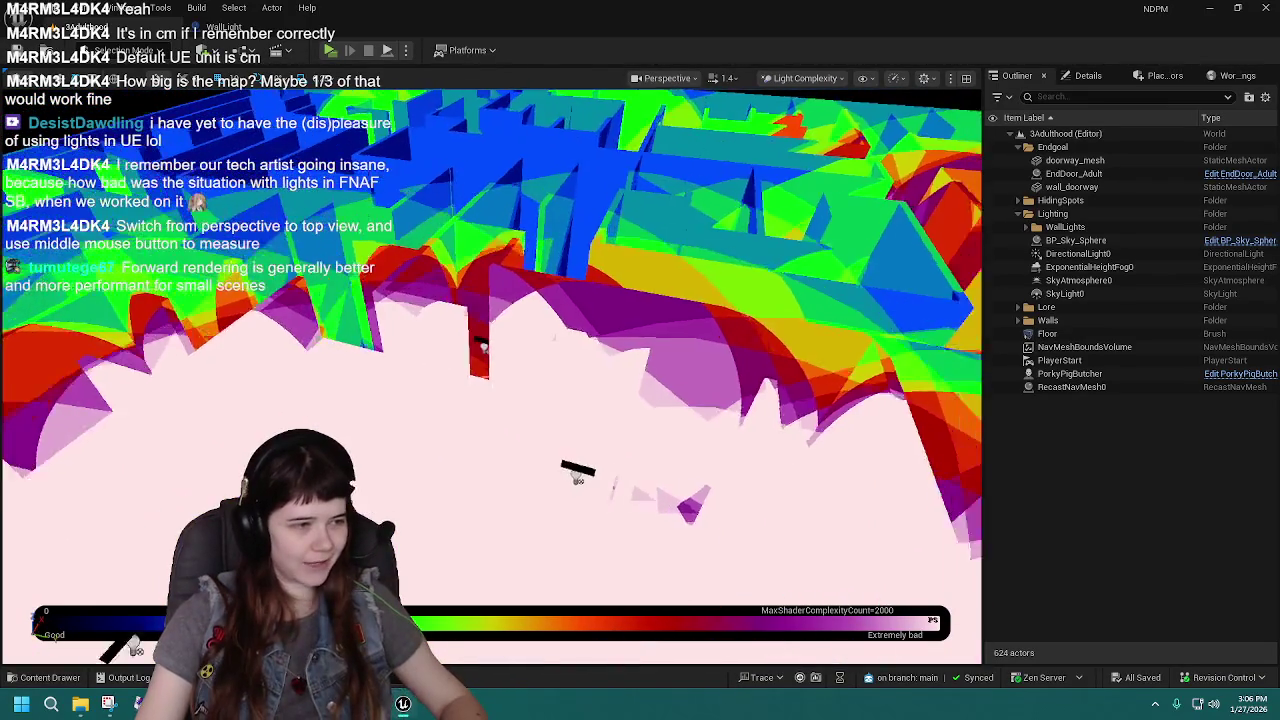
pyautogui.scroll(-4, 492, 375)
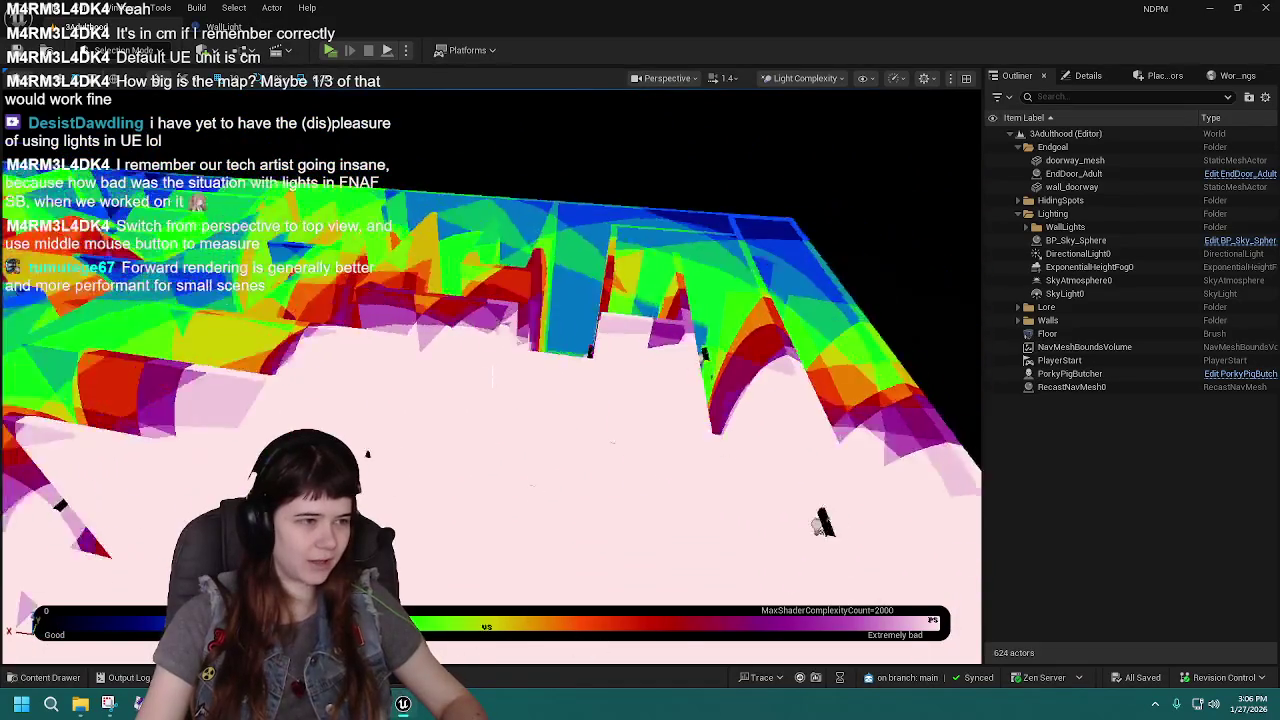
pyautogui.scroll(5, 492, 375)
pyautogui.scroll(-6, 492, 375)
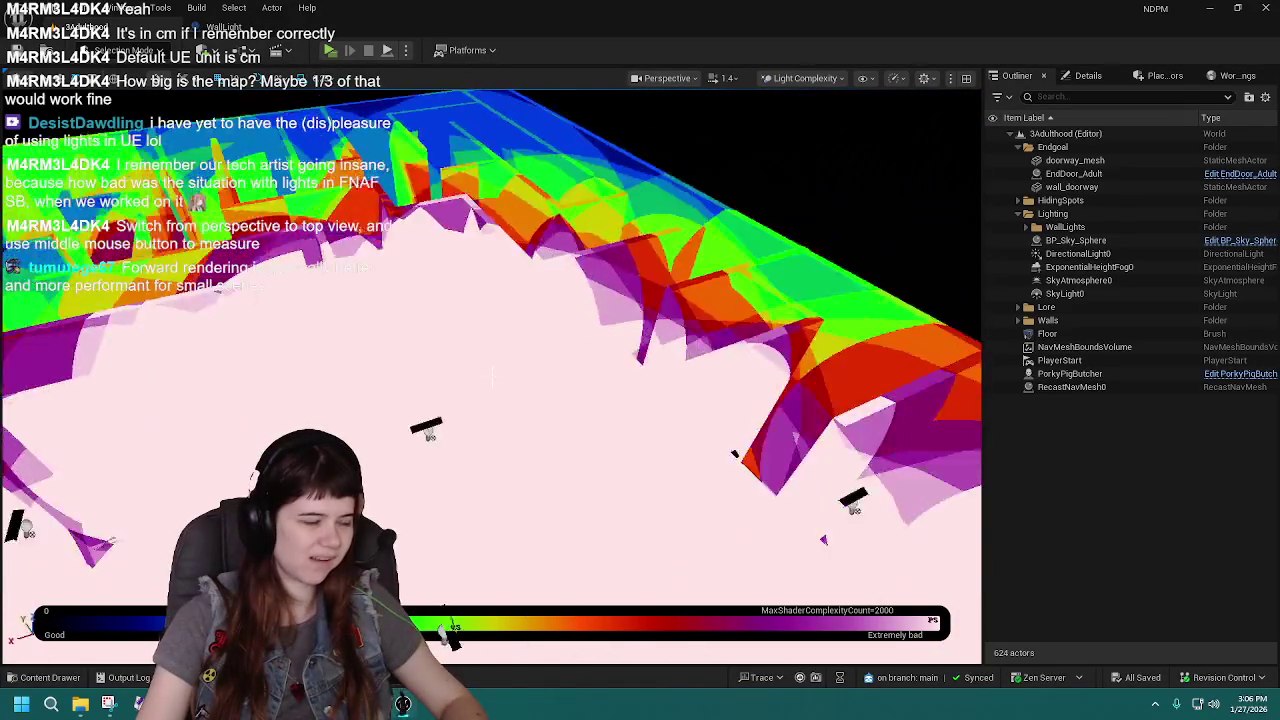
pyautogui.scroll(-6, 492, 375)
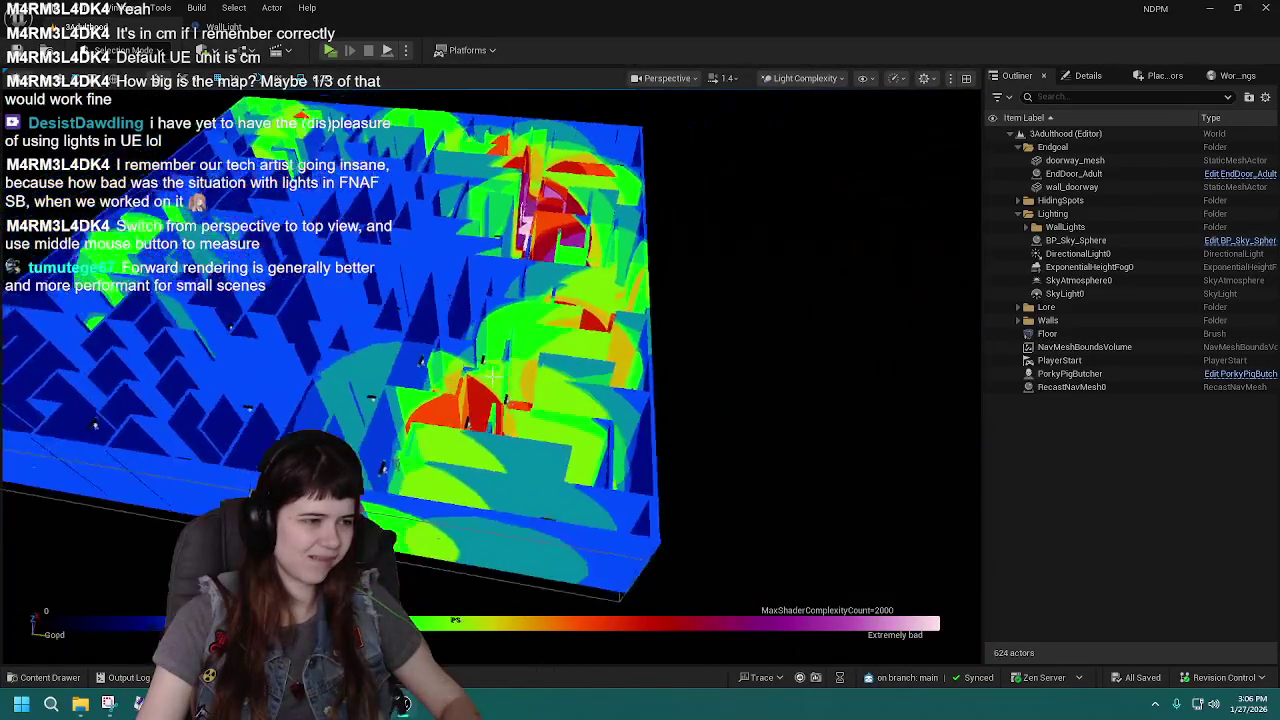
pyautogui.scroll(4, 492, 375)
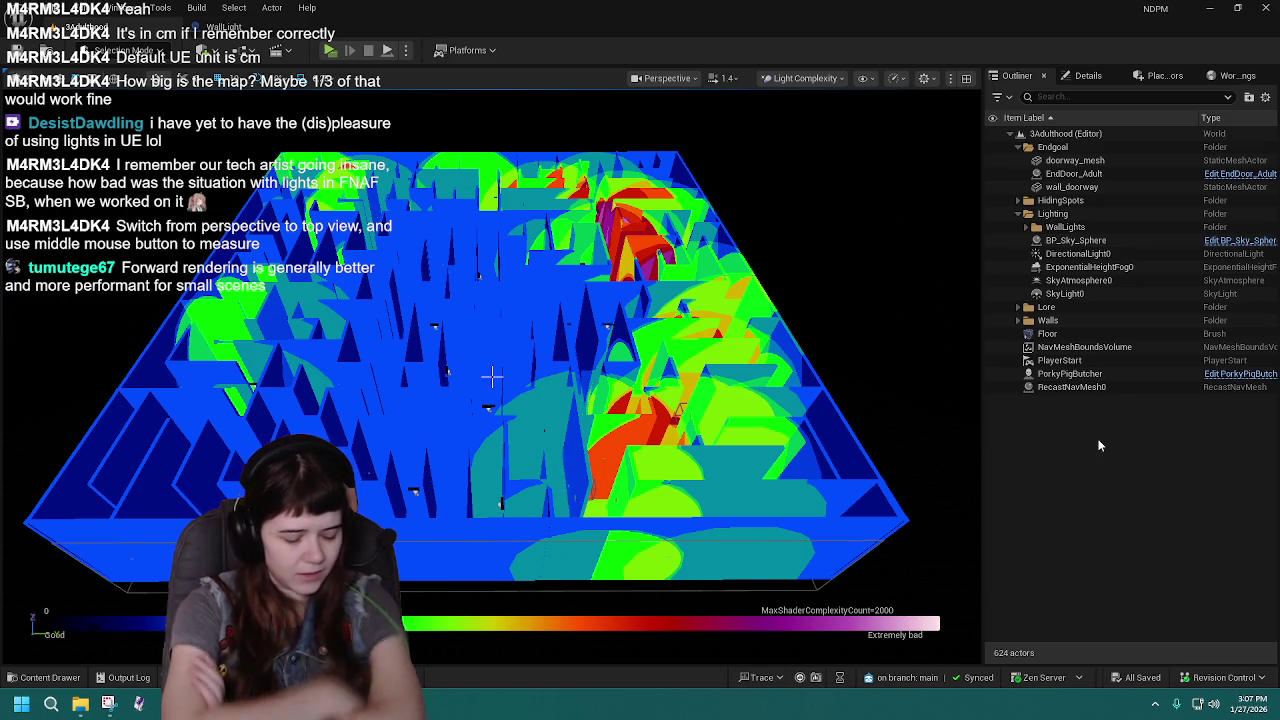
pyautogui.moveTo(492, 376); pyautogui.dragTo(492, 376)
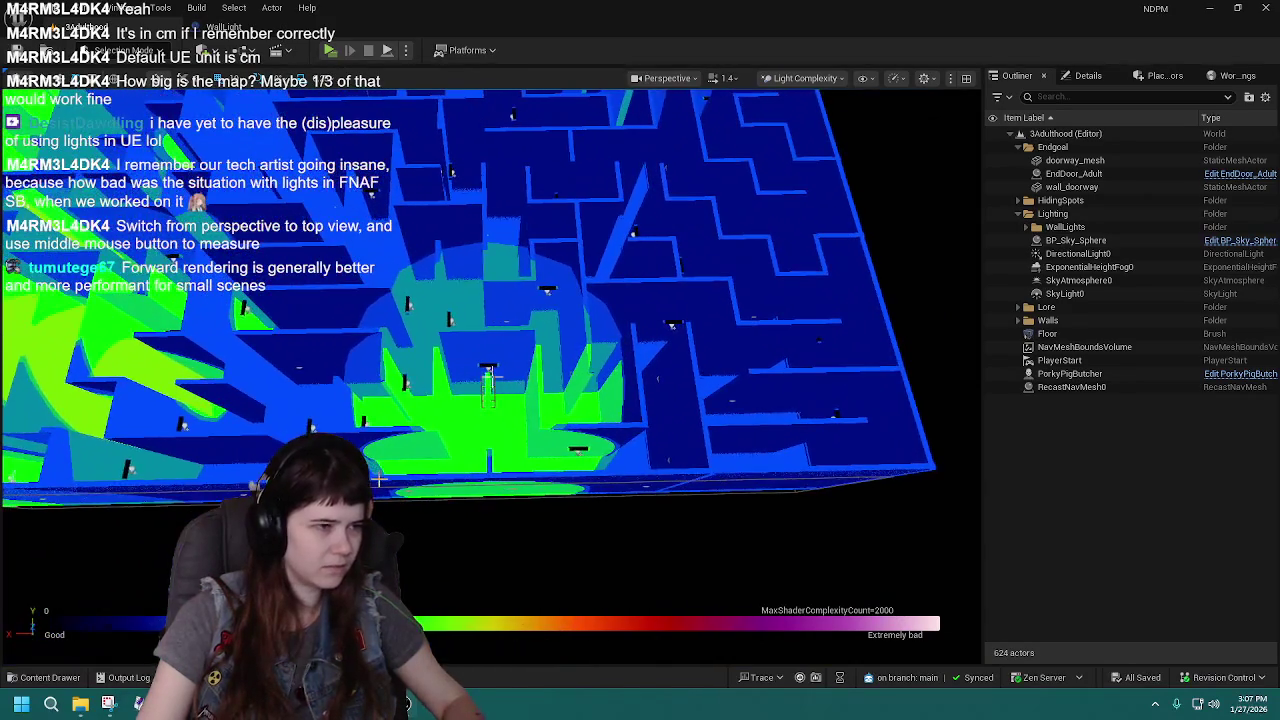
pyautogui.click(487, 366)
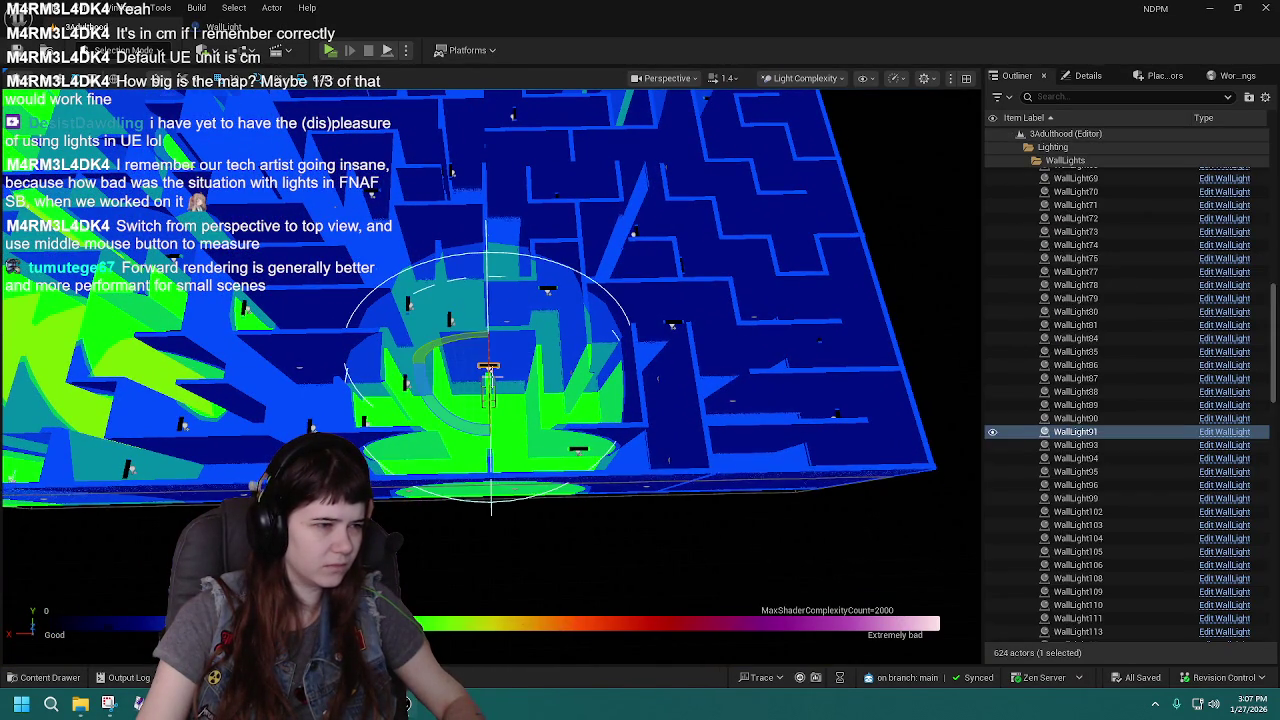
pyautogui.press('f')
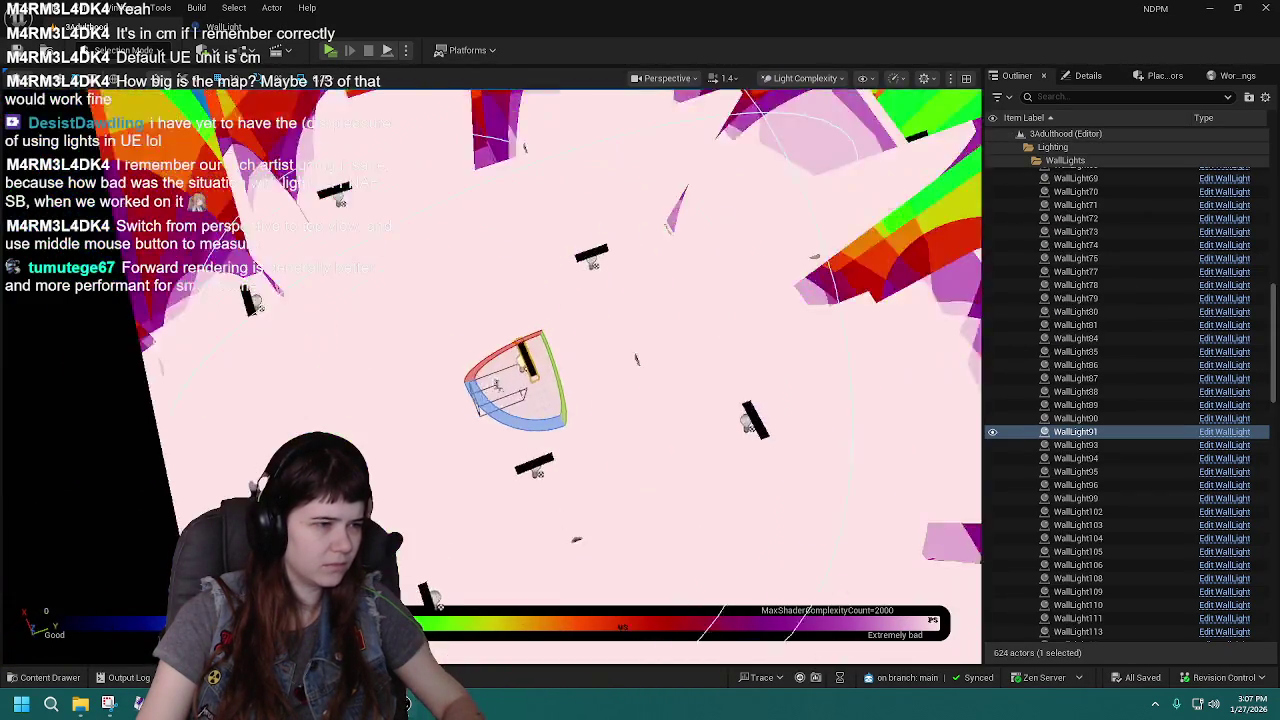
pyautogui.moveTo(492, 376); pyautogui.dragTo(492, 376)
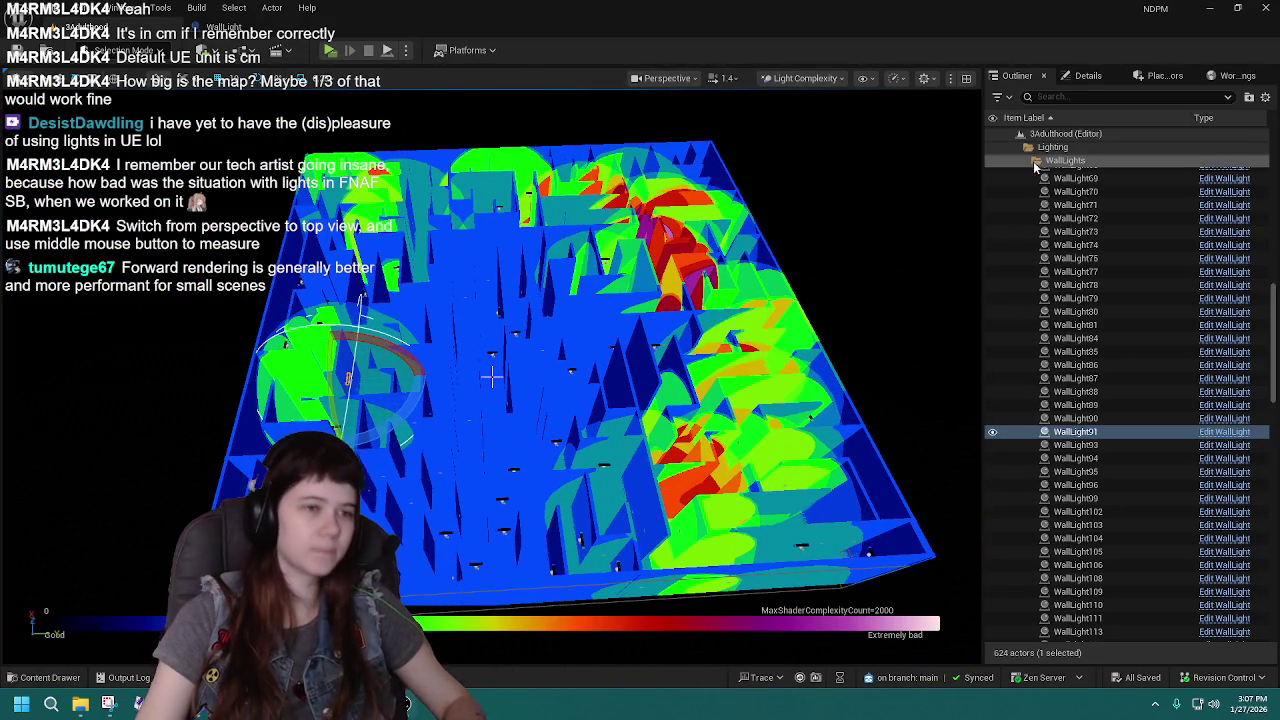
pyautogui.doubleClick(1036, 160)
pyautogui.click(951, 443)
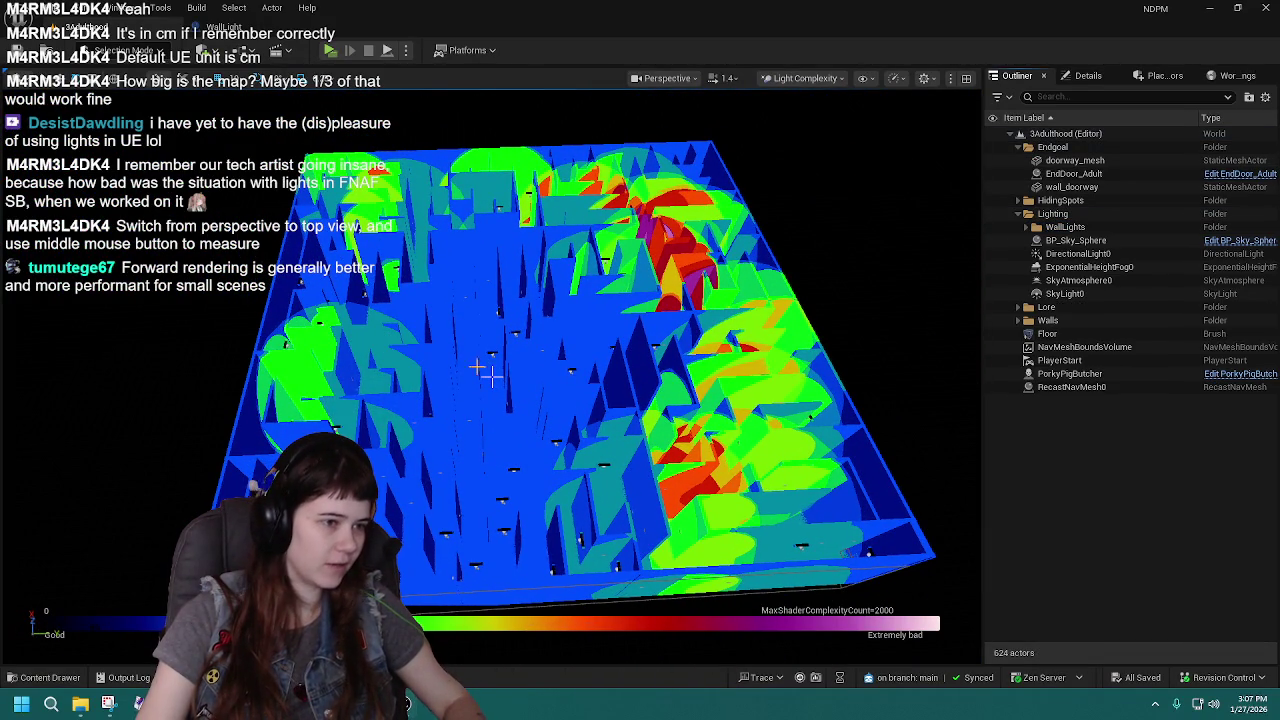
pyautogui.moveTo(492, 376); pyautogui.dragTo(786, 325)
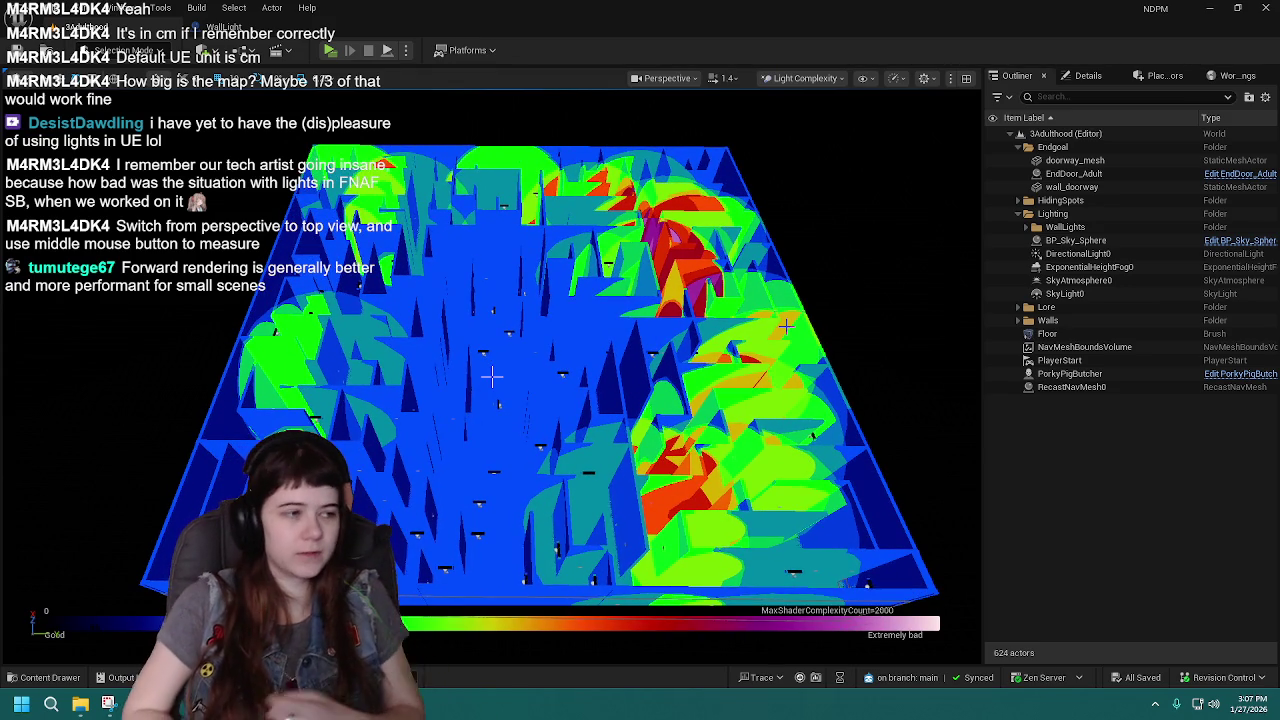
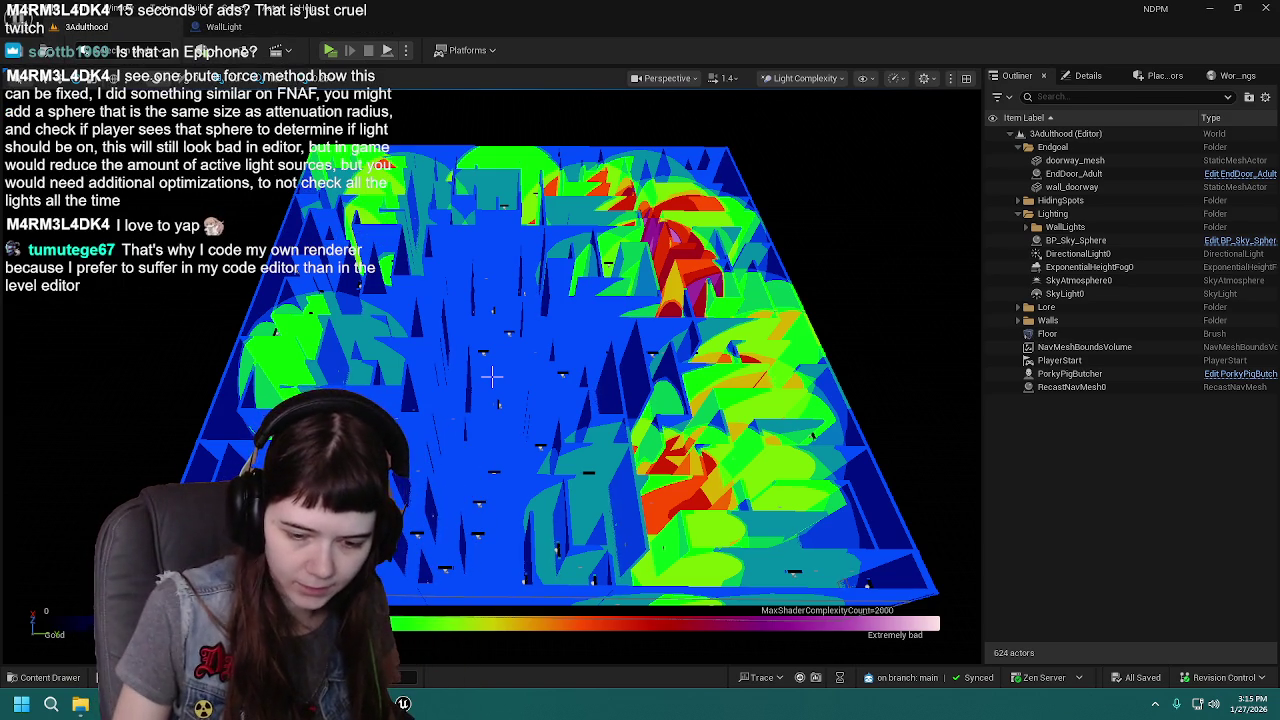
# Open the Content Drawer and navigate to the Content > Blueprints folder.
pyautogui.click(40, 677)
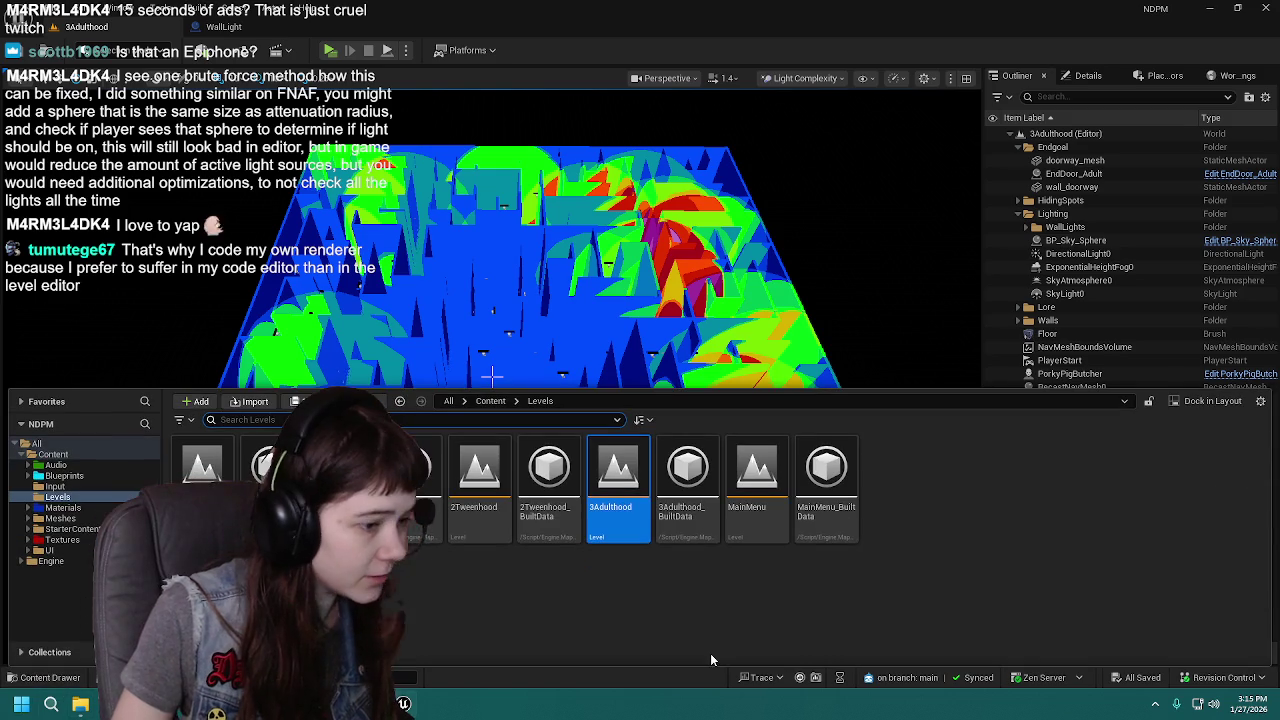
pyautogui.click(494, 401)
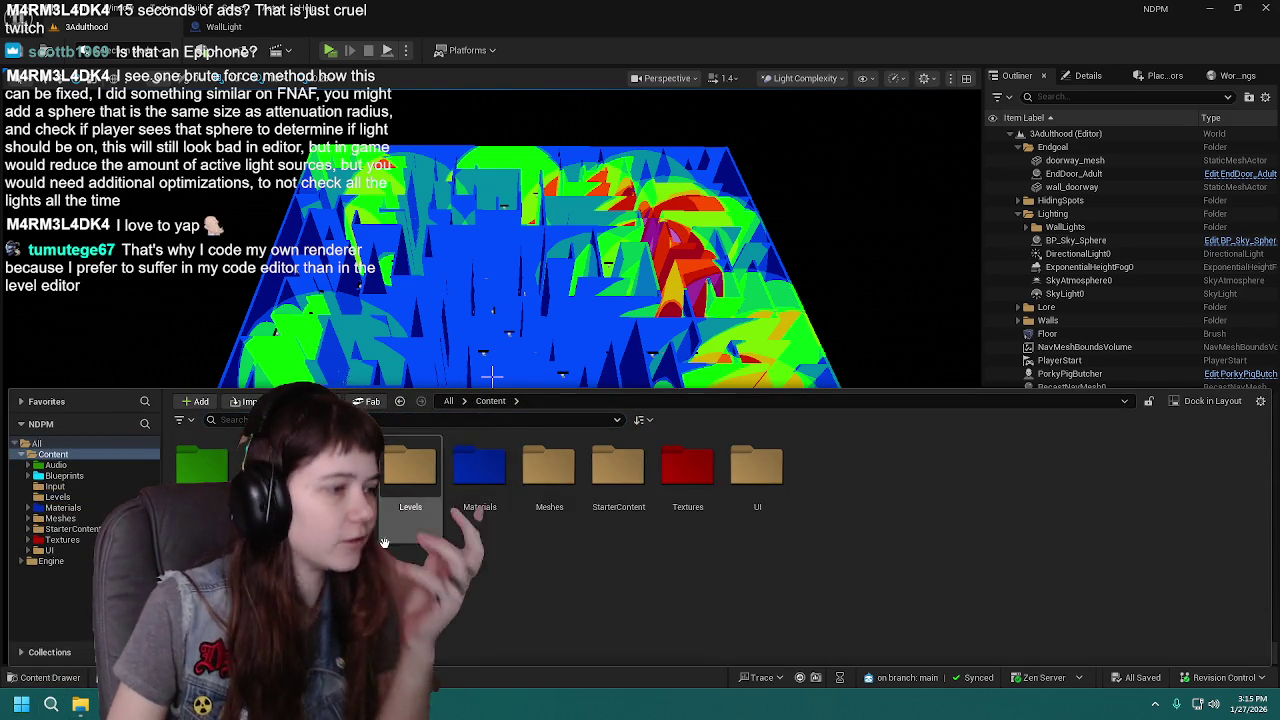
pyautogui.doubleClick(262, 465)
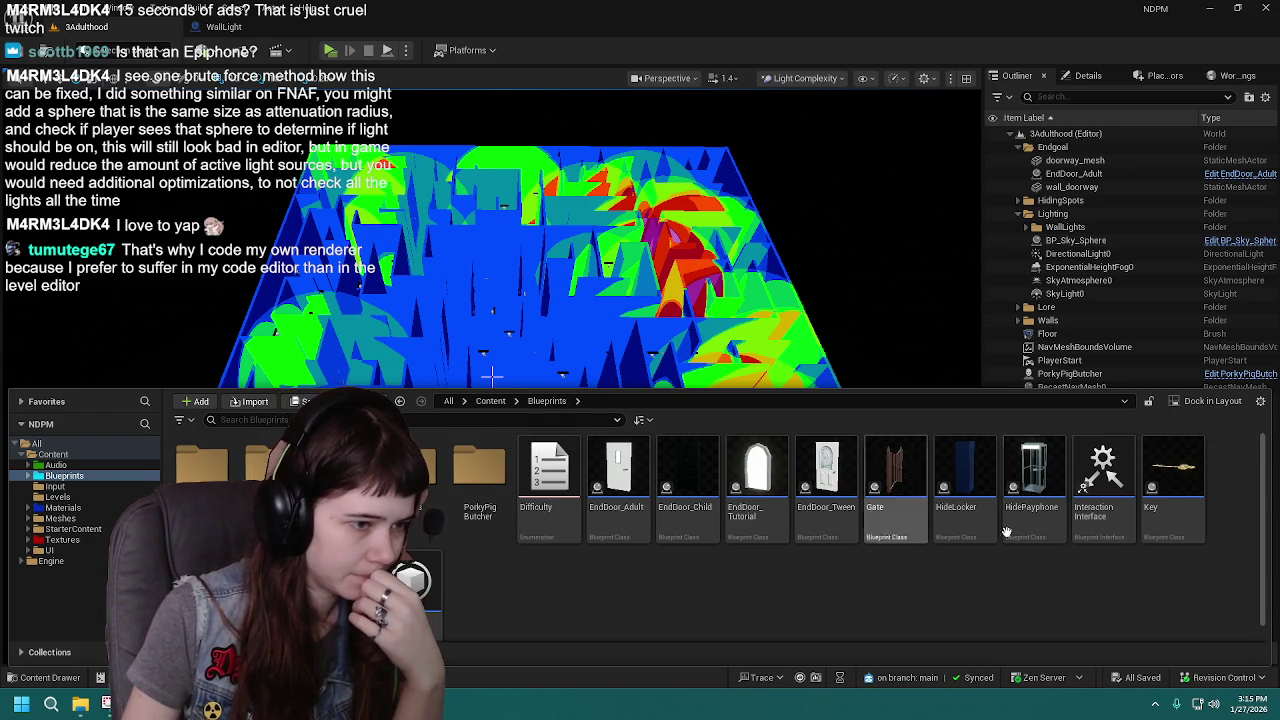
# Briefly view InteractionInterface, then open the Marcy_PlayerChar blueprint from Blueprints.
pyautogui.doubleClick(1083, 524)
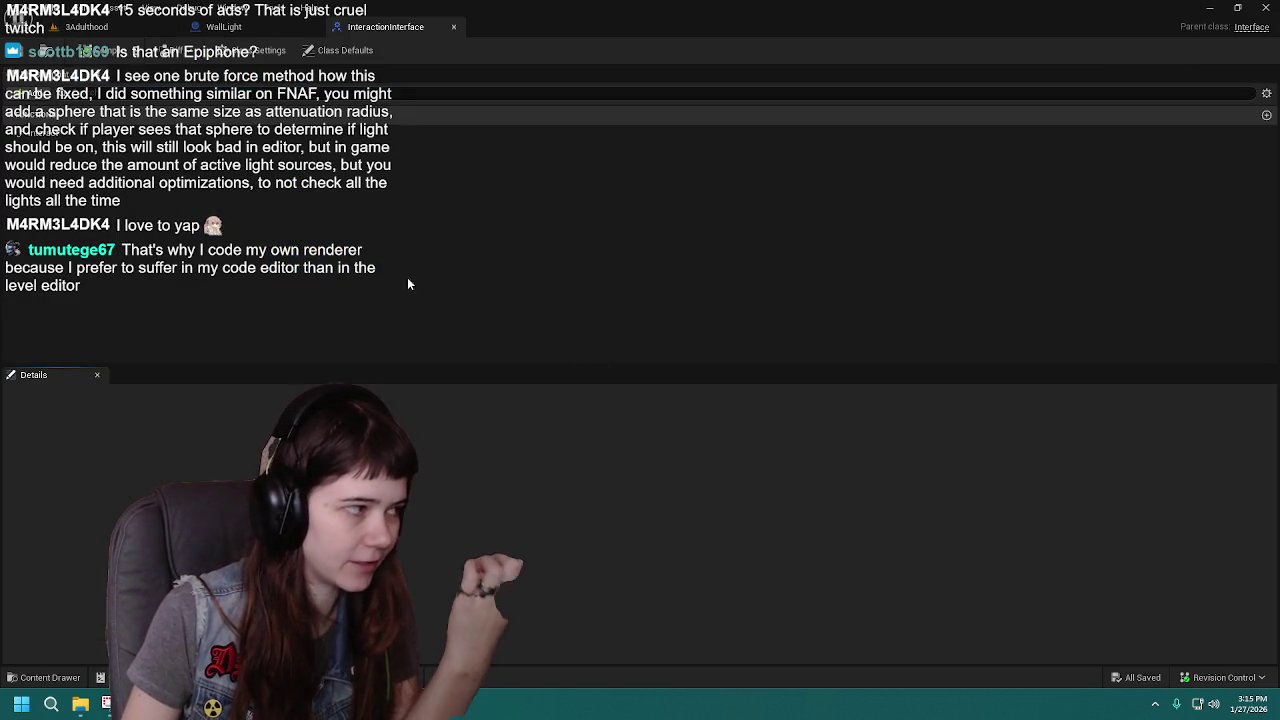
pyautogui.click(455, 27)
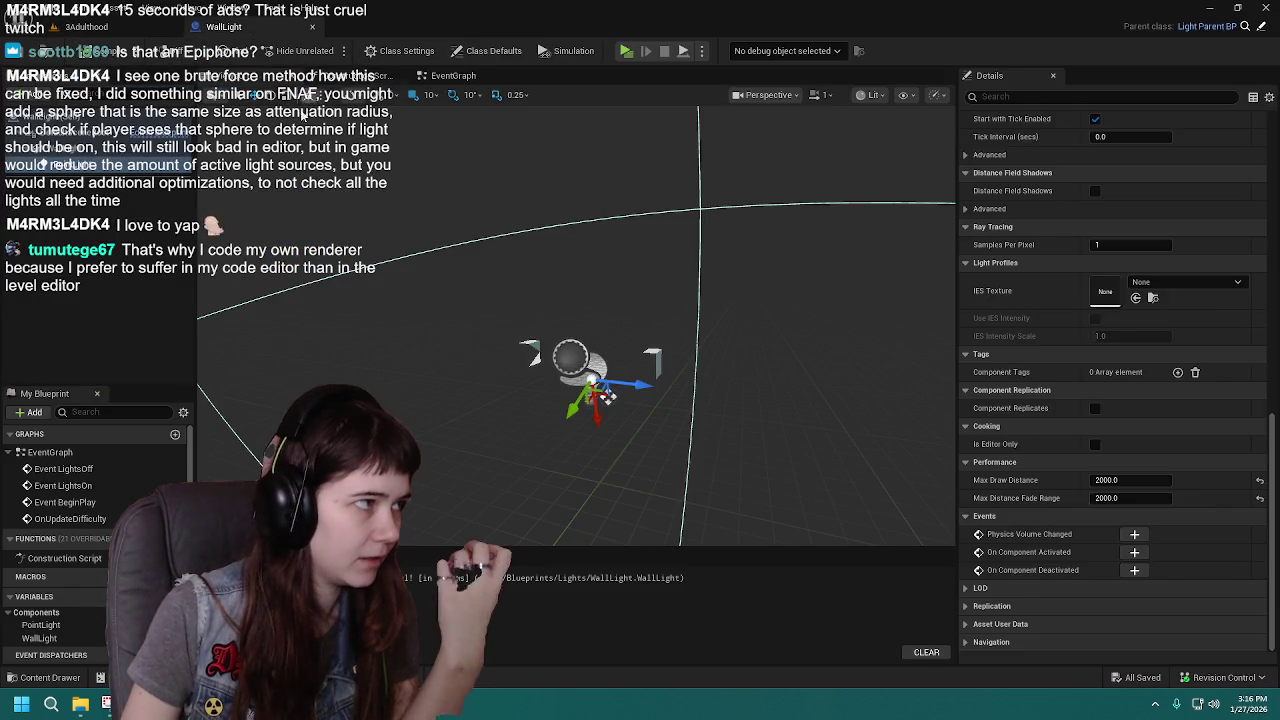
pyautogui.click(87, 27)
pyautogui.click(85, 678)
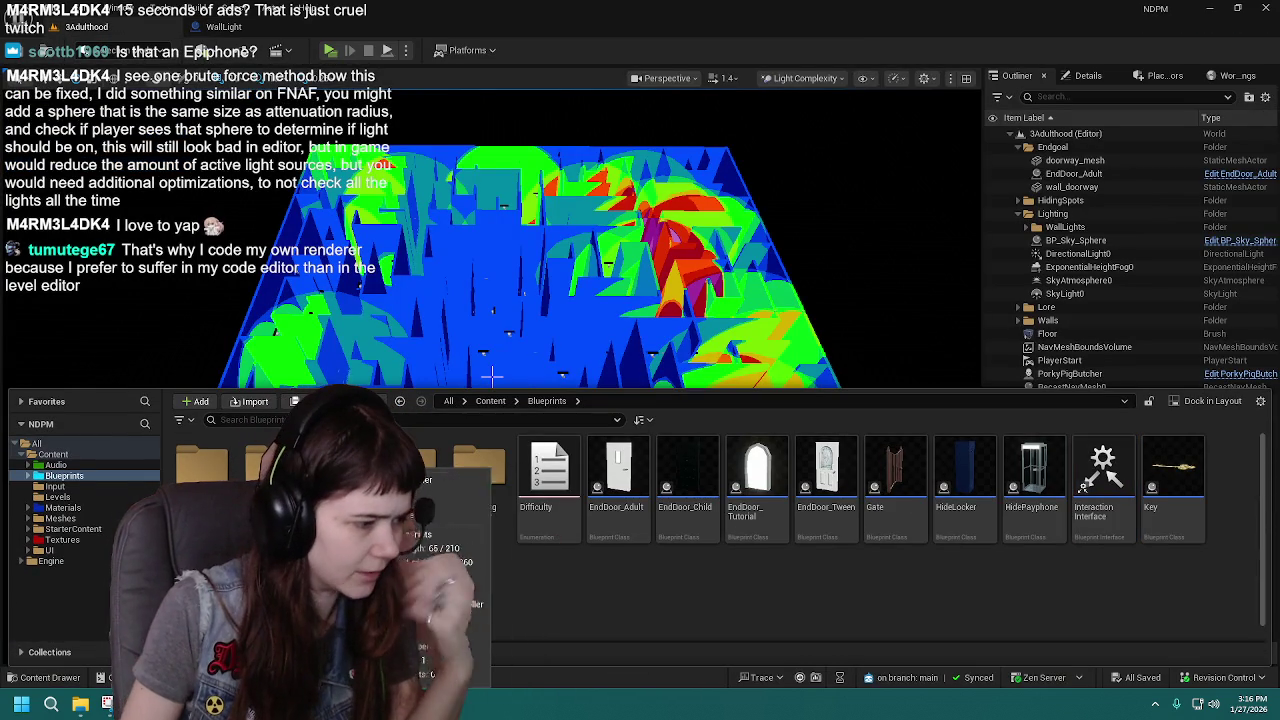
pyautogui.doubleClick(410, 580)
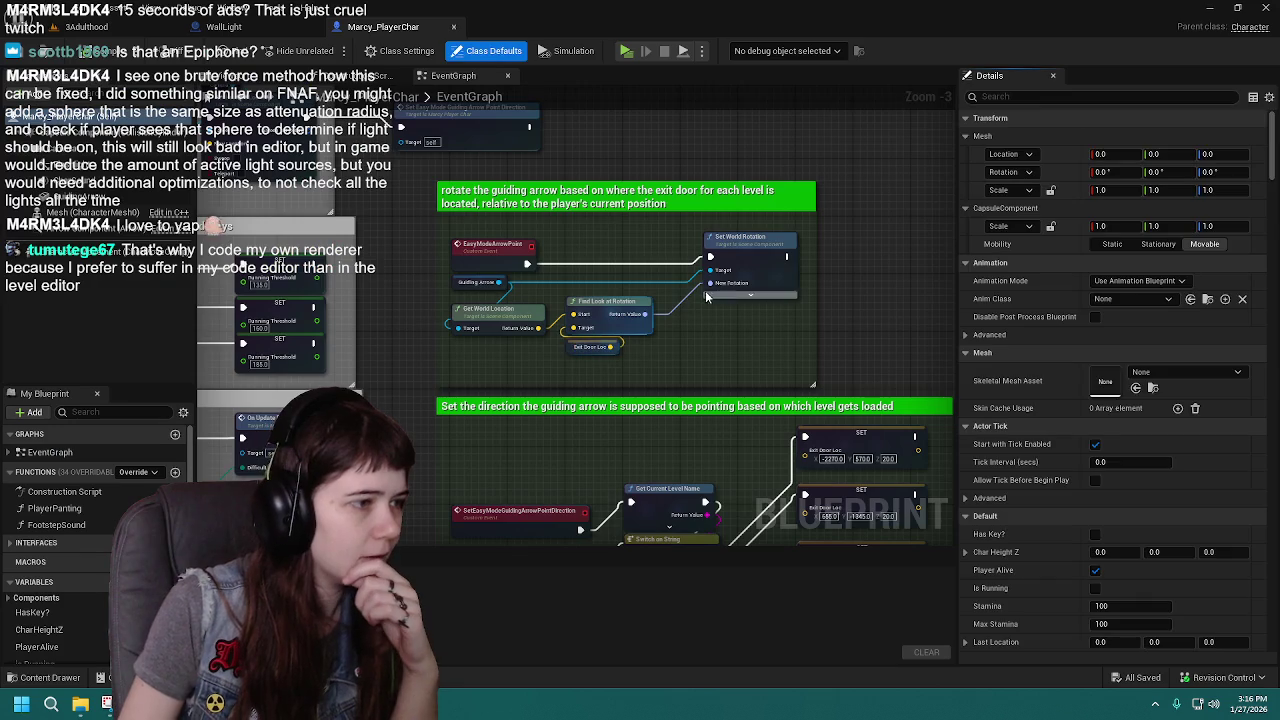
# Pan the event graph over the stamina drain, flashlight intensity, Dynamic Max Stamina, footstep and guiding-arrow logic.
pyautogui.scroll(-4, 597, 388)
pyautogui.scroll(3, 716, 260)
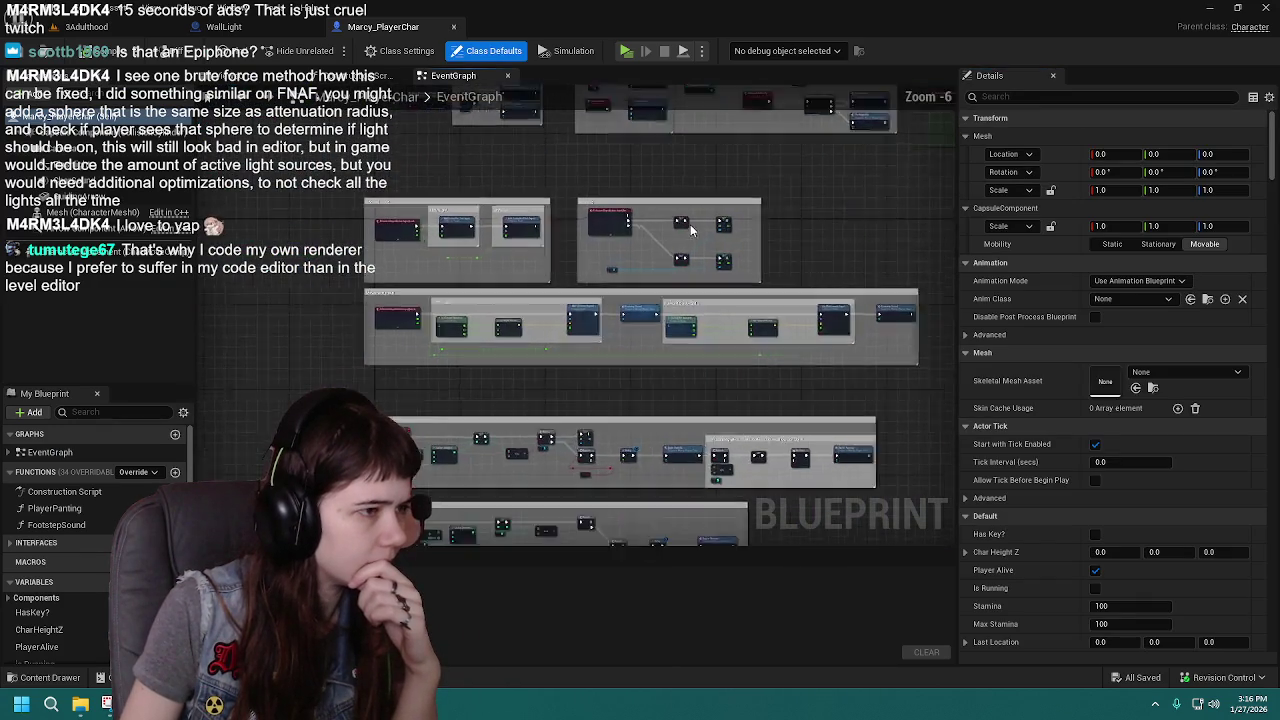
pyautogui.moveTo(742, 316)
pyautogui.mouseDown()
pyautogui.moveTo(709, 339)
pyautogui.moveTo(843, 260)
pyautogui.moveTo(683, 158)
pyautogui.moveTo(673, 418)
pyautogui.mouseUp()
pyautogui.moveTo(705, 258); pyautogui.dragTo(550, 362)
pyautogui.moveTo(848, 97)
pyautogui.mouseDown()
pyautogui.moveTo(516, 309)
pyautogui.moveTo(564, 371)
pyautogui.mouseUp()
pyautogui.moveTo(509, 327); pyautogui.dragTo(604, 344)
# Zoom and pan across neighbouring sections to reach the difficulty-based flashlight logic.
pyautogui.scroll(-5, 610, 360)
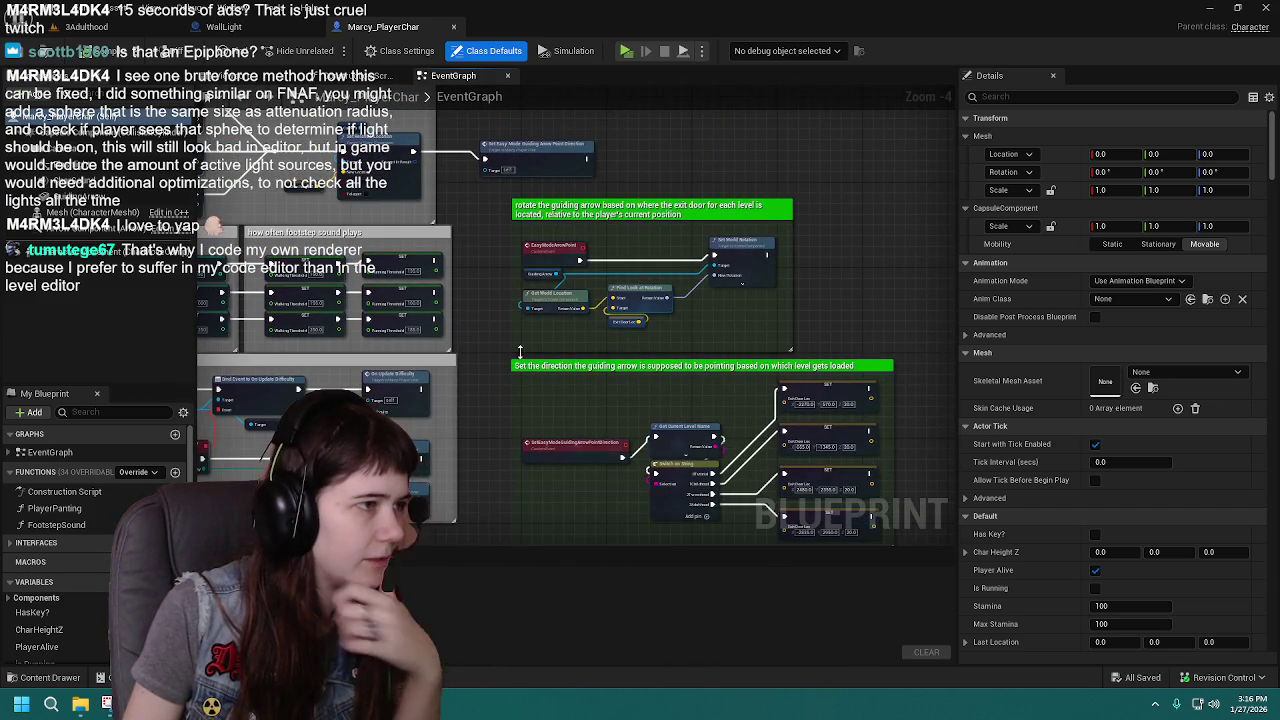
pyautogui.scroll(-1, 626, 390)
pyautogui.moveTo(610, 390); pyautogui.dragTo(860, 392)
pyautogui.scroll(1, 470, 360)
pyautogui.scroll(-1, 478, 293)
pyautogui.moveTo(470, 300)
pyautogui.mouseDown()
pyautogui.moveTo(500, 340)
pyautogui.moveTo(458, 377)
pyautogui.moveTo(427, 438)
pyautogui.moveTo(442, 311)
pyautogui.moveTo(380, 249)
pyautogui.mouseUp()
pyautogui.scroll(1, 500, 340)
pyautogui.scroll(-1, 607, 345)
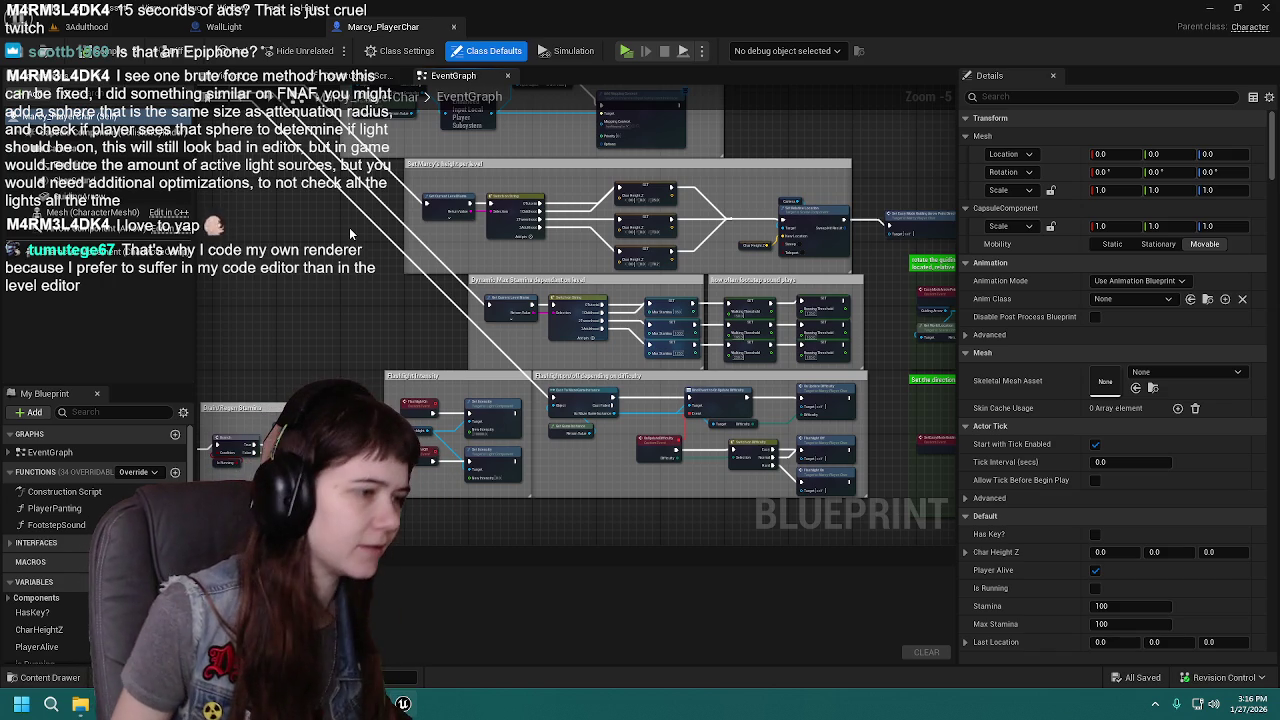
pyautogui.moveTo(588, 464)
pyautogui.mouseDown()
pyautogui.moveTo(545, 343)
pyautogui.moveTo(562, 392)
pyautogui.mouseUp()
pyautogui.scroll(1, 545, 349)
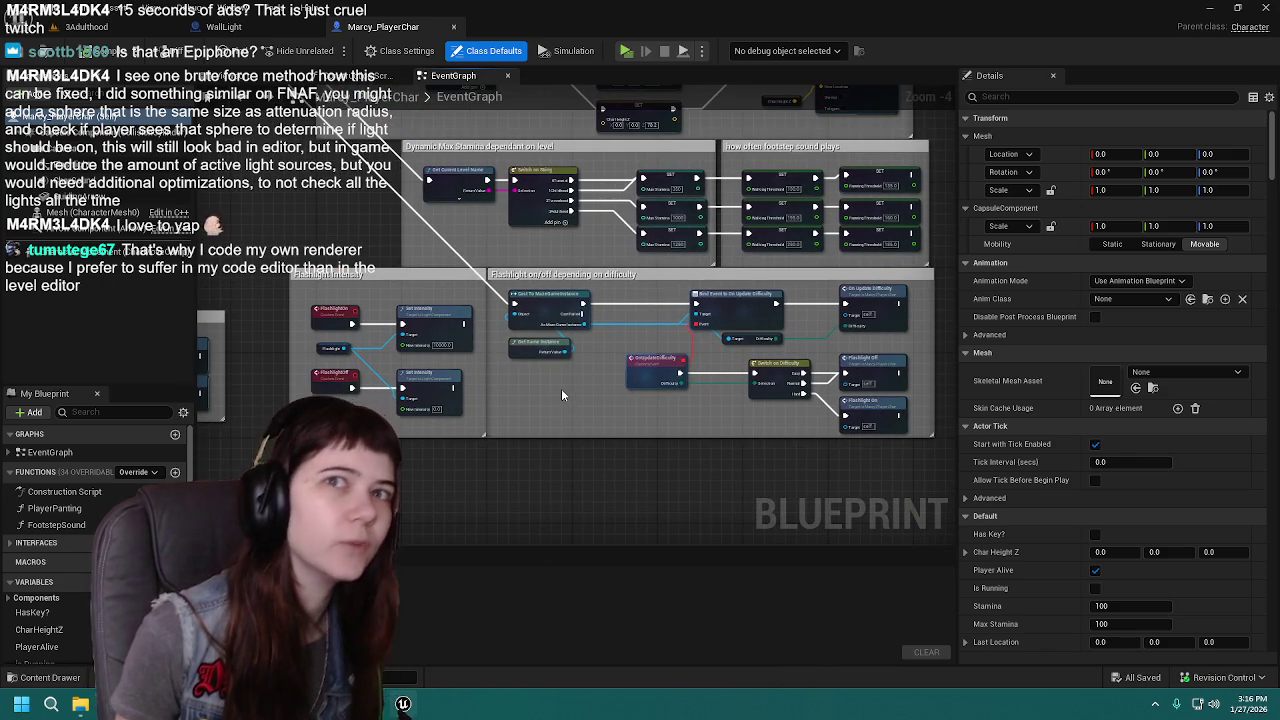